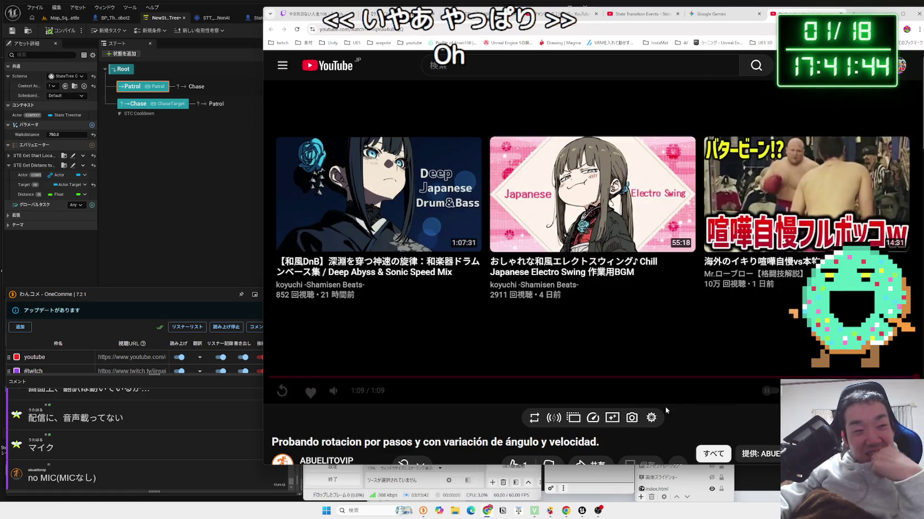
- Google the phrase 'IA of UE' selected from the last comment in the OneComme chat viewer
scroll(677, 406, "down", 2)
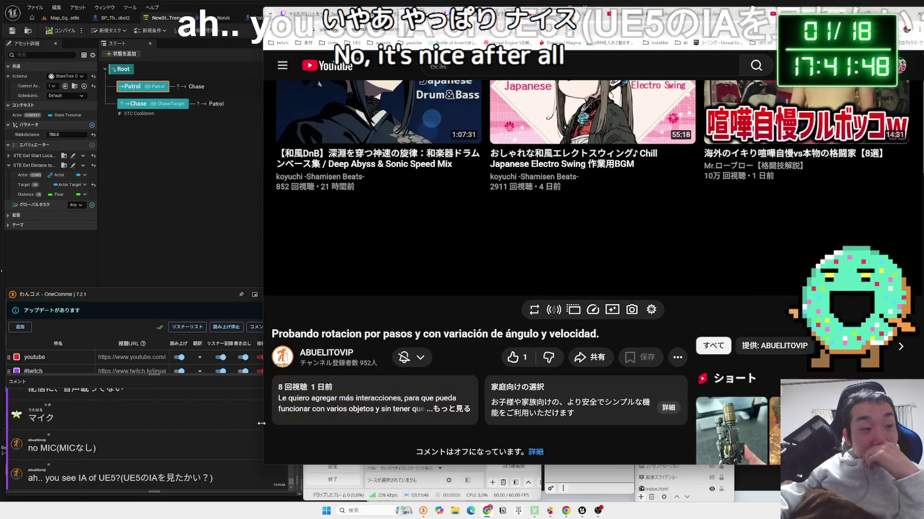
left_click(97, 479)
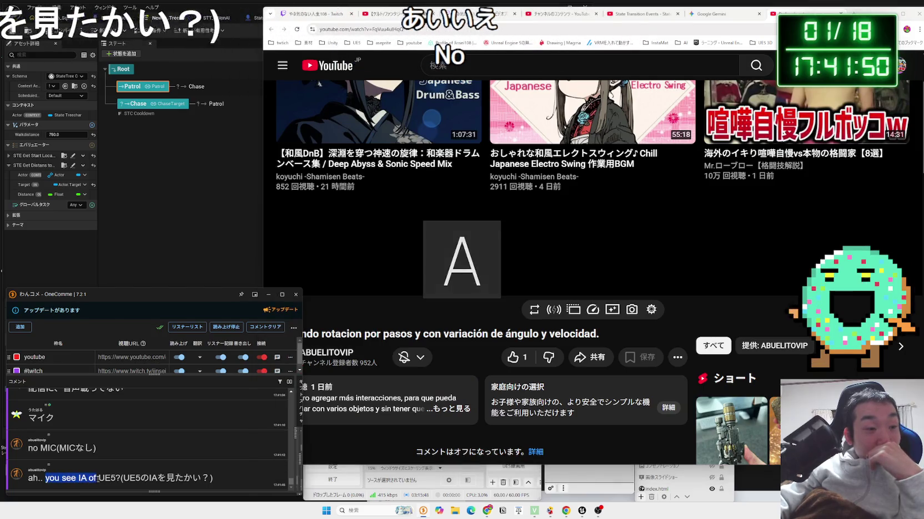
left_click_drag(79, 478, 110, 478)
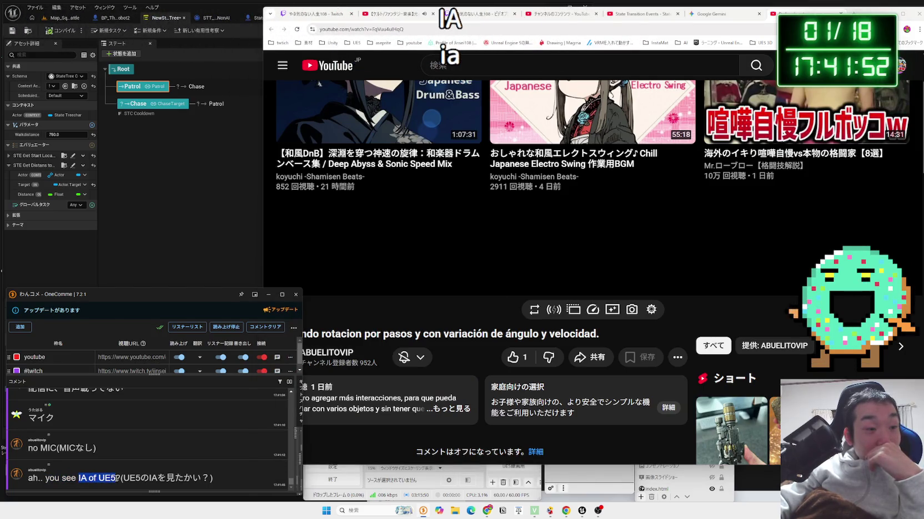
left_click(126, 460)
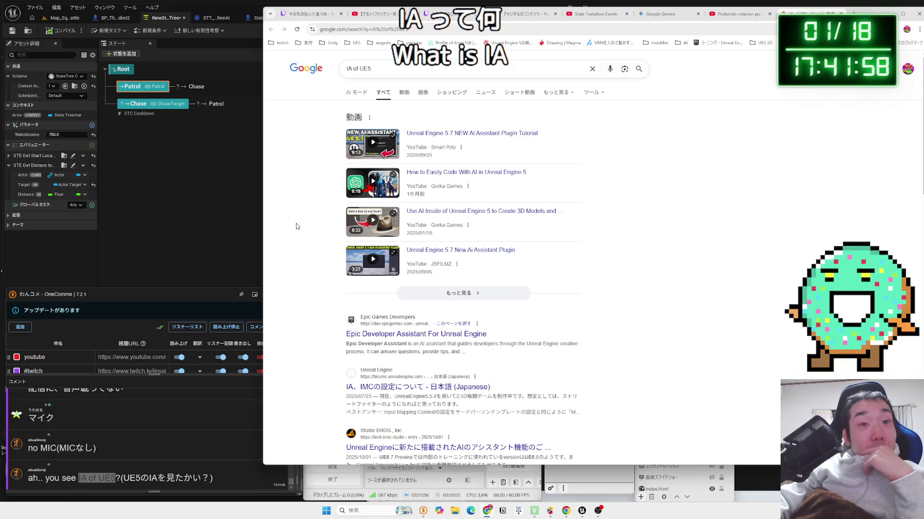
scroll(296, 226, "down", 1)
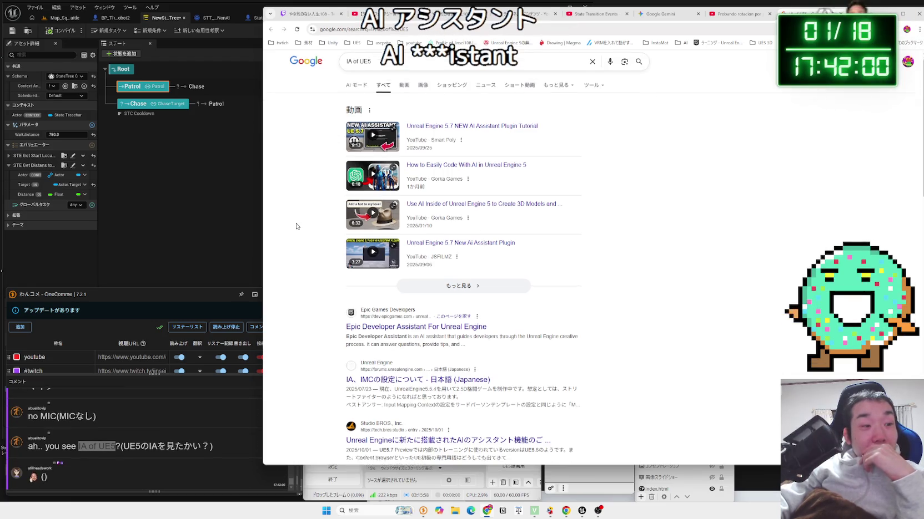
scroll(296, 225, "down", 3)
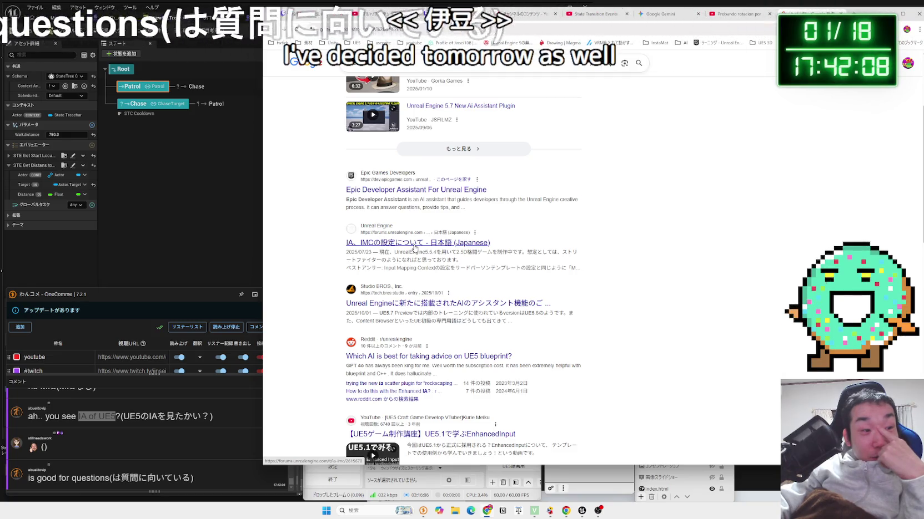
scroll(415, 247, "down", 3)
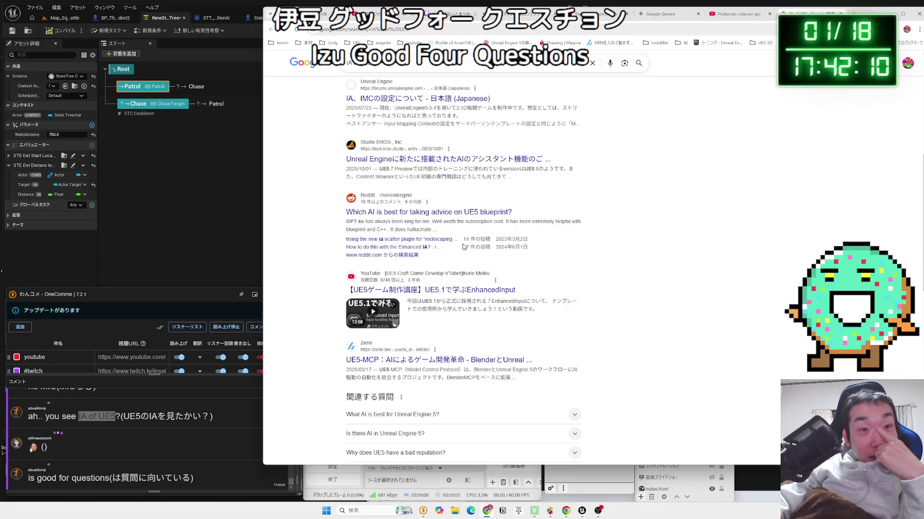
scroll(460, 248, "down", 2)
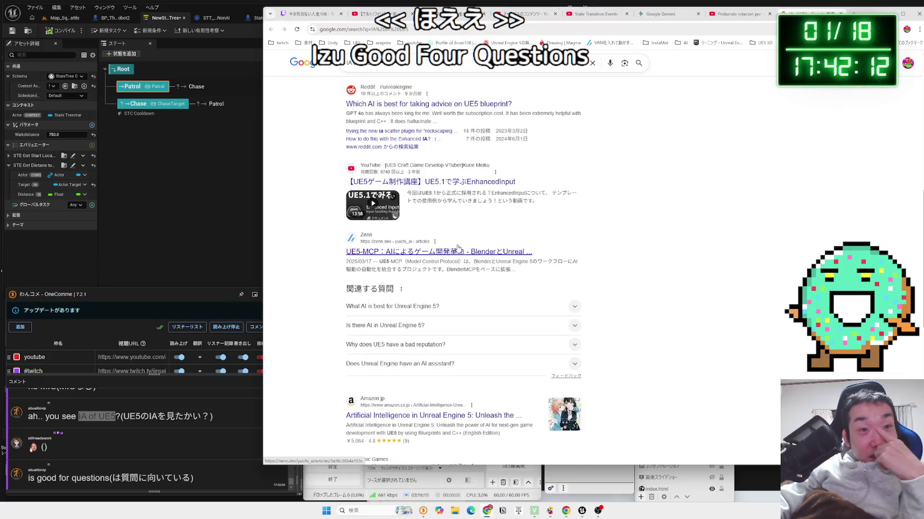
scroll(458, 248, "up", 7)
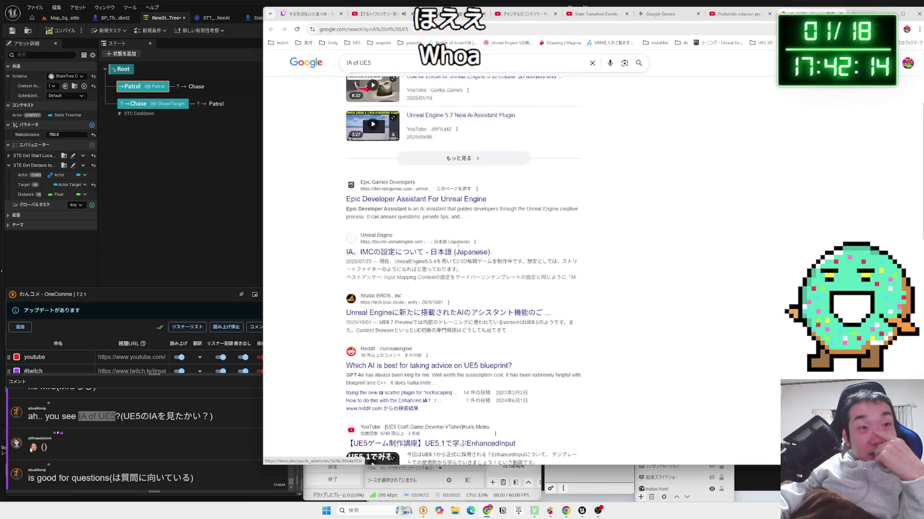
scroll(458, 244, "up", 1)
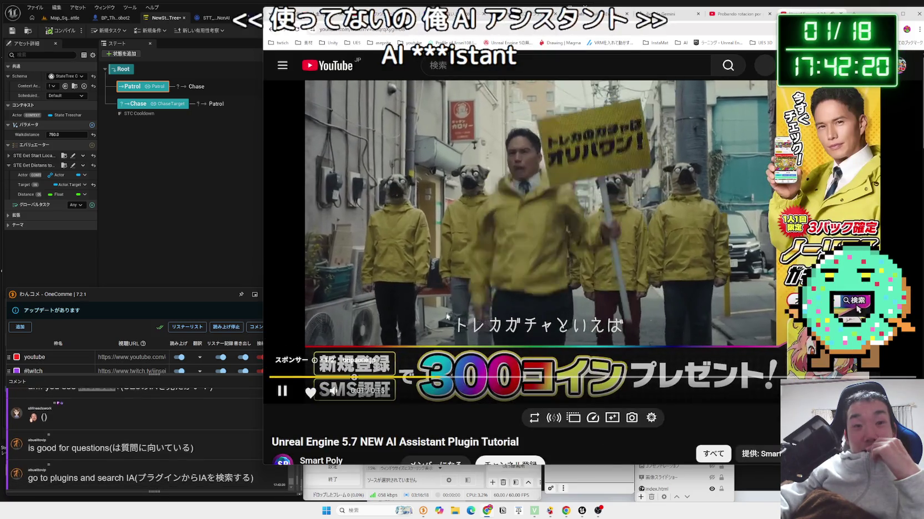
key("alt+Left")
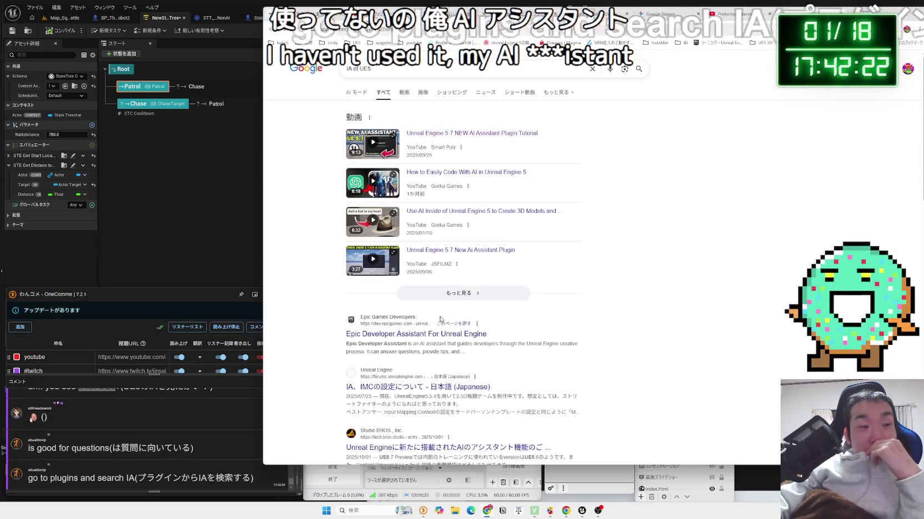
left_click(180, 253)
- Deselect the Patrol state and save all assets, confirming the NewStateTree save
left_click(181, 253)
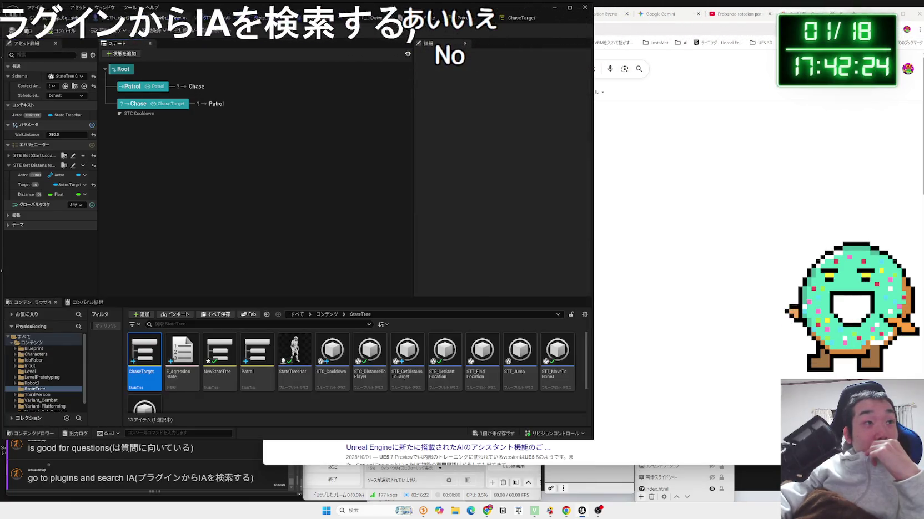
left_click(498, 437)
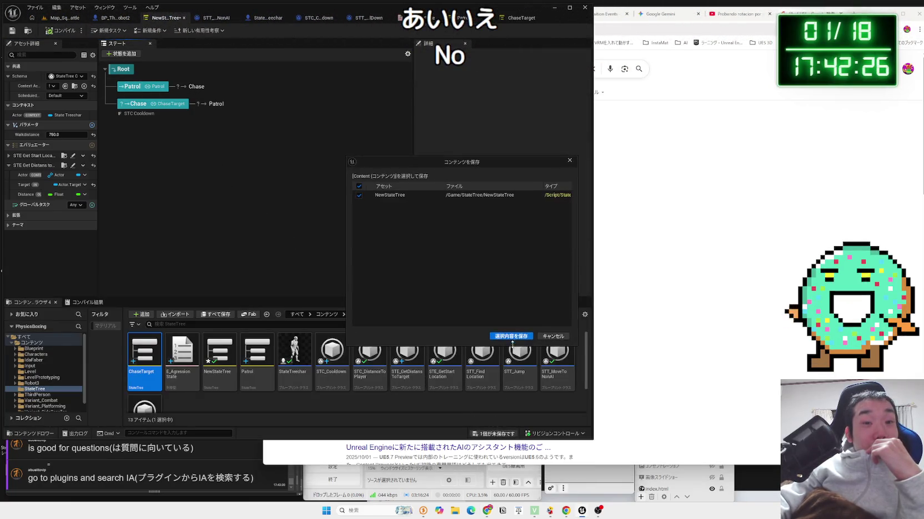
left_click(506, 340)
- Open the Plugins window from the Edit menu
left_click(46, 9)
left_click(47, 8)
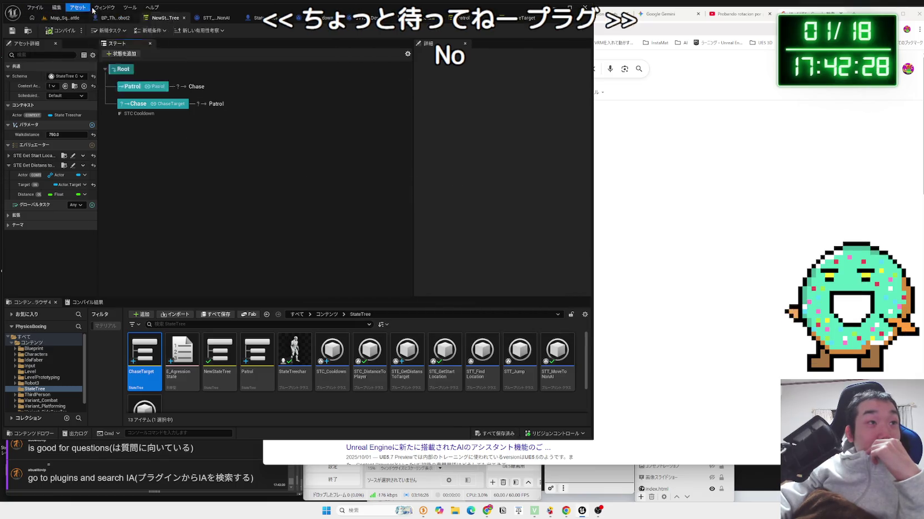
left_click(105, 7)
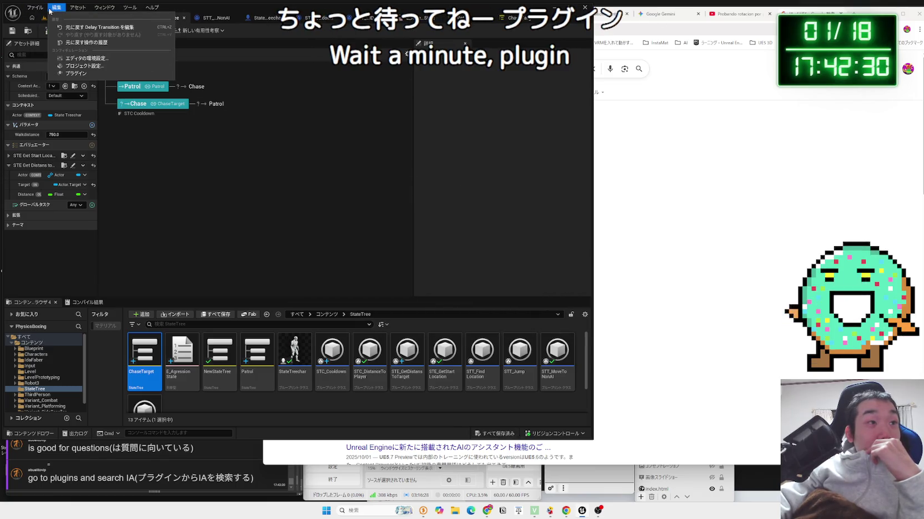
left_click(76, 73)
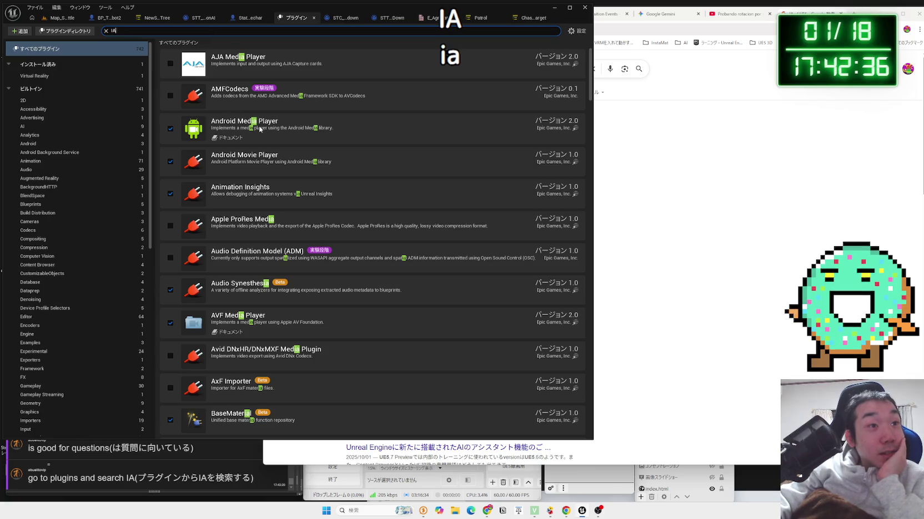
scroll(269, 183, "down", 4)
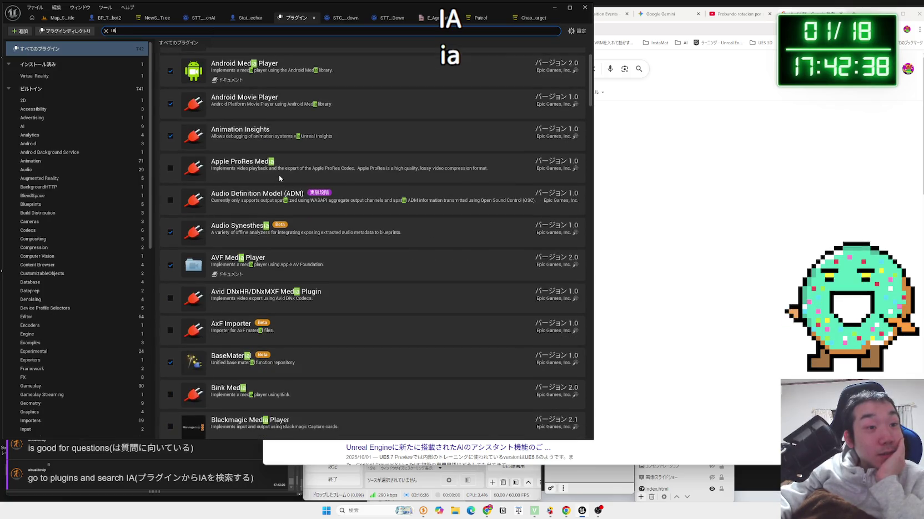
scroll(279, 177, "down", 14)
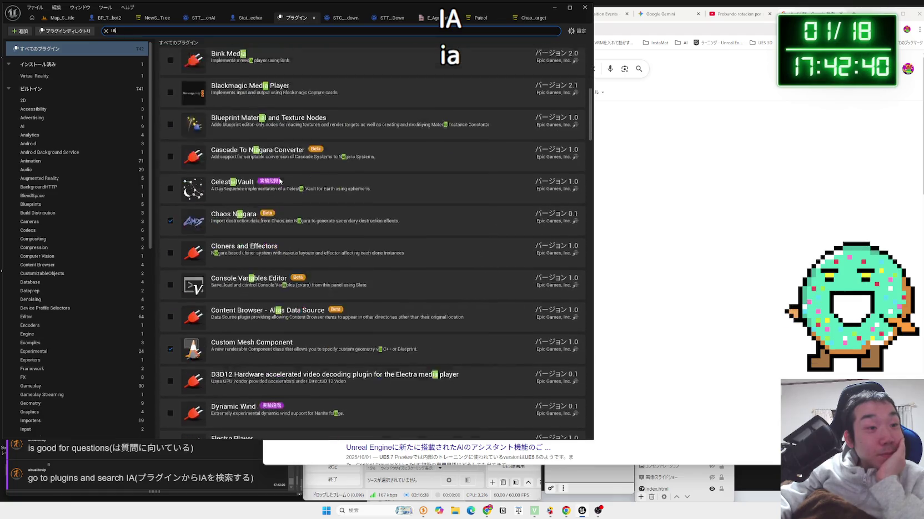
scroll(279, 182, "down", 8)
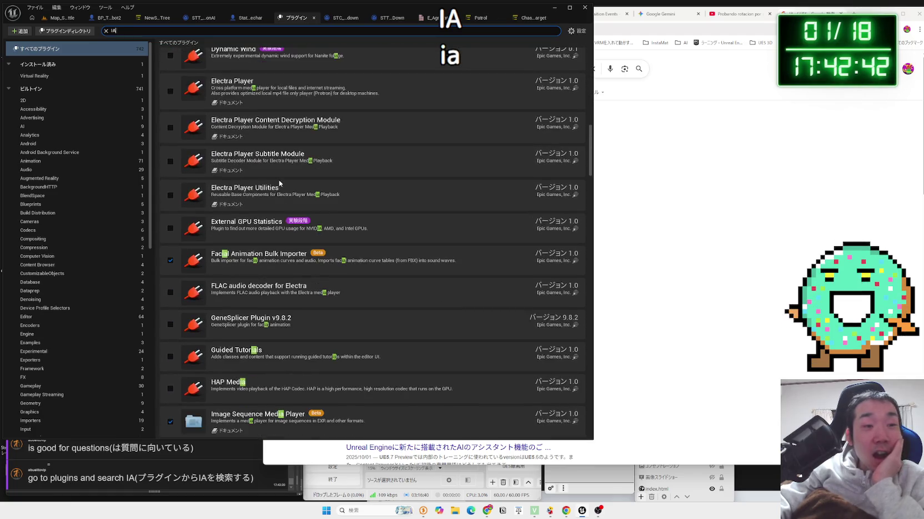
scroll(279, 183, "down", 9)
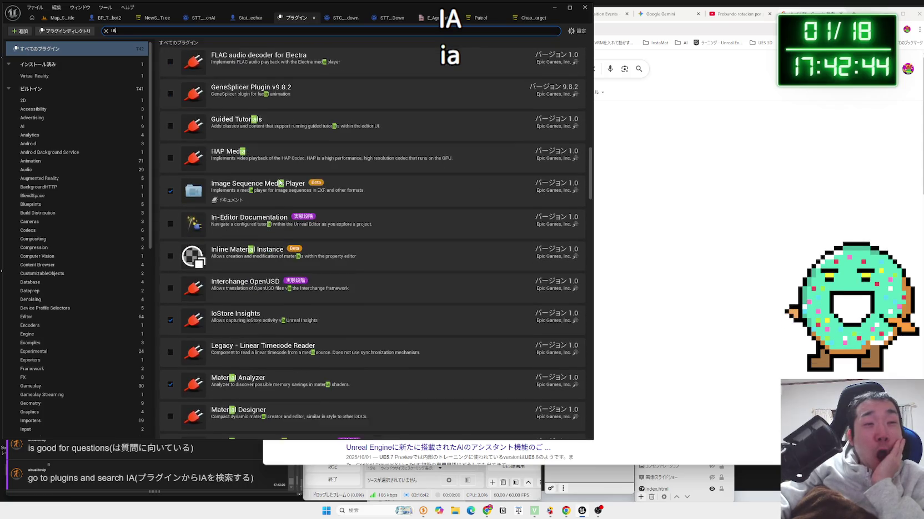
scroll(279, 182, "down", 1)
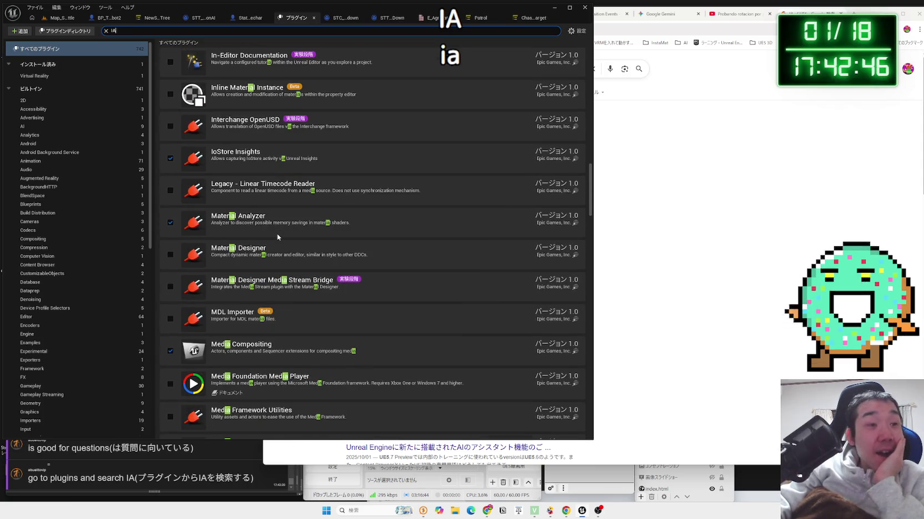
scroll(277, 233, "down", 4)
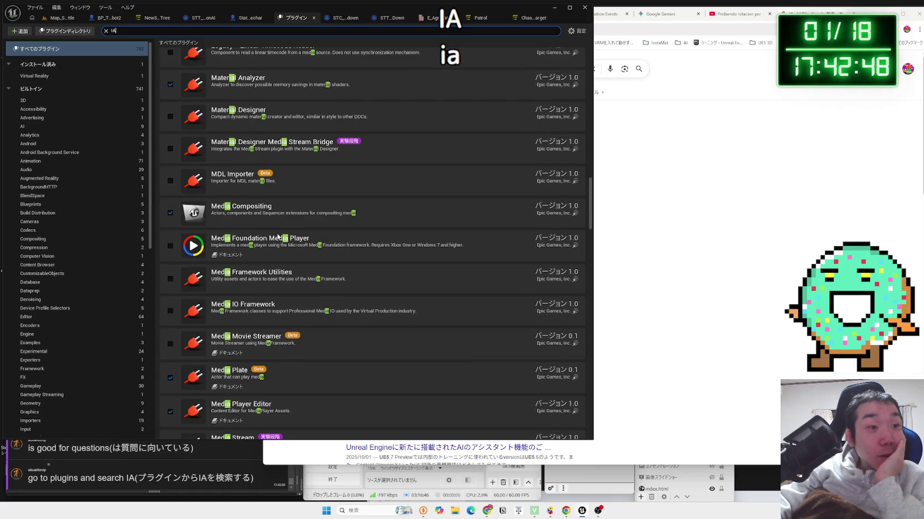
scroll(277, 236, "down", 8)
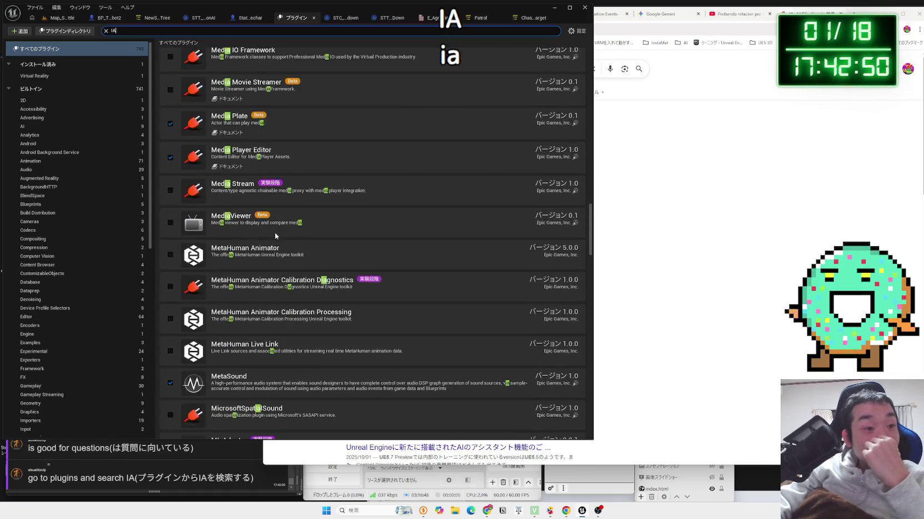
scroll(276, 236, "down", 8)
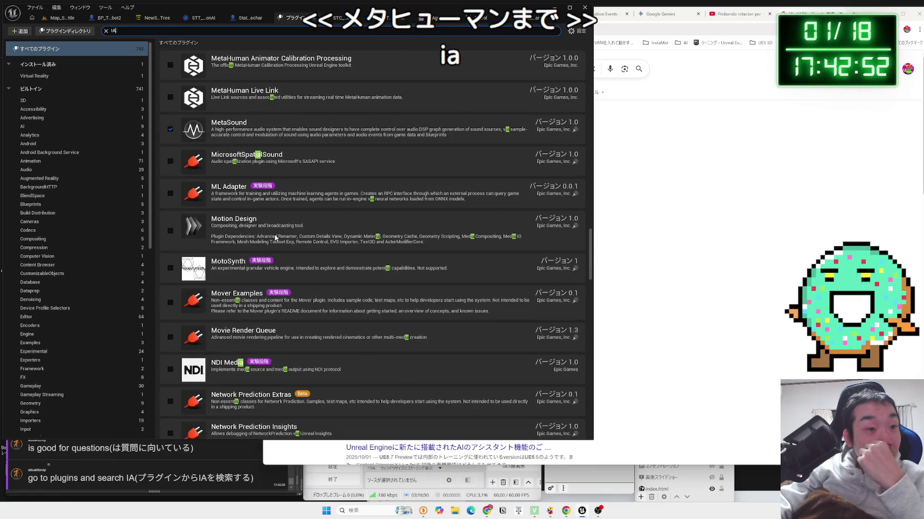
scroll(274, 237, "down", 4)
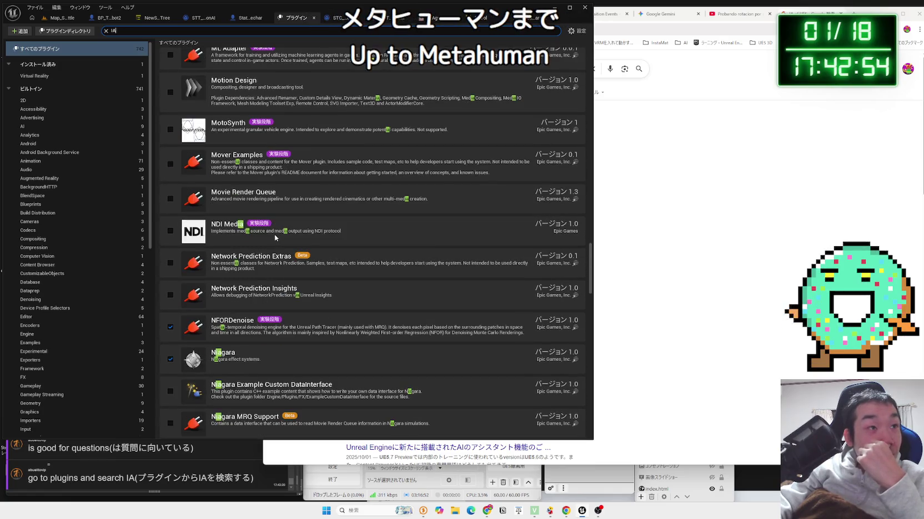
scroll(275, 238, "down", 8)
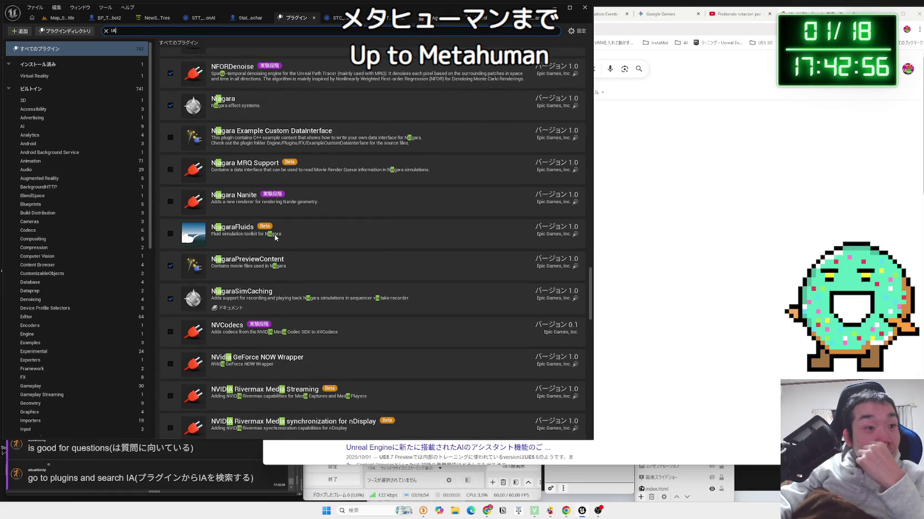
scroll(275, 237, "down", 10)
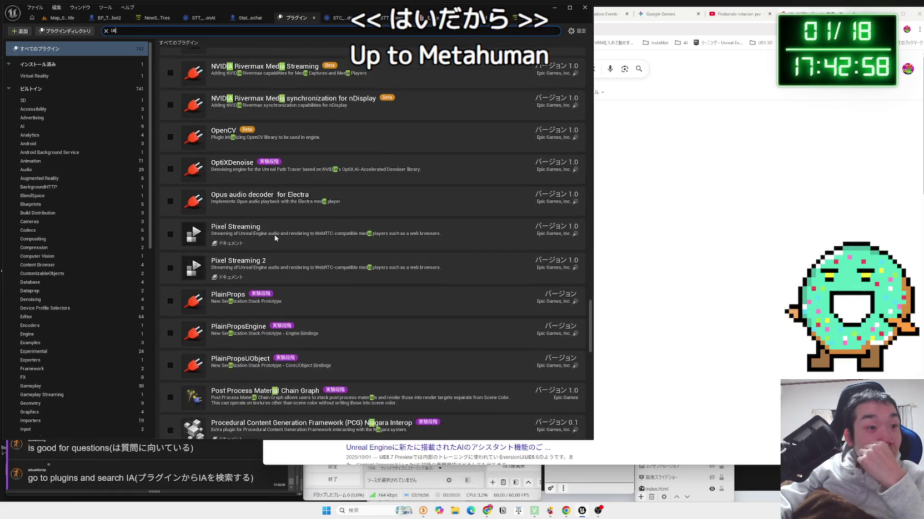
scroll(275, 237, "down", 10)
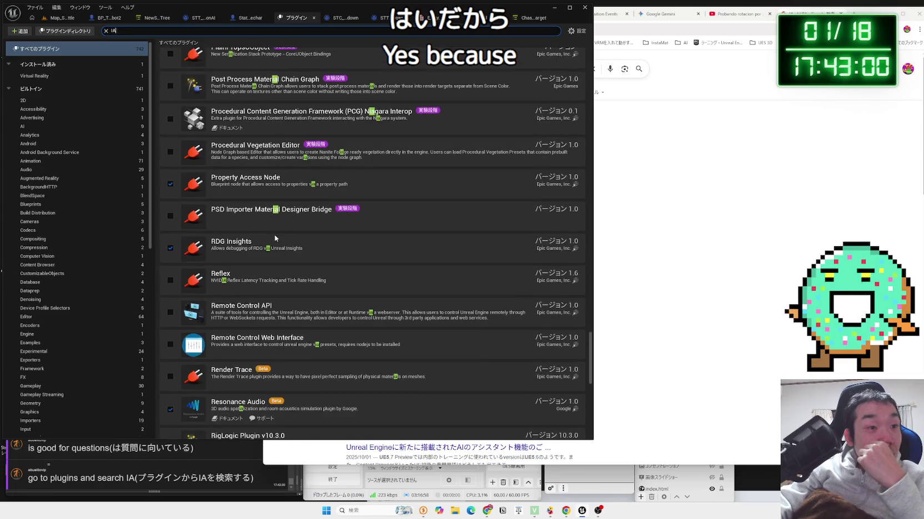
scroll(275, 238, "down", 5)
scroll(275, 238, "down", 5)
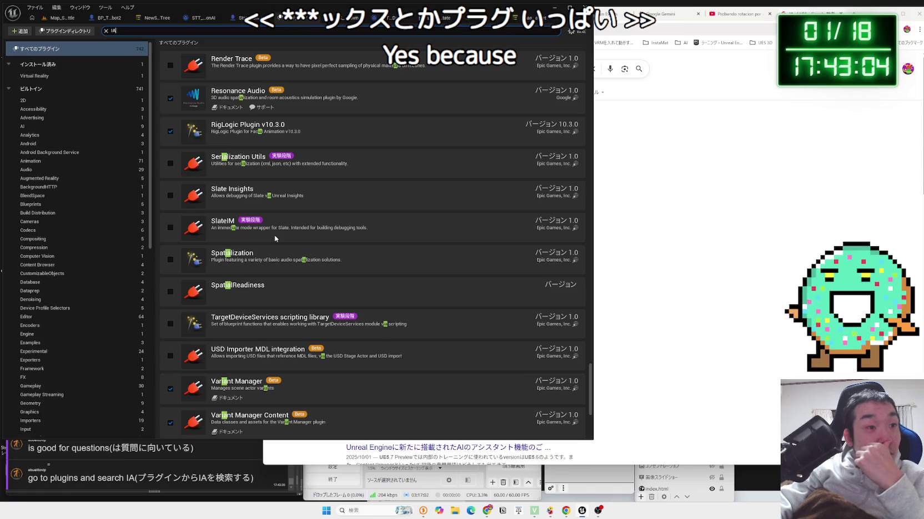
scroll(275, 238, "down", 5)
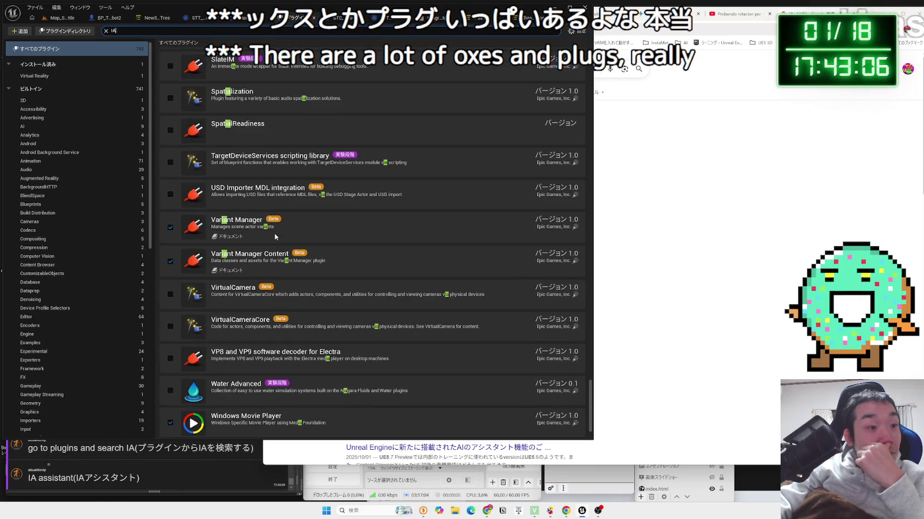
scroll(274, 237, "down", 2)
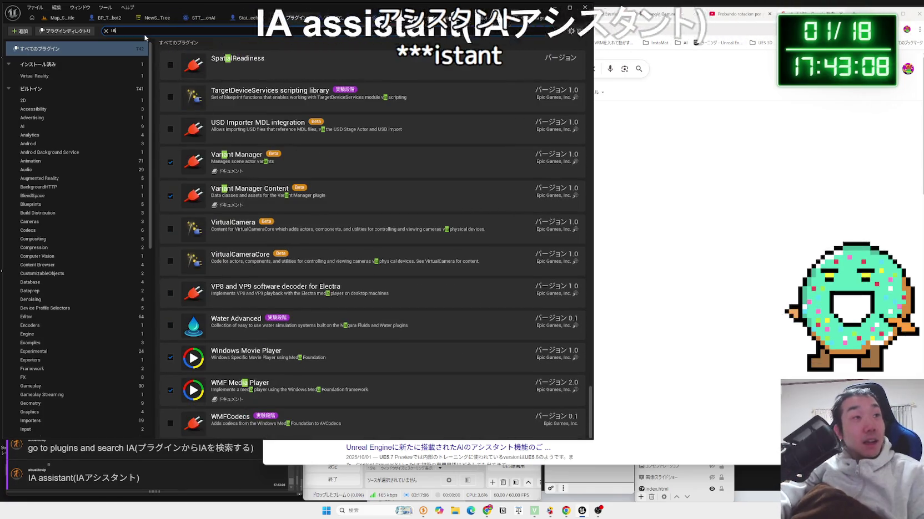
- Filter the plugin list by 'AI' after trying 'AI asi' and 'IA'
key("BackSpace")
key("BackSpace")
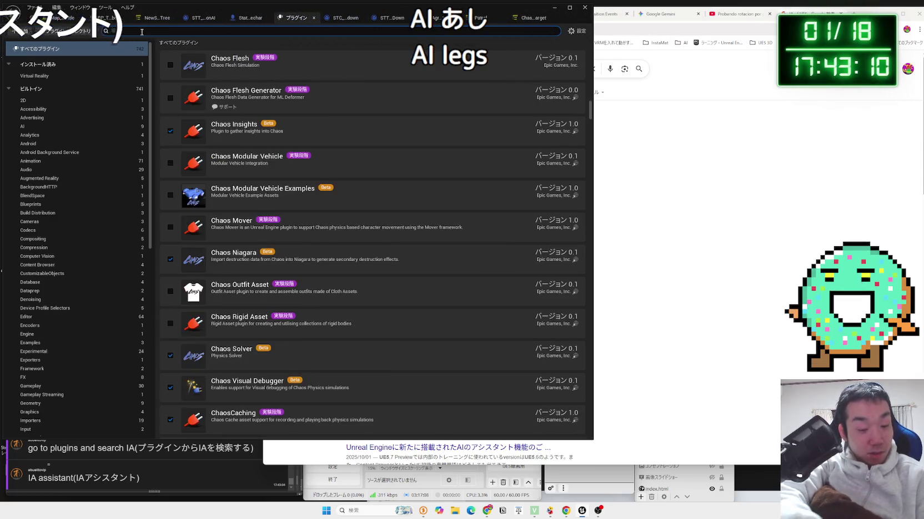
type("AI a")
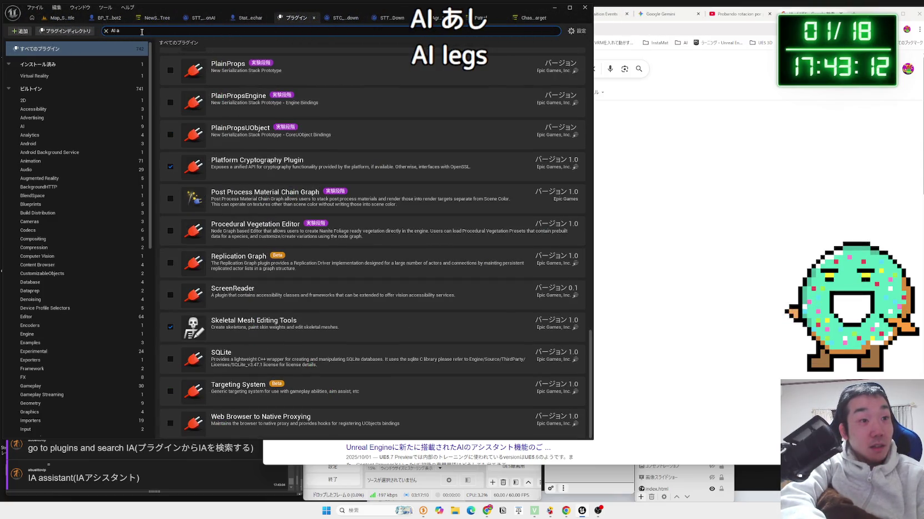
type("si")
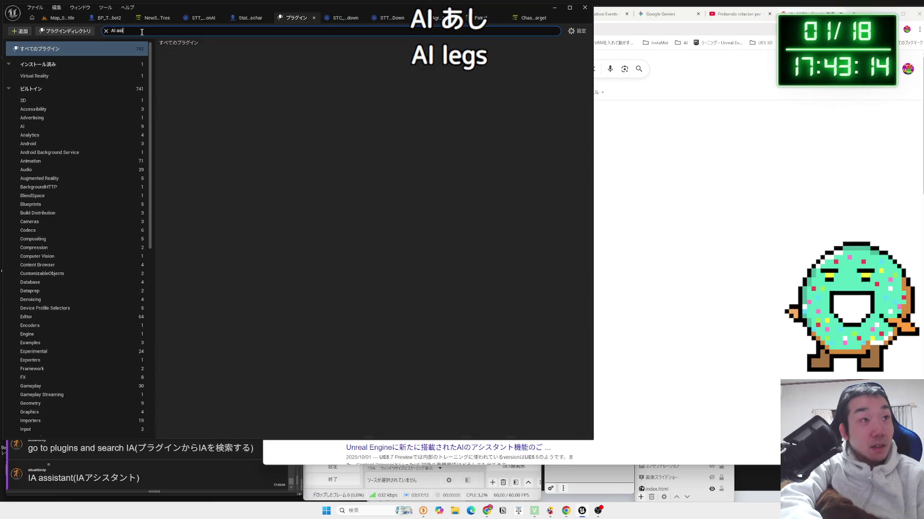
key("BackSpace")
key("BackSpace")
type("IA")
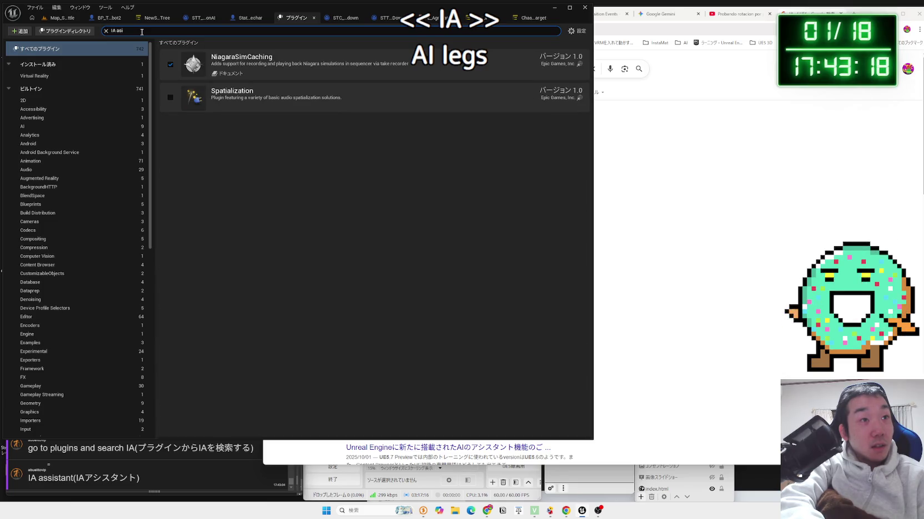
key("BackSpace")
type("AI")
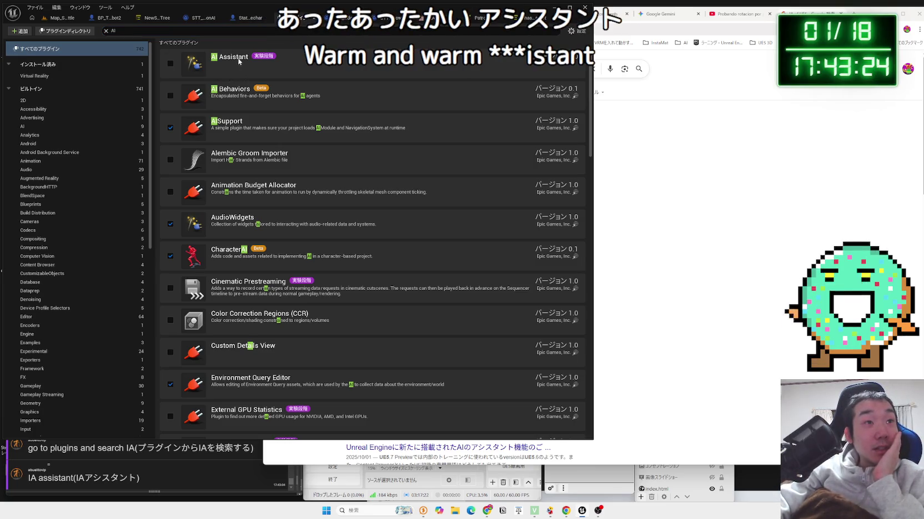
- Enable the experimental AI Assistant plugin and minimize the editor to reveal the Google results
left_click(177, 64)
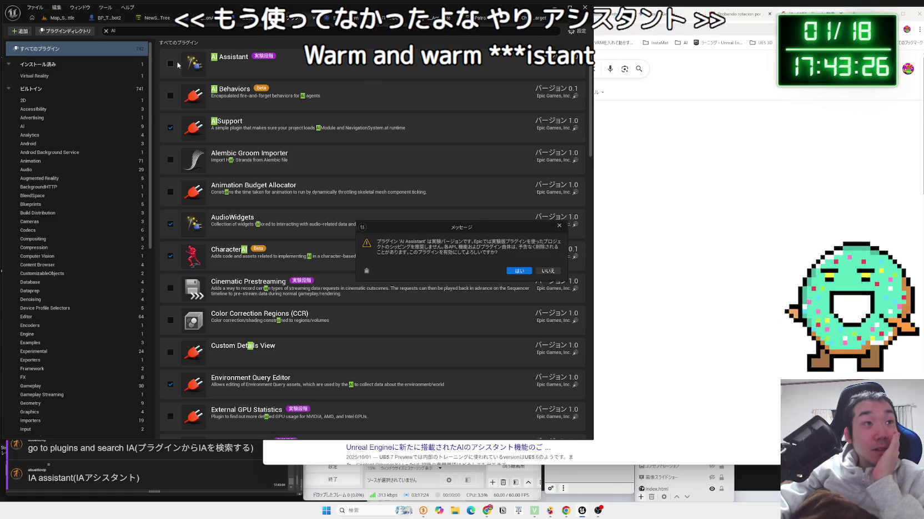
left_click(517, 271)
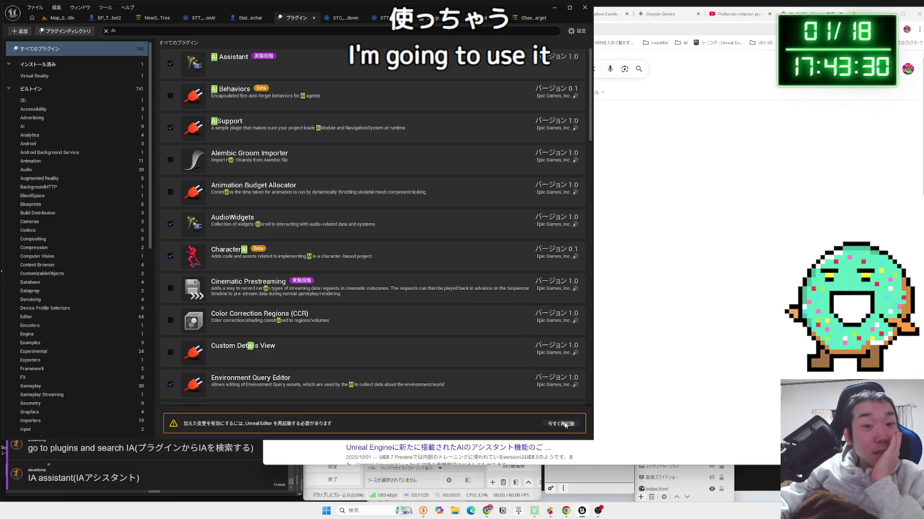
key("super+Down")
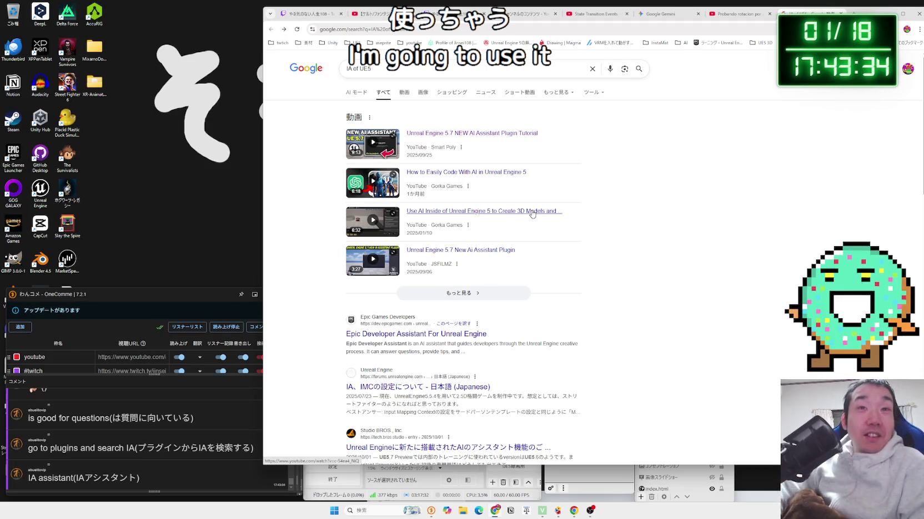
- Play the 'Unreal Engine 5.7 NEW AI Assistant Plugin Tutorial' and seek to around 1:10
left_click(506, 137)
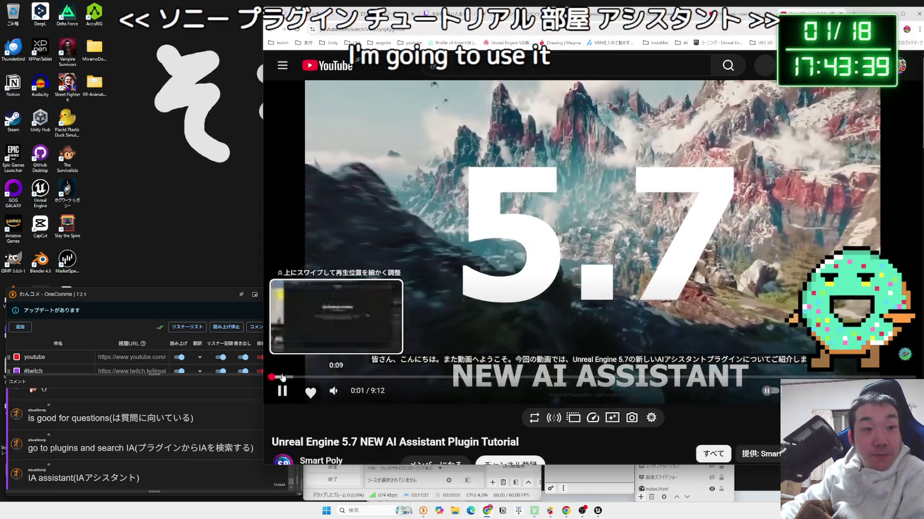
left_click(282, 377)
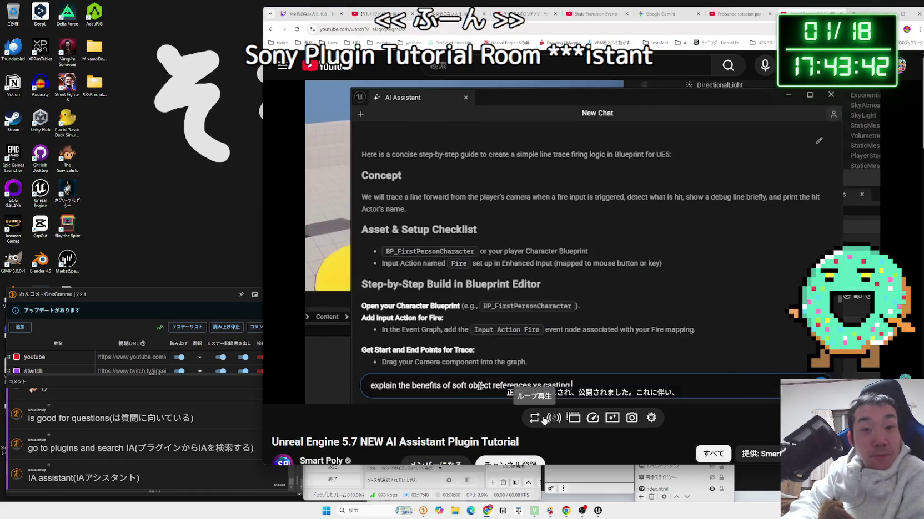
key("Right")
key("Right")
key("Right")
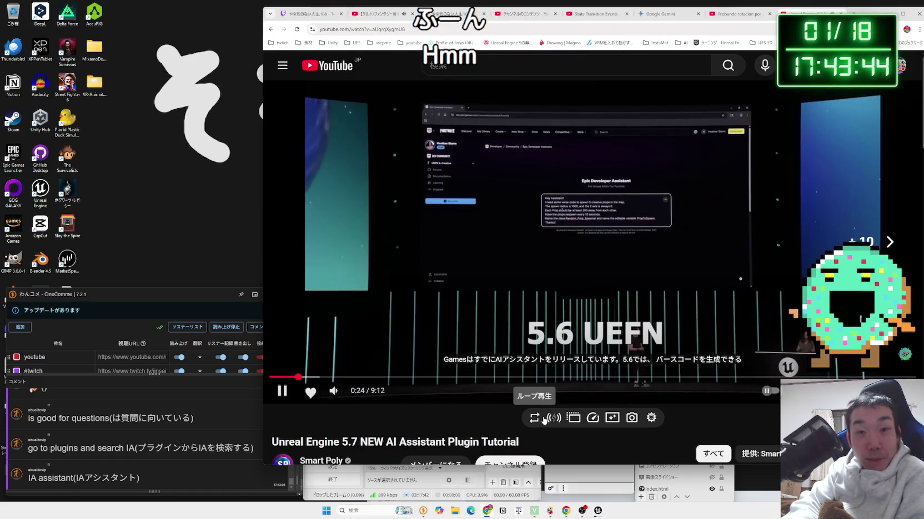
key("Right")
key("Right")
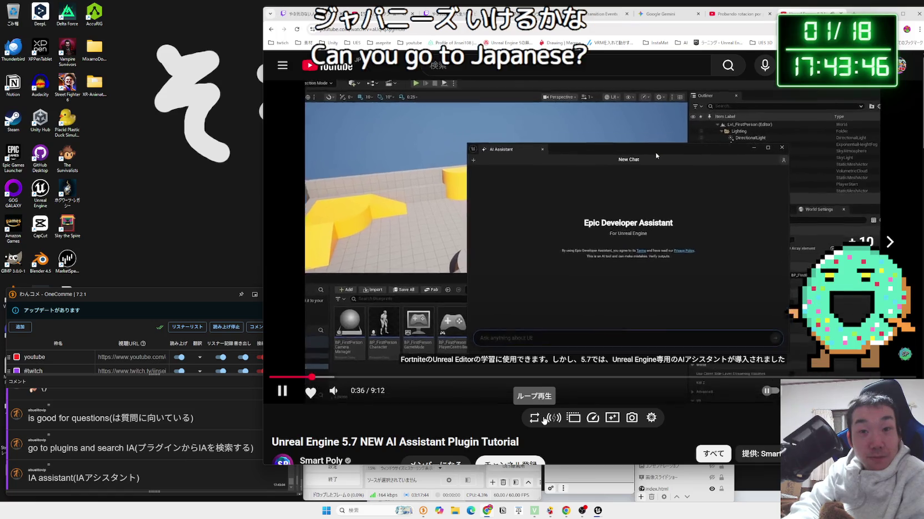
key("Right")
key("Right")
key("Right")
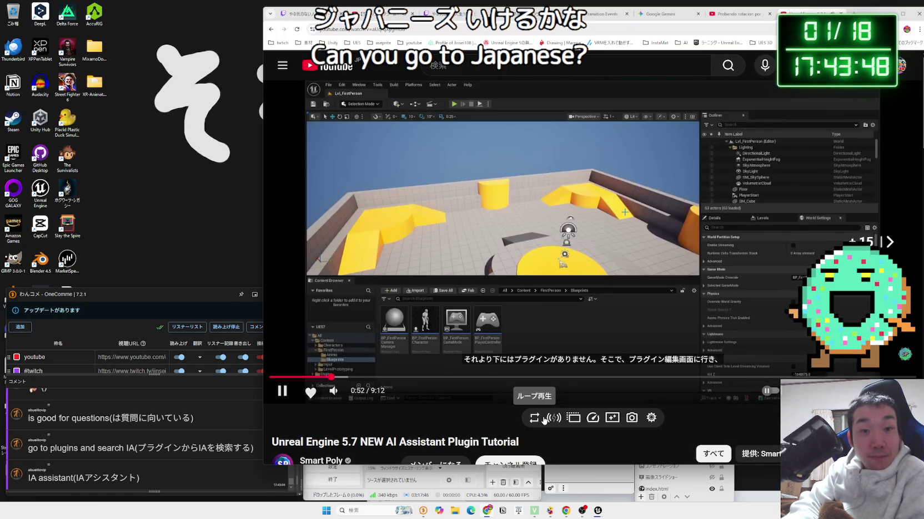
key("Right")
key("Right")
key("Right")
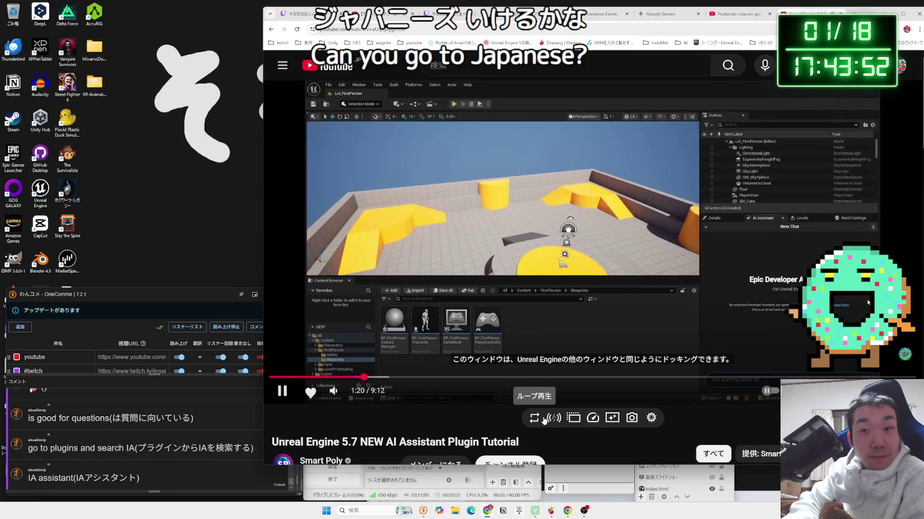
key("alt+Tab")
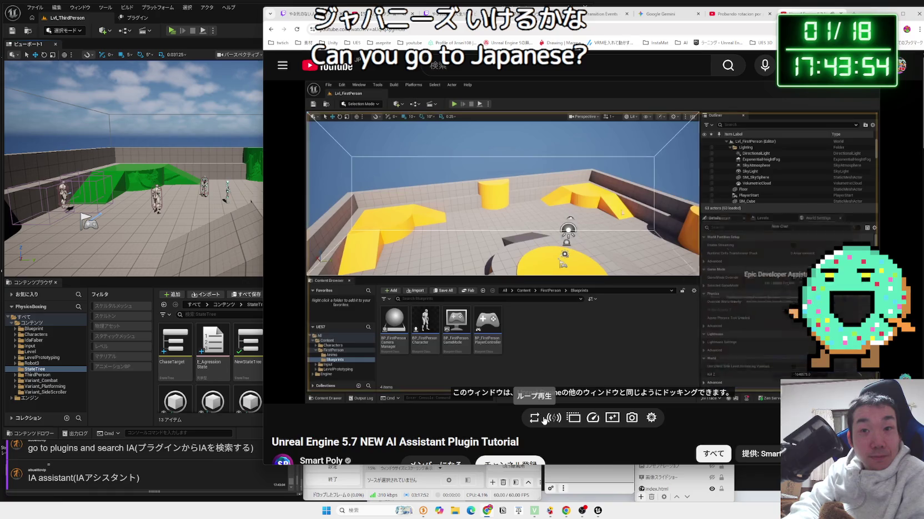
key("Left")
key("Left")
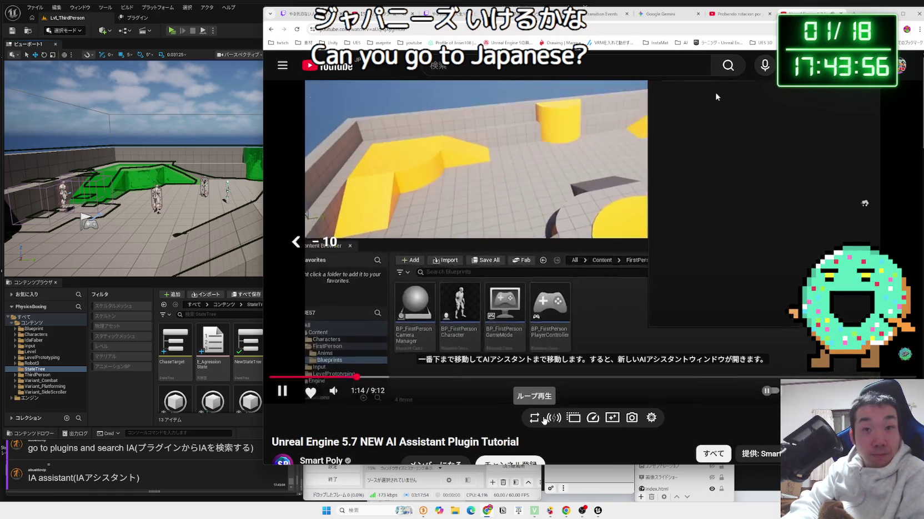
key("Left")
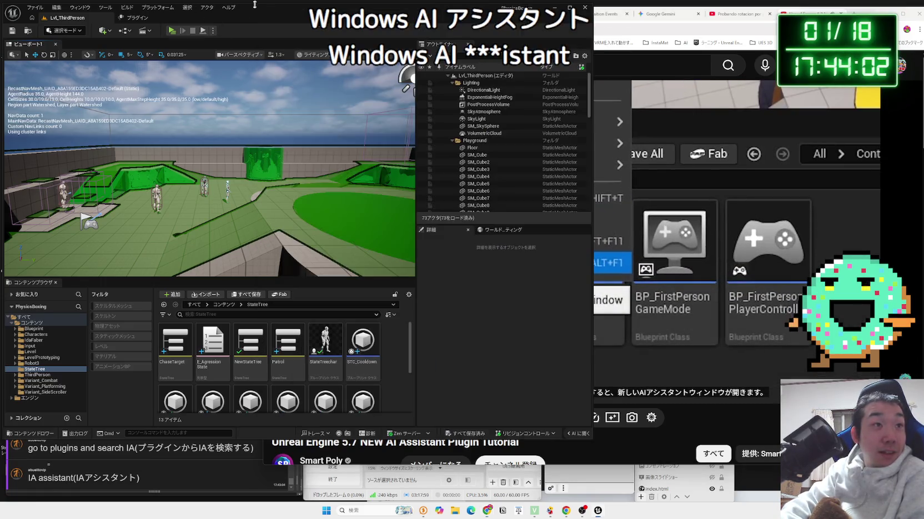
- Open the AI Assistant window from the Window menu and move it up and right
left_click(143, 12)
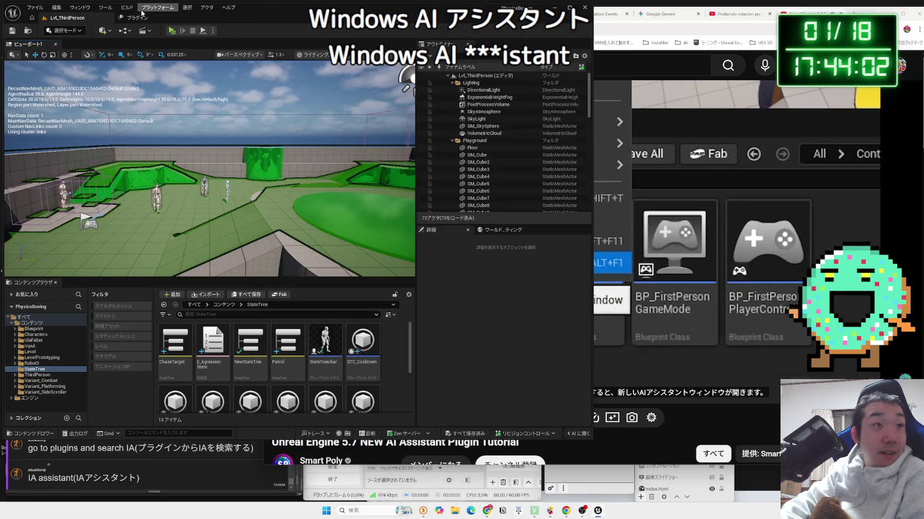
left_click(79, 7)
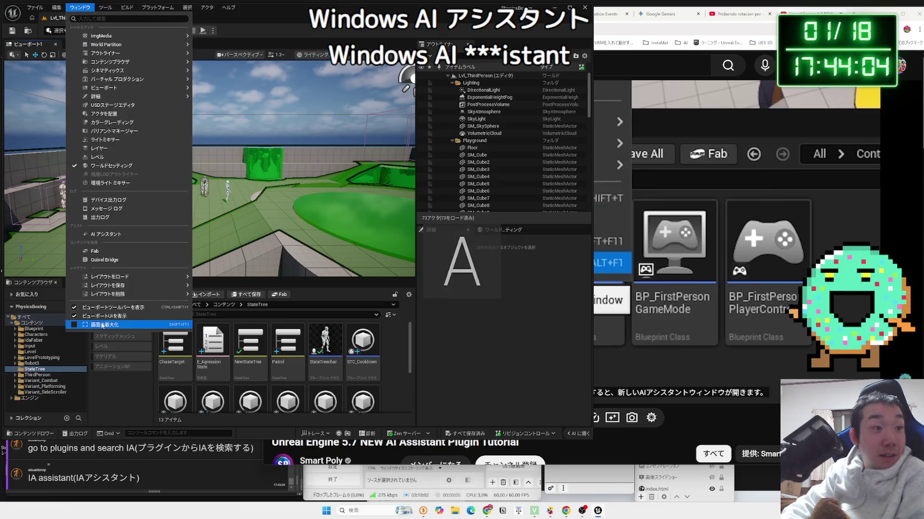
mouse_move(108, 276)
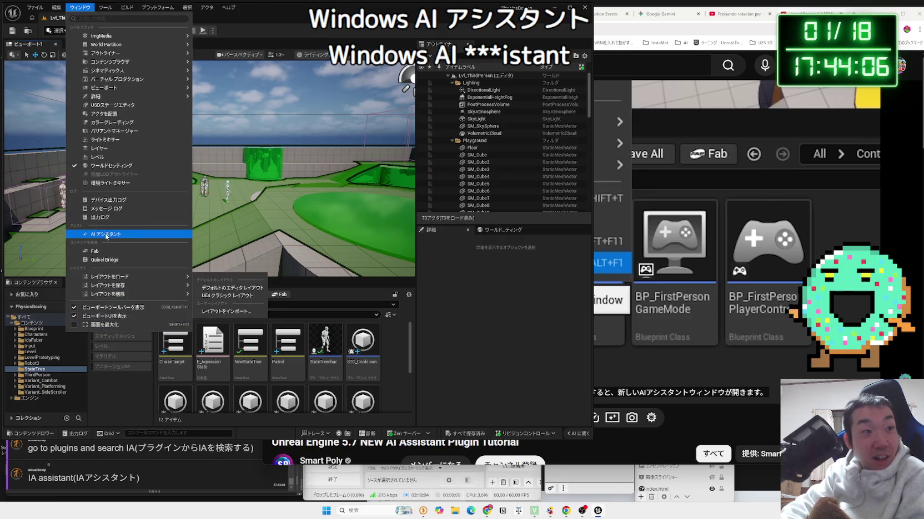
left_click(106, 235)
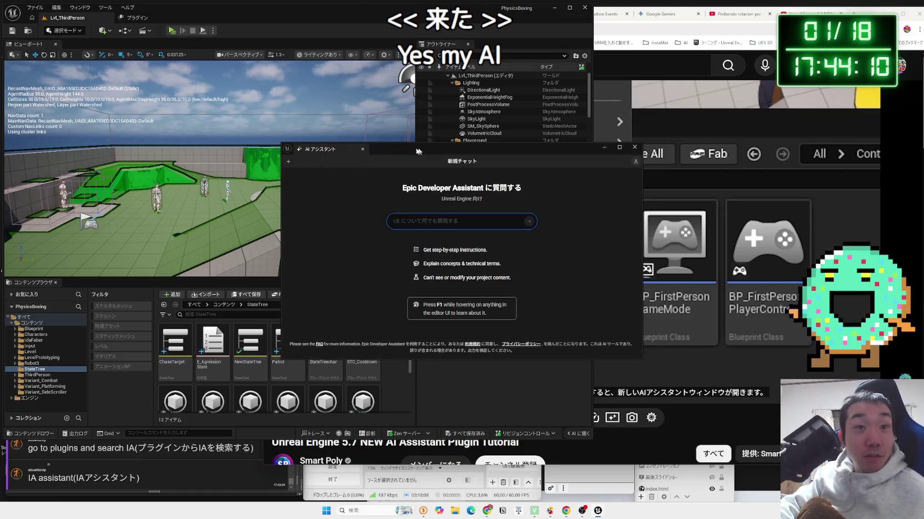
left_click_drag(418, 151, 450, 75)
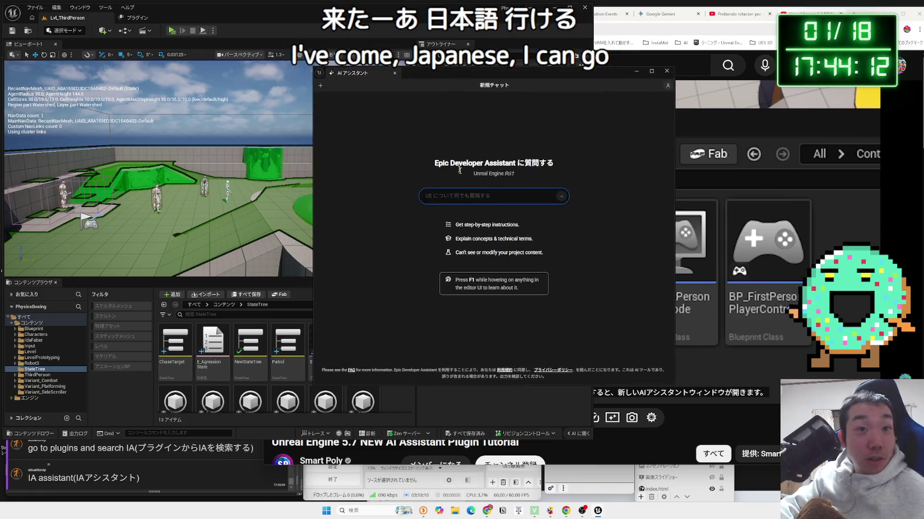
- Ask the AI Assistant '日本語でもオーケー？' and select its reply confirming Japanese support
left_click(481, 196)
type("にほ")
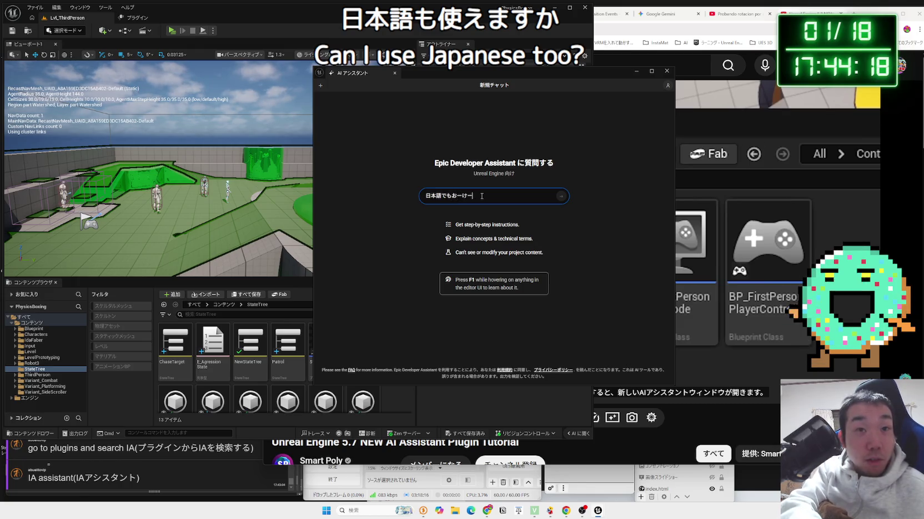
key("Return")
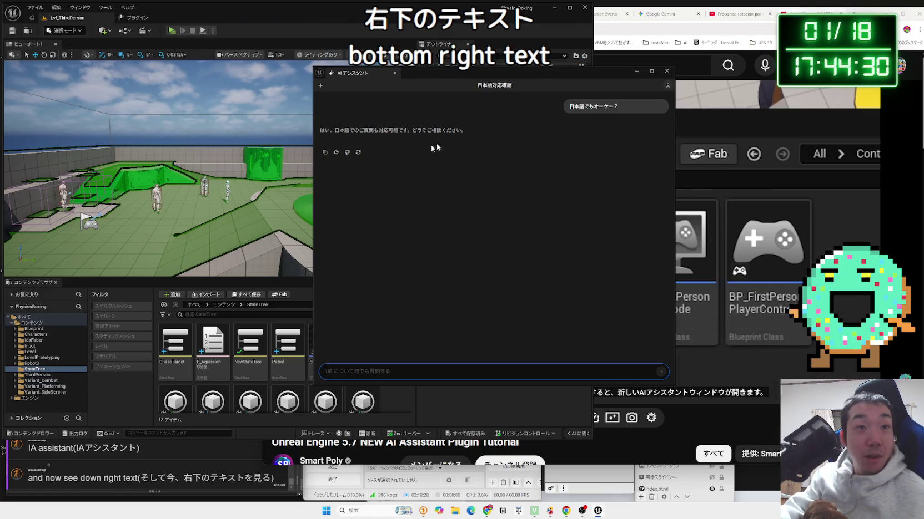
left_click_drag(359, 129, 384, 132)
left_click_drag(463, 132, 326, 129)
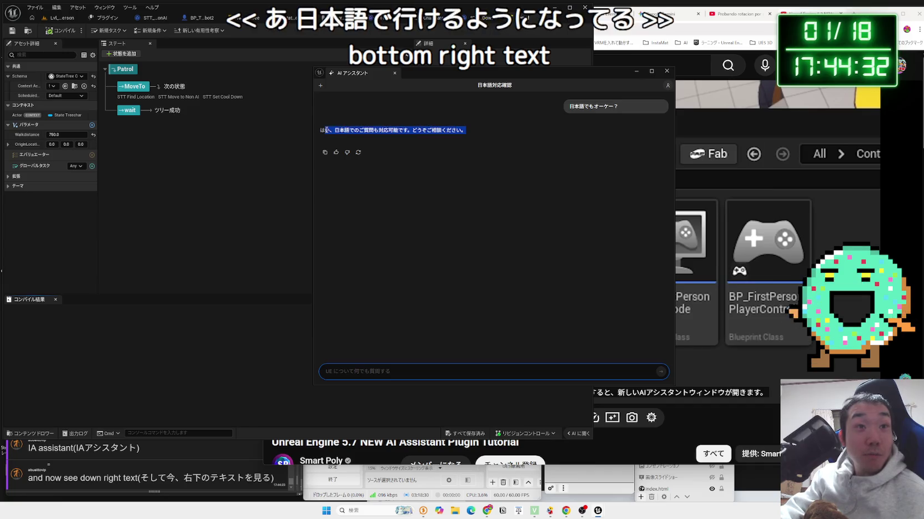
- Reposition and widen the AI Assistant window, then start a new chat
mouse_move(446, 77)
left_mouse_down()
mouse_move(724, 92)
mouse_move(423, 92)
left_mouse_up()
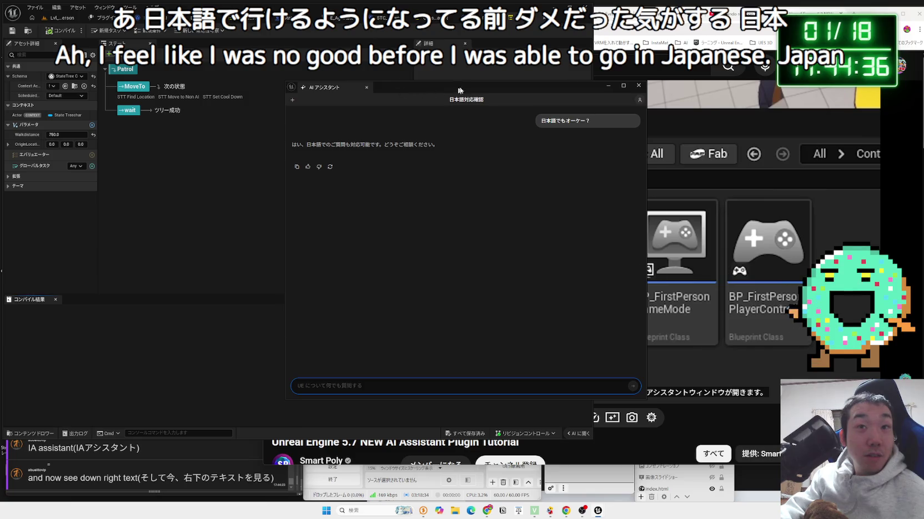
left_click_drag(459, 88, 525, 85)
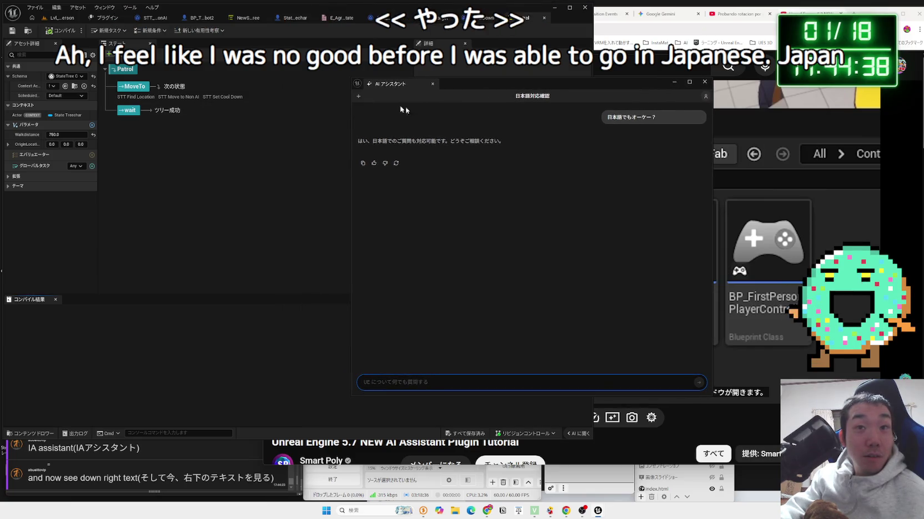
mouse_move(351, 178)
left_mouse_down()
mouse_move(254, 166)
mouse_move(243, 144)
left_mouse_up()
left_click(248, 98)
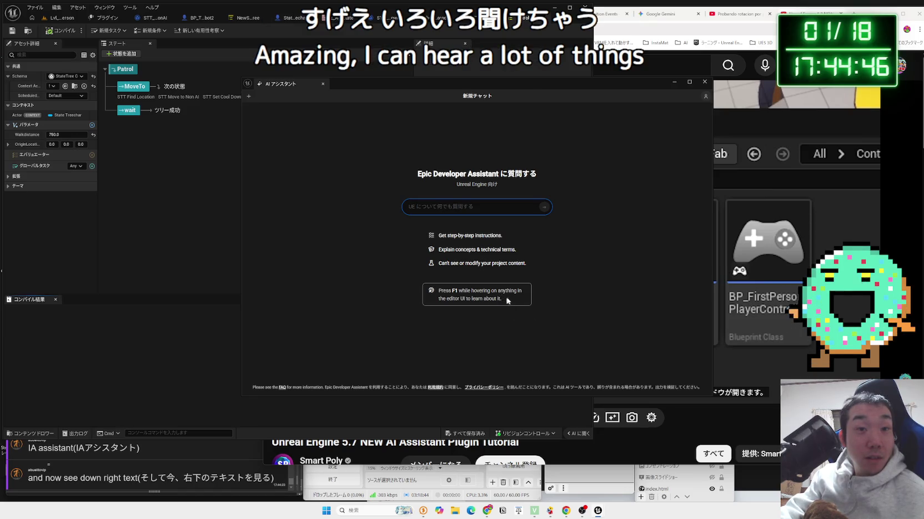
- Select the F1 hint text, then ask the assistant 'あなたのことを教えてください。'
left_click_drag(507, 301, 436, 297)
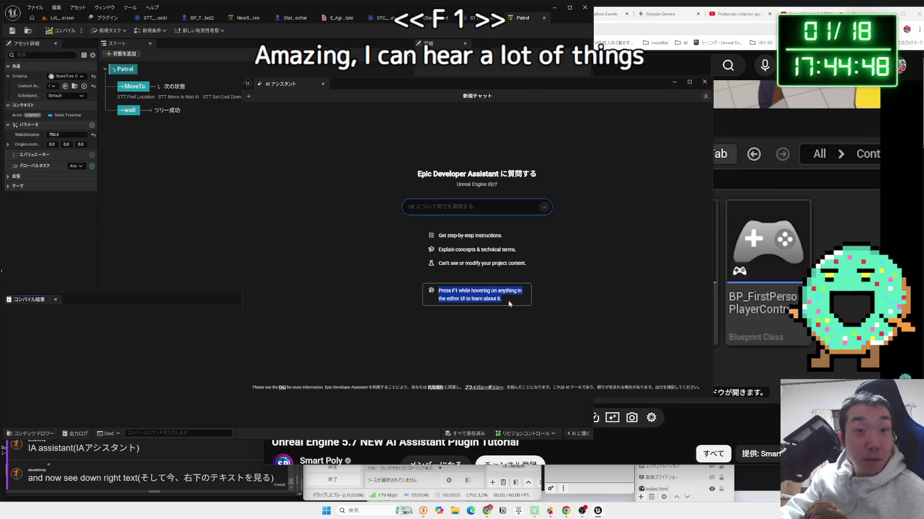
left_click(444, 294)
left_click_drag(506, 301, 436, 296)
left_click(436, 296)
left_click(437, 296)
triple_click(437, 295)
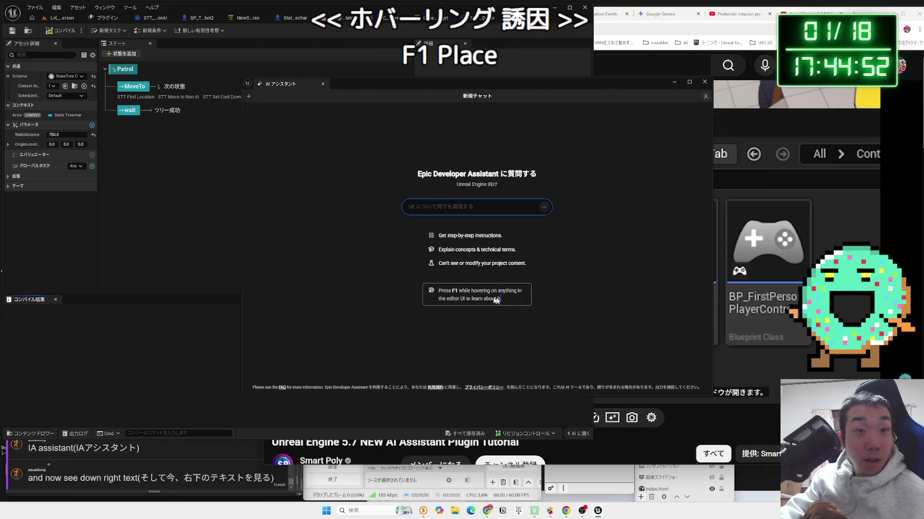
left_click(439, 294)
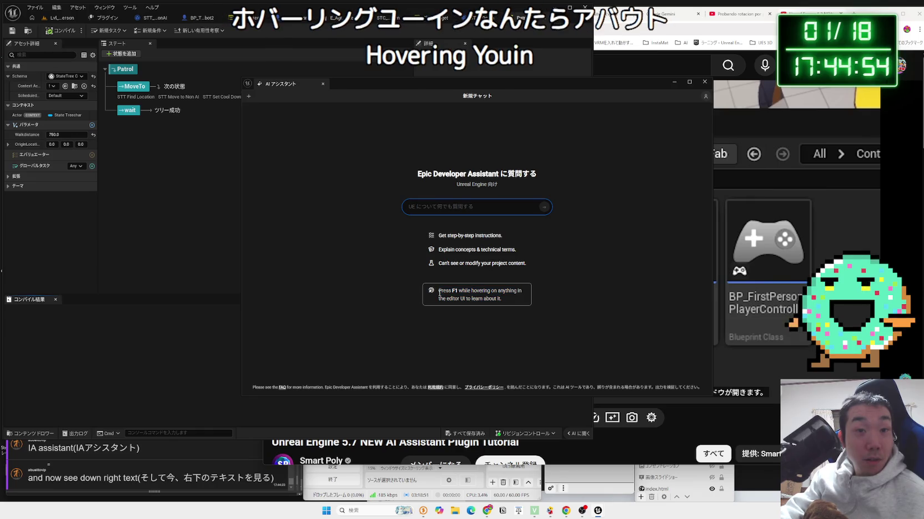
left_click(475, 301)
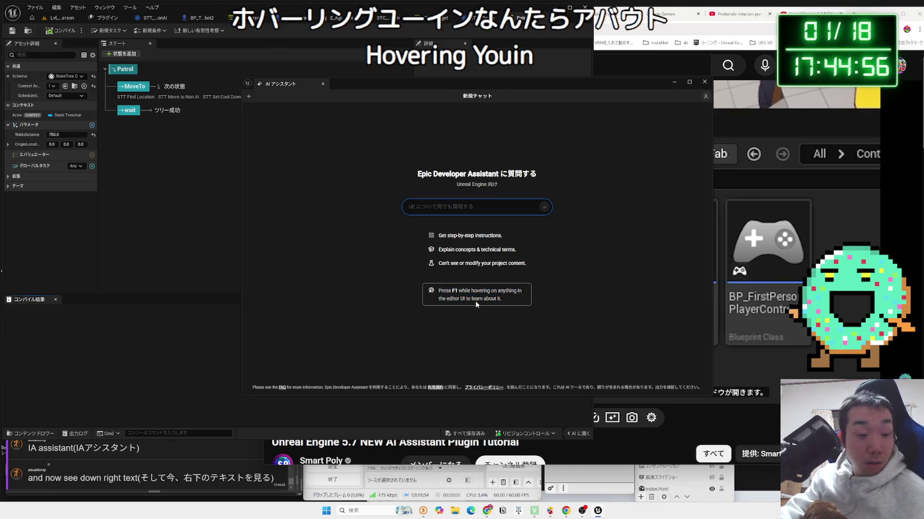
left_click(475, 304)
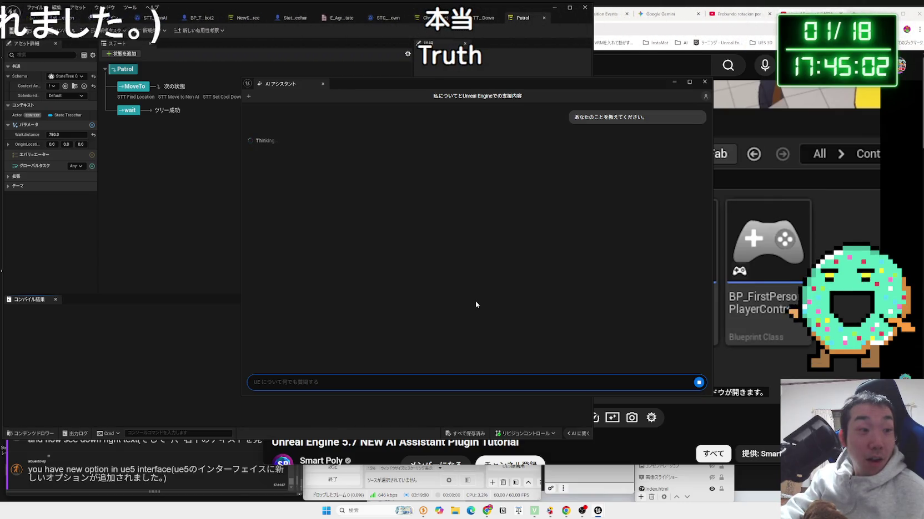
left_click_drag(429, 85, 554, 78)
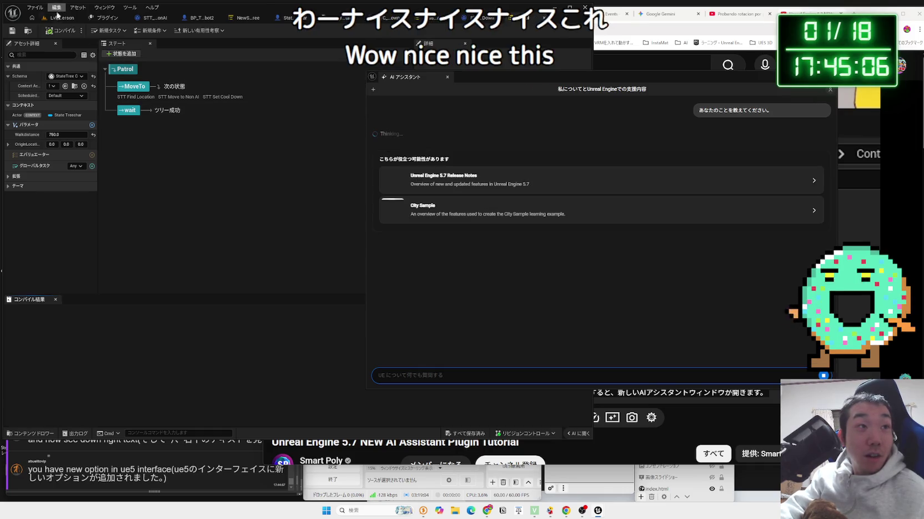
- Drag NewStateTree from the Content Browser into the assistant chat to get its explanation
left_click(58, 17)
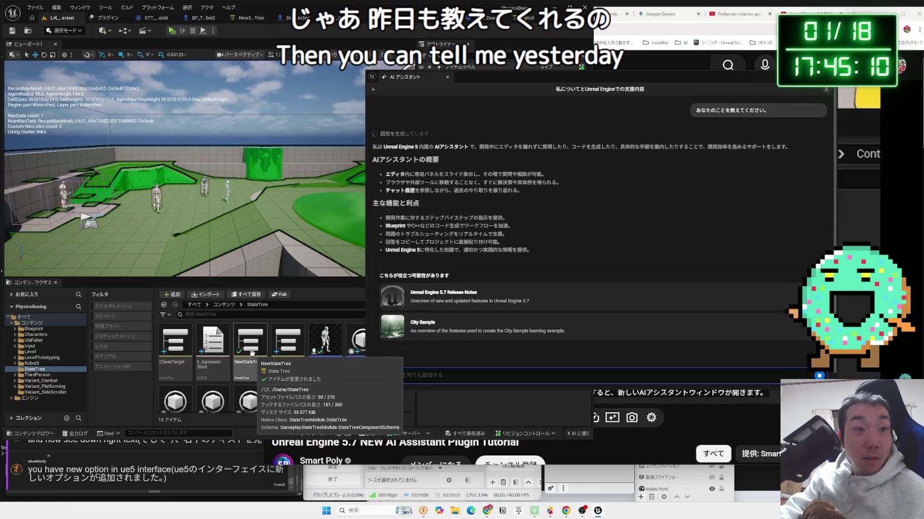
left_click_drag(252, 353, 554, 203)
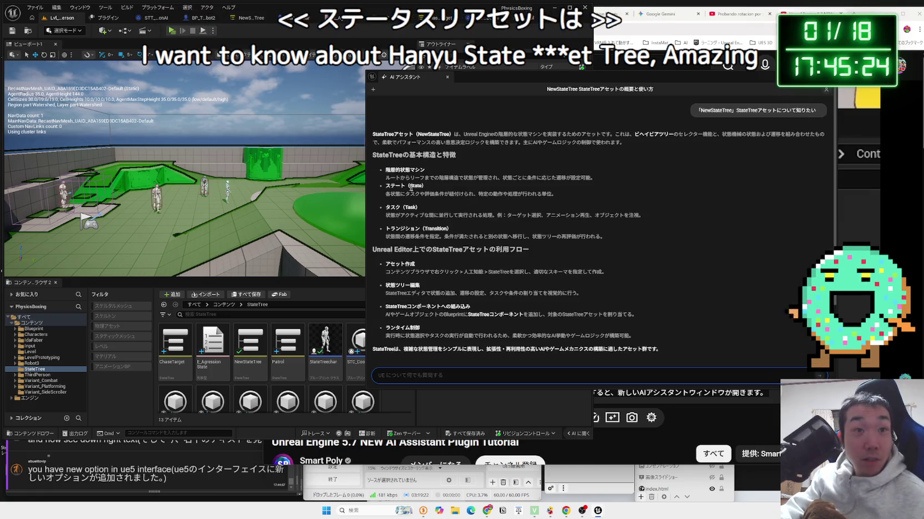
mouse_move(390, 178)
left_mouse_down()
mouse_move(609, 180)
mouse_move(555, 195)
mouse_move(644, 215)
left_mouse_up()
- Highlight lines of the StateTree explanation, then resize and shift the AI Assistant window left
mouse_move(586, 236)
left_mouse_down()
mouse_move(527, 233)
mouse_move(463, 183)
left_mouse_up()
left_click(463, 184)
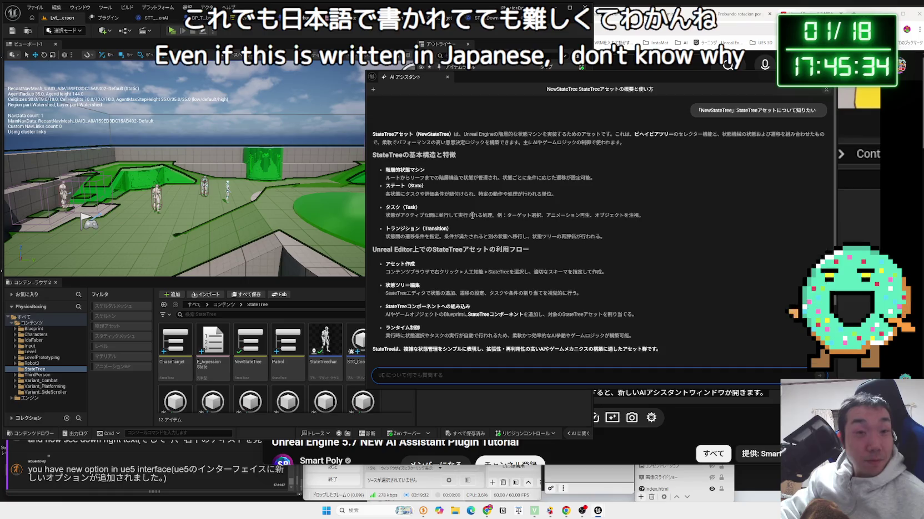
mouse_move(471, 214)
left_mouse_down()
mouse_move(627, 266)
mouse_move(452, 225)
left_mouse_up()
scroll(455, 224, "up", 3)
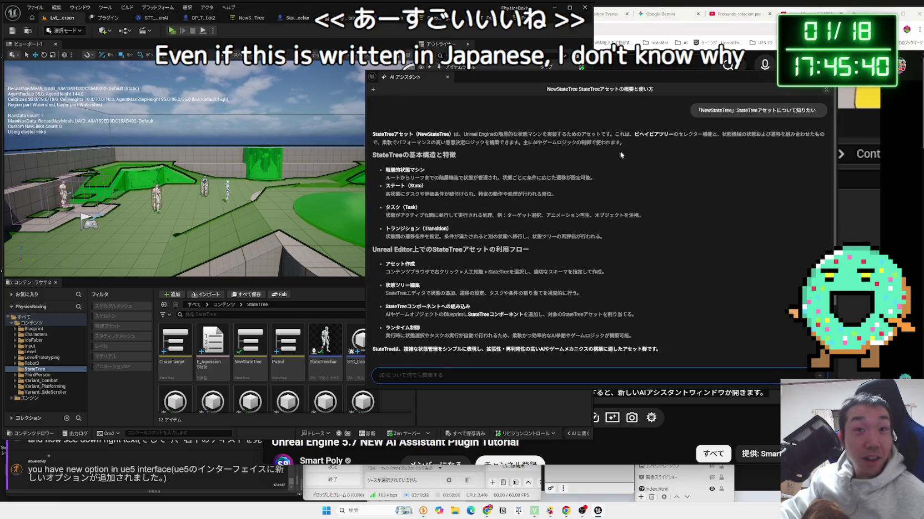
mouse_move(837, 129)
left_mouse_down()
mouse_move(808, 129)
mouse_move(839, 129)
left_mouse_up()
left_click_drag(699, 83, 671, 83)
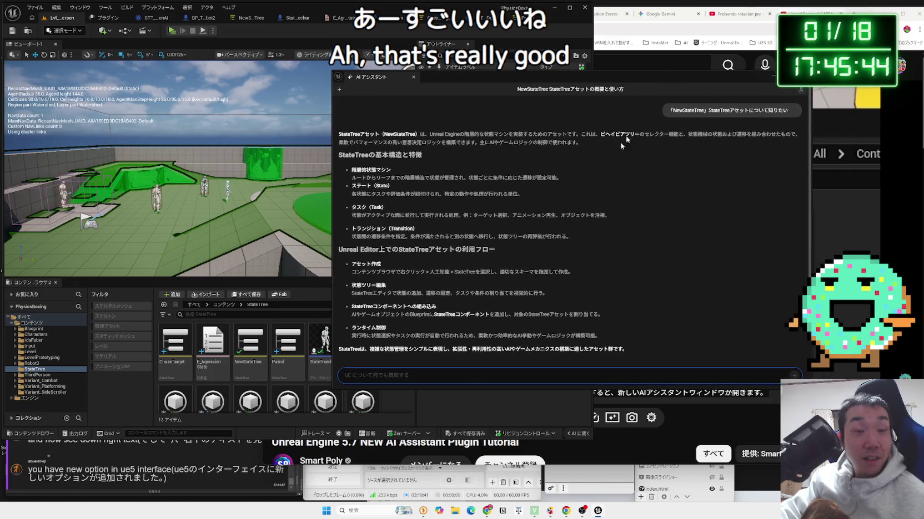
- Narrow the assistant window, discard a half-typed question, and start a new empty chat
left_click(467, 377)
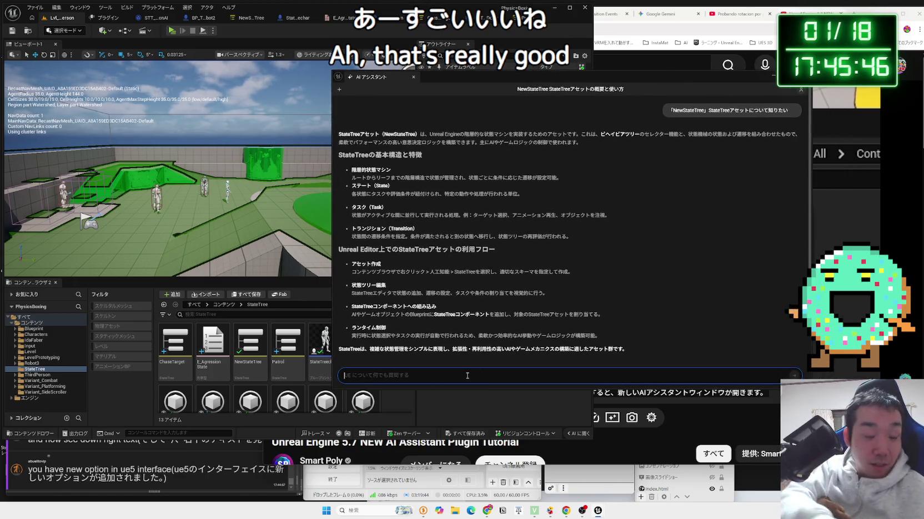
type("ちたり")
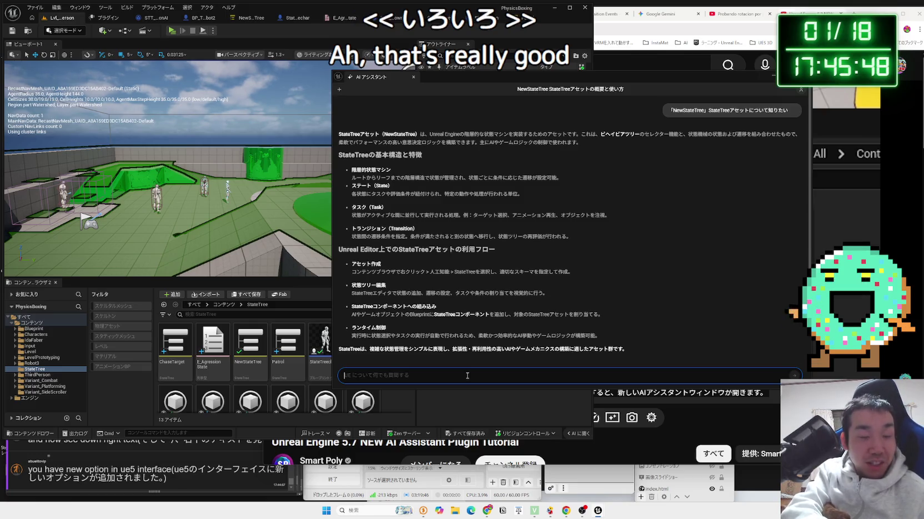
key("BackSpace")
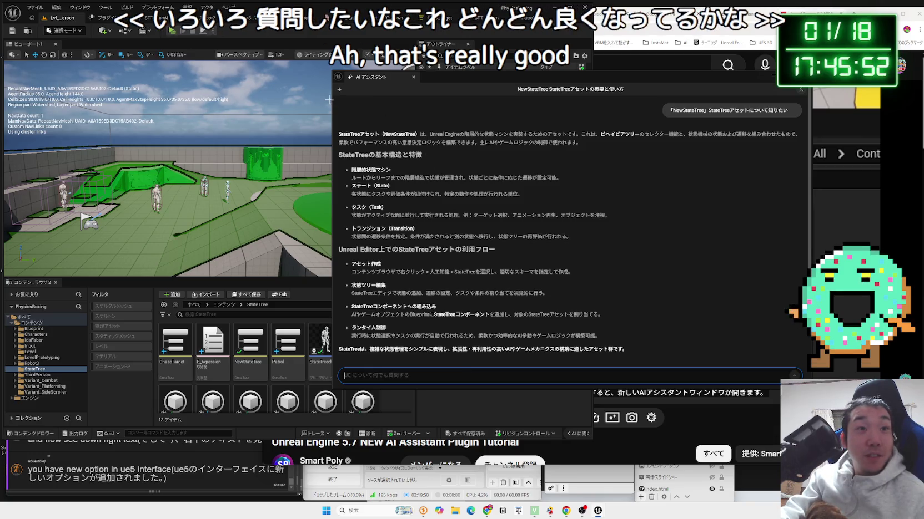
left_click_drag(329, 99, 393, 119)
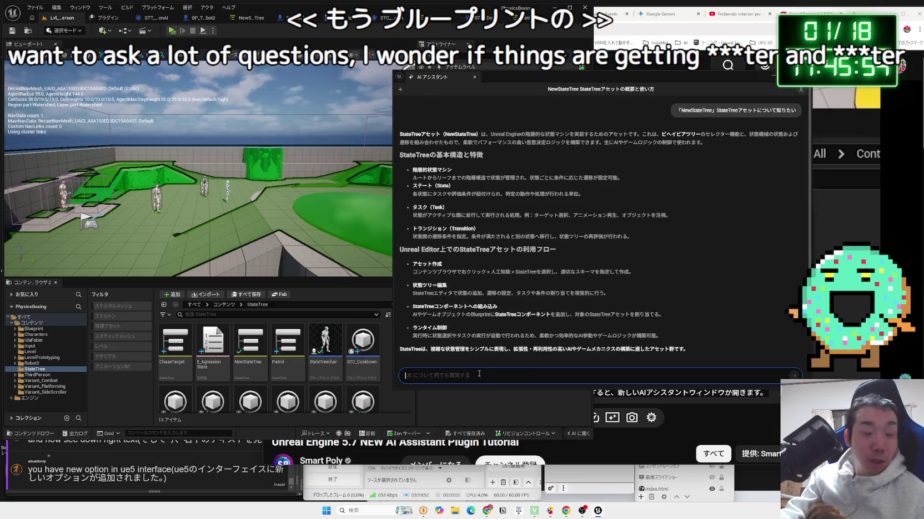
type("ぷる")
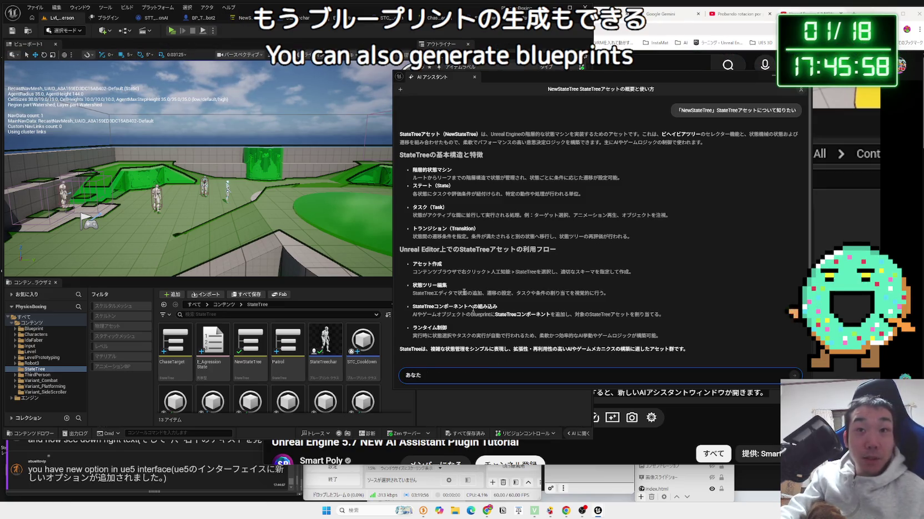
left_click(401, 90)
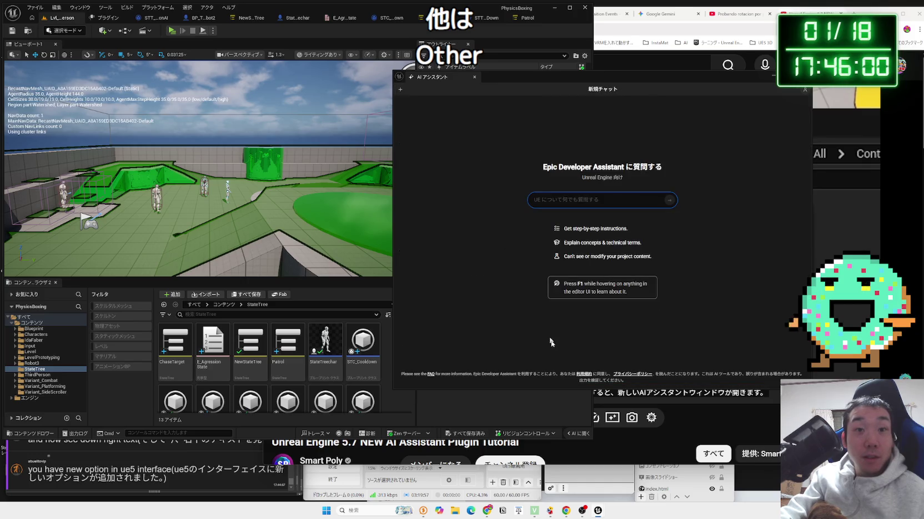
- Ask the assistant in Japanese whether it can generate Blueprints or C++ code
left_click(582, 201)
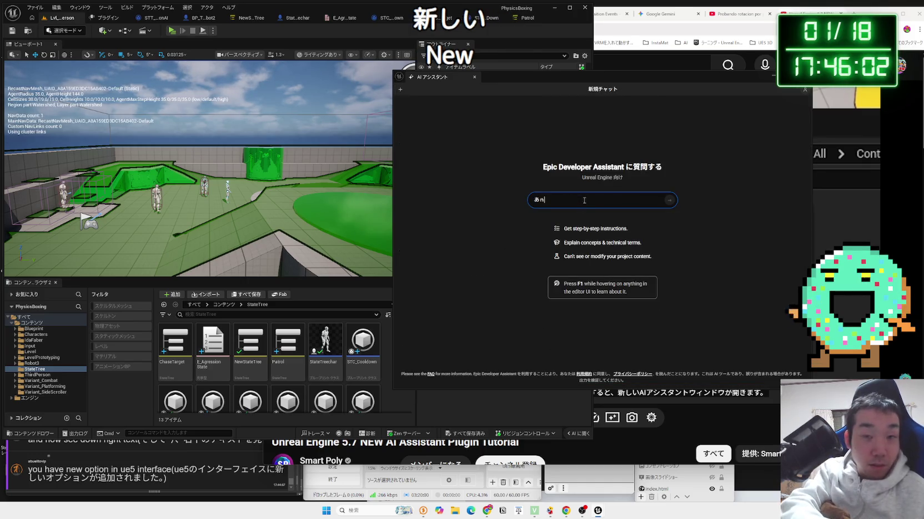
type("プリントのせいせいは")
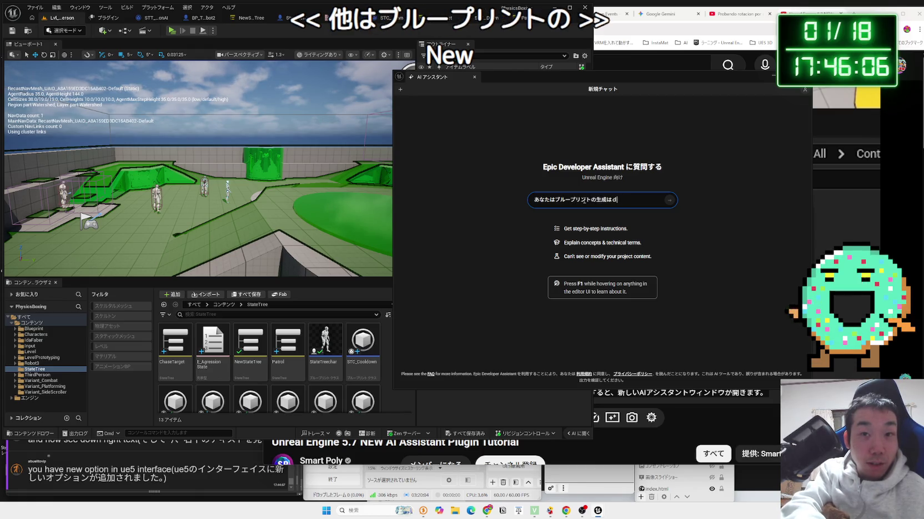
type("できますか？もu")
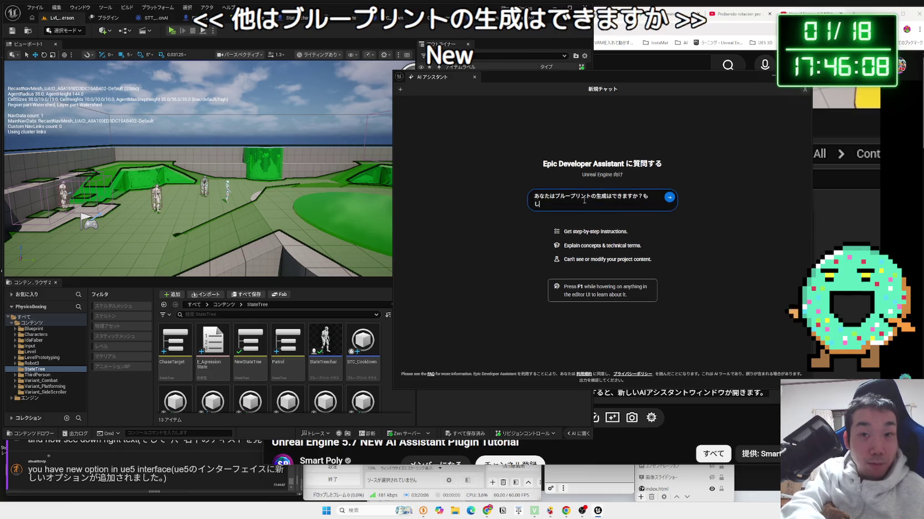
type("はC+")
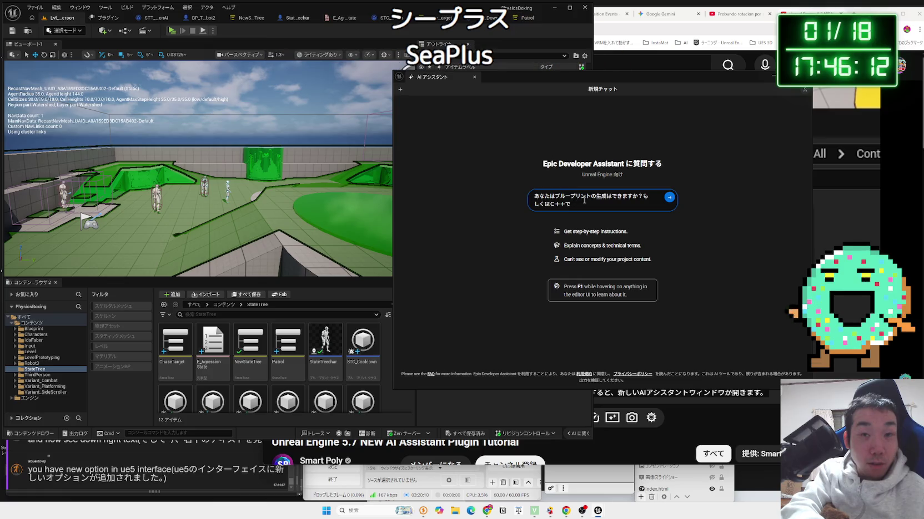
type("ドの生成はd")
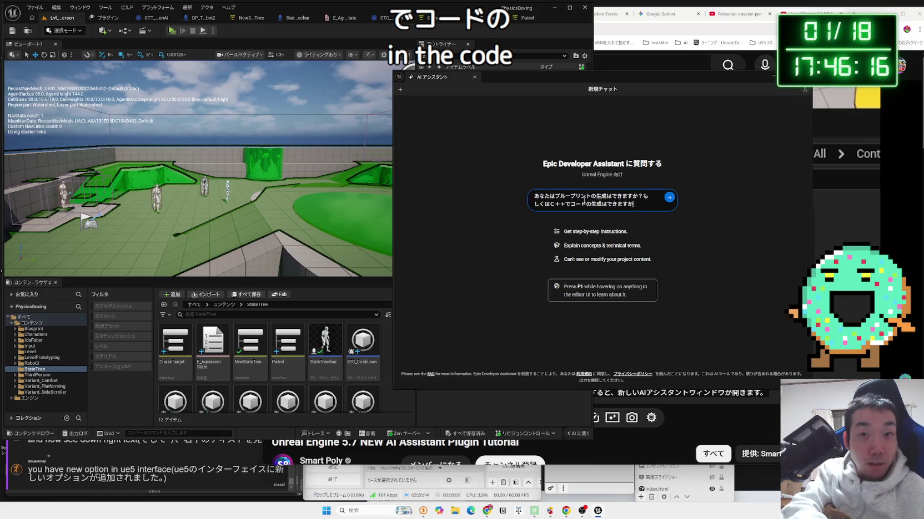
type("？")
key("Return")
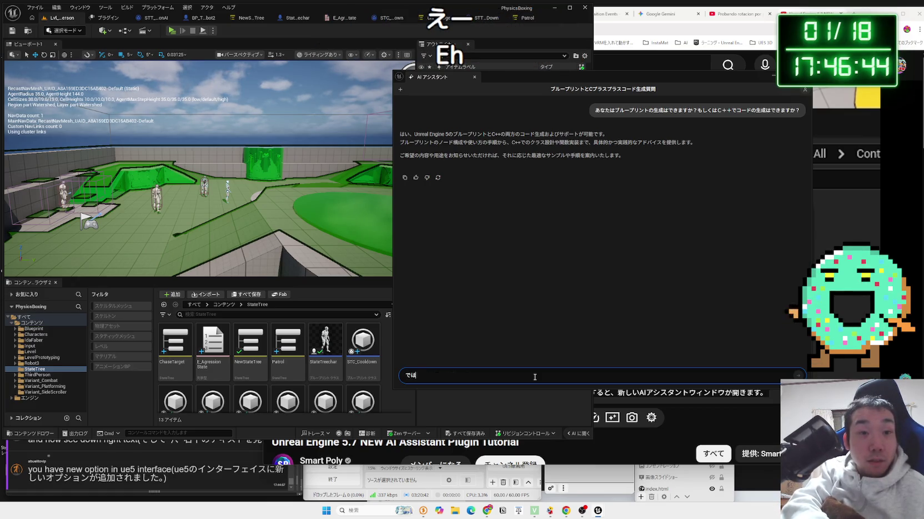
- Write the opening of the Japanese request, saying you want to create a widget
type("idg")
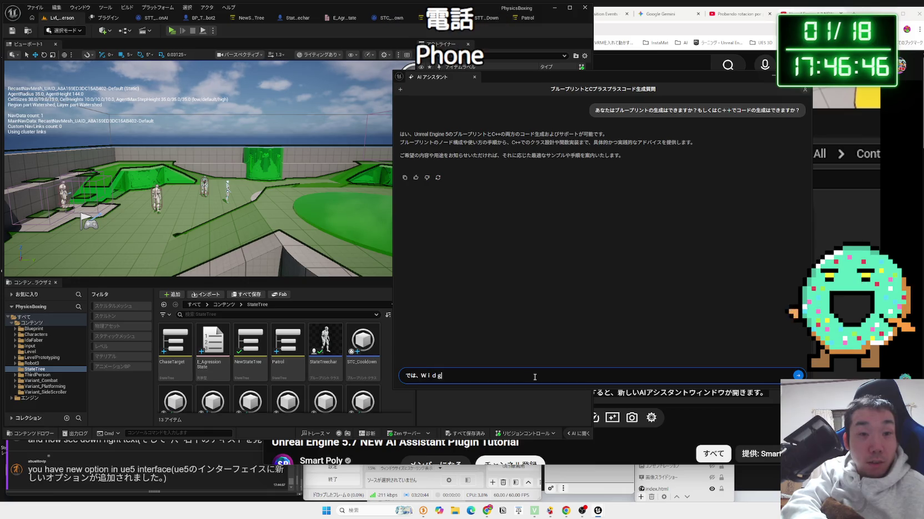
type("で")
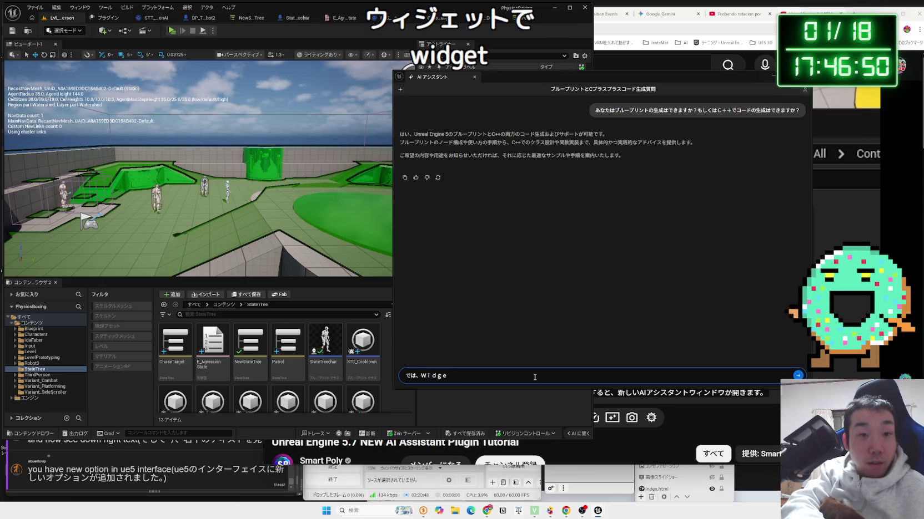
key("BackSpace")
key("BackSpace")
key("BackSpace")
key("Zenkaku_Hankaku")
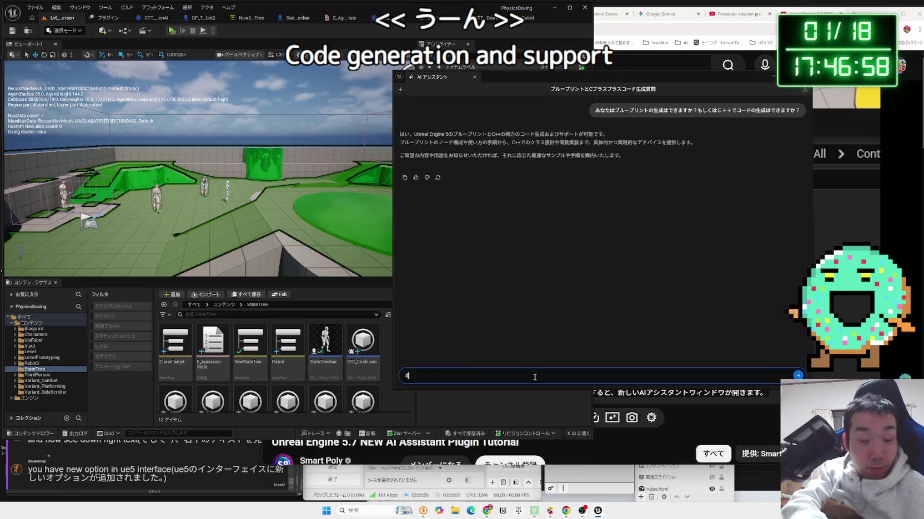
key("BackSpace")
key("BackSpace")
key("BackSpace")
type("det")
key("BackSpace")
key("BackSpace")
key("BackSpace")
key("Zenkaku_Hankaku")
type("でh")
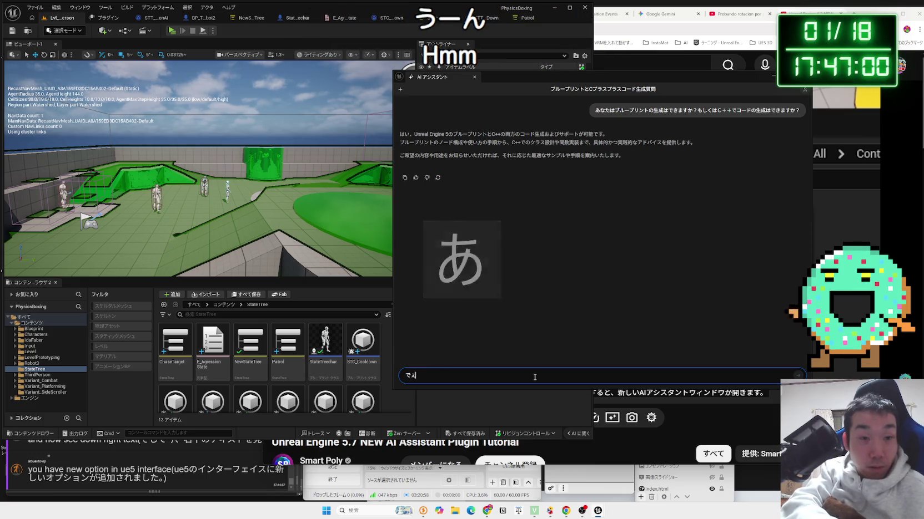
type("でh")
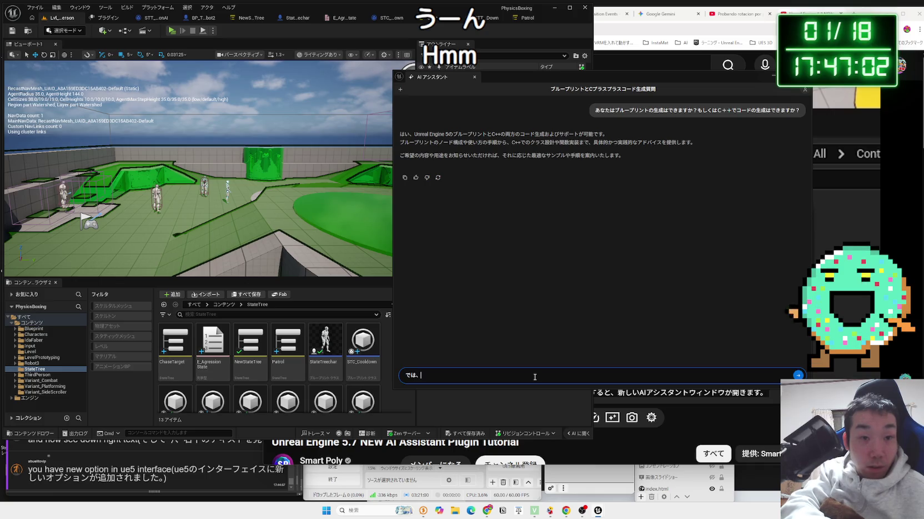
type("a-togam")
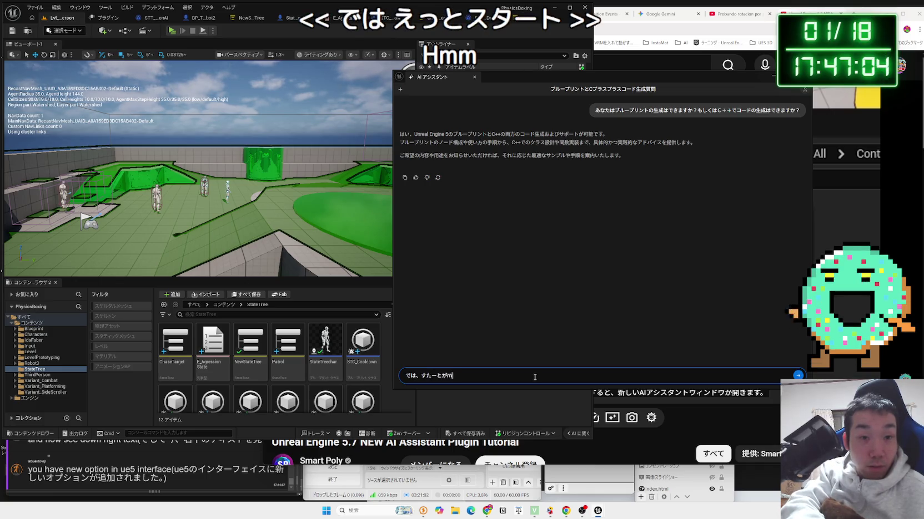
key("Zenkaku_Hankaku")
type("w")
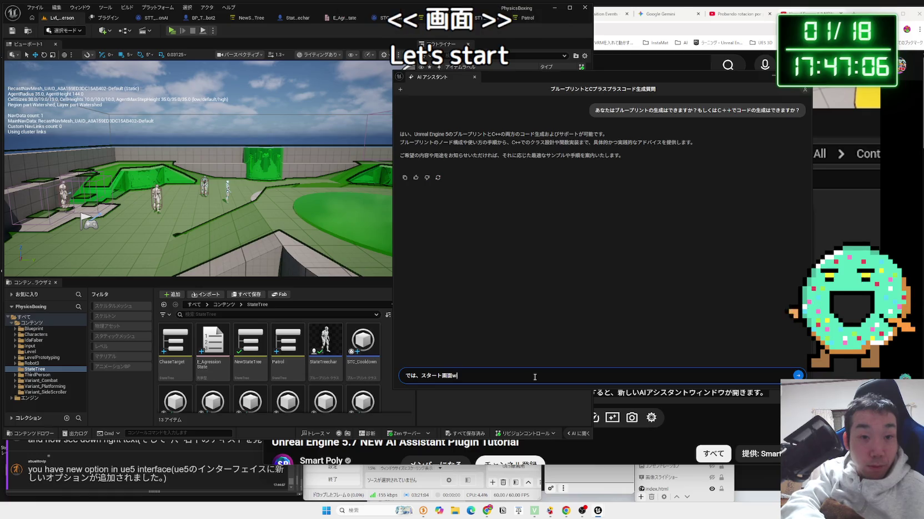
type("idget")
key("Zenkaku_Hankaku")
type("wotukuri")
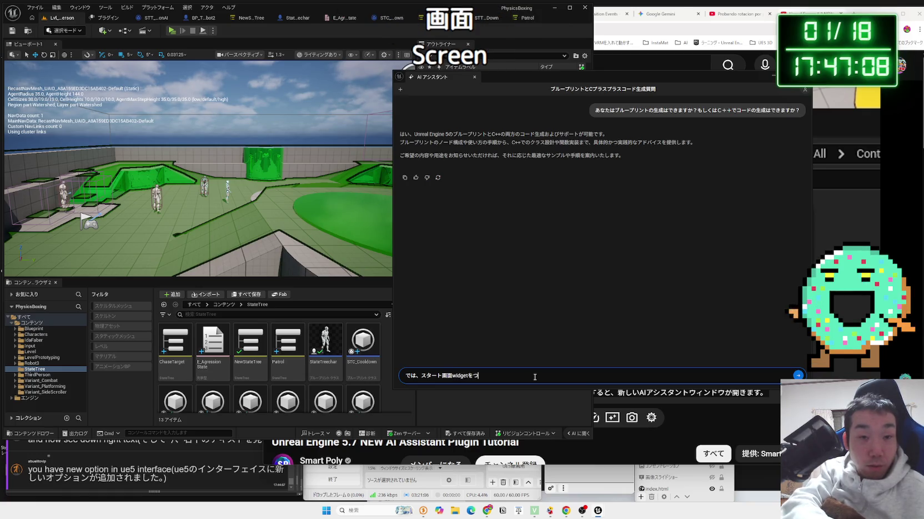
type("taidesu.")
key("space")
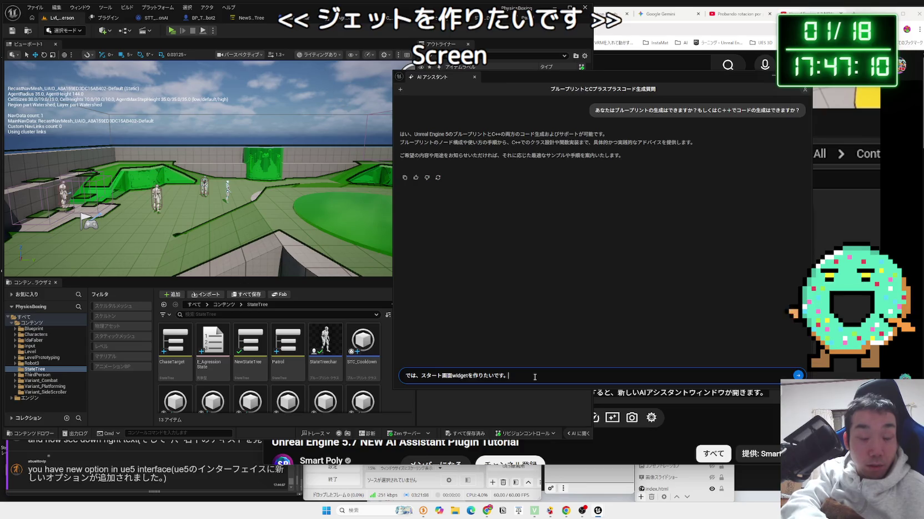
- Add a level-switching Start button and a game-quitting end button to the request, then send it
type("suta-to")
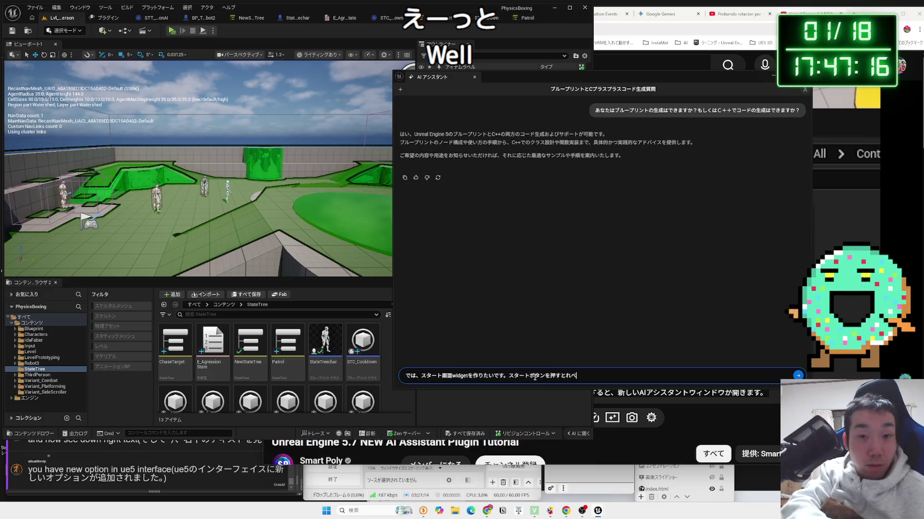
type("ru")
key("space")
type("gakiriwa")
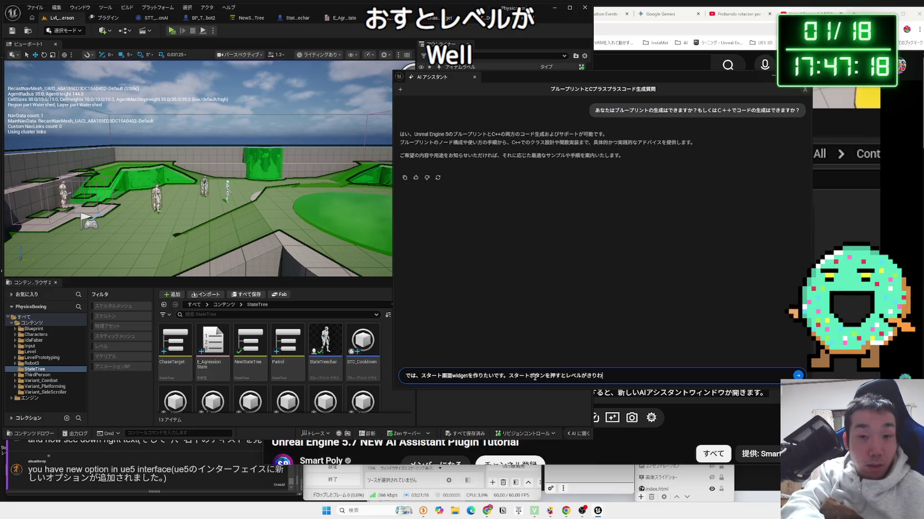
type("a")
key("space")
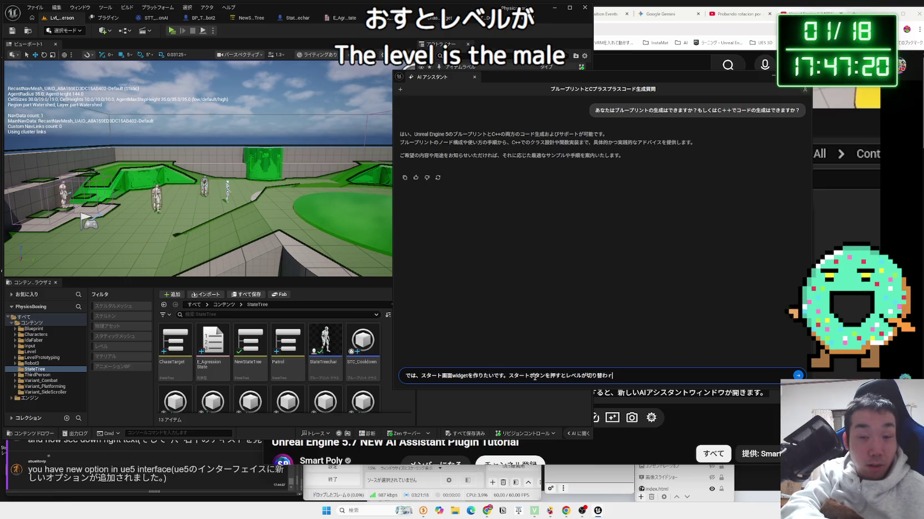
type("i")
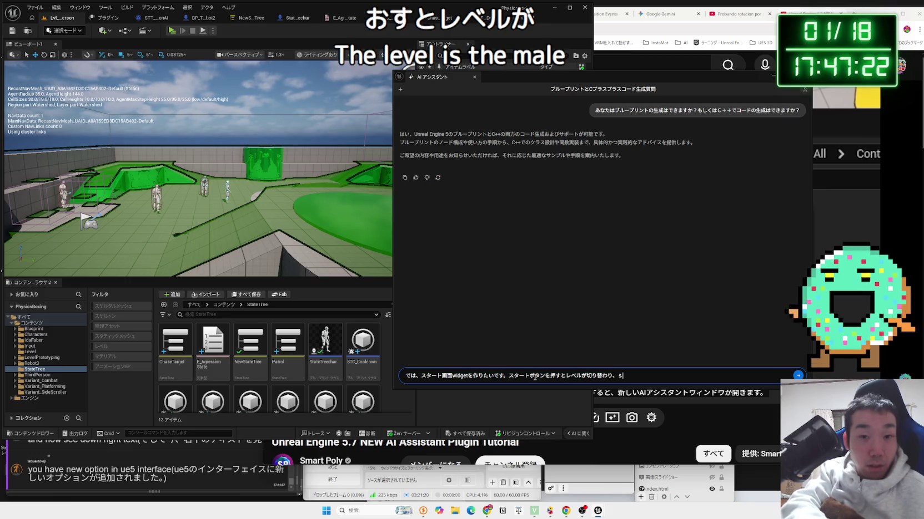
type("ryou")
key("space")
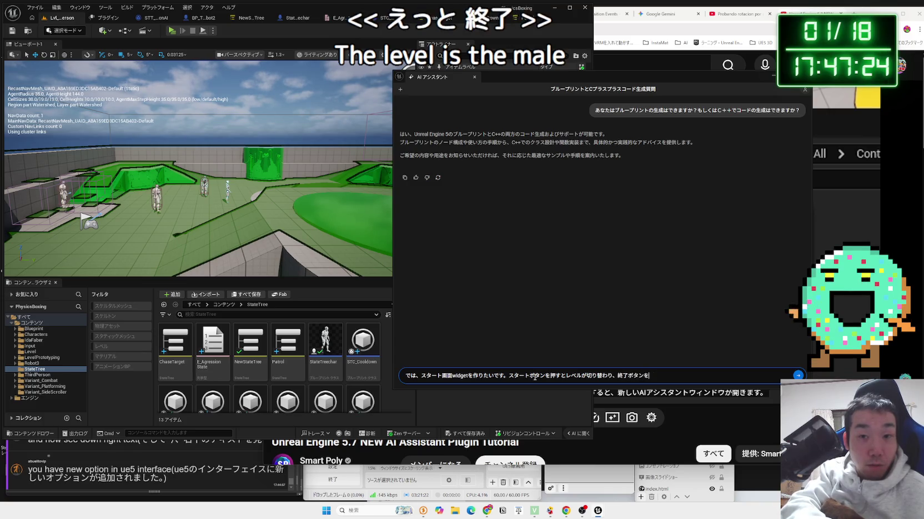
type("botanwoosute")
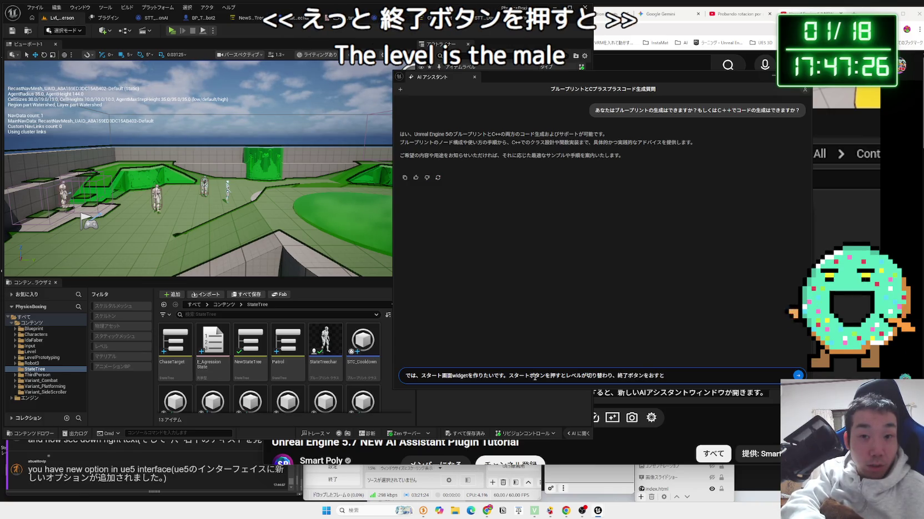
type("mugashuuryous")
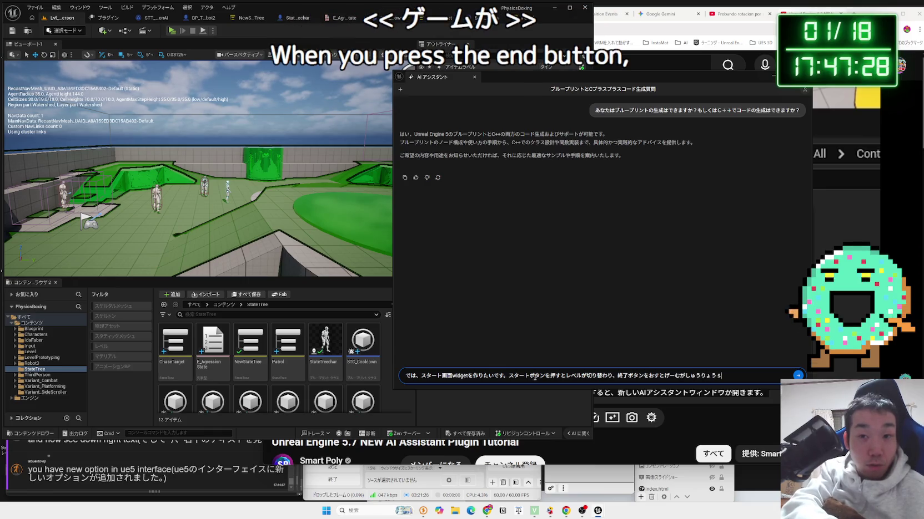
type("botafutatsu")
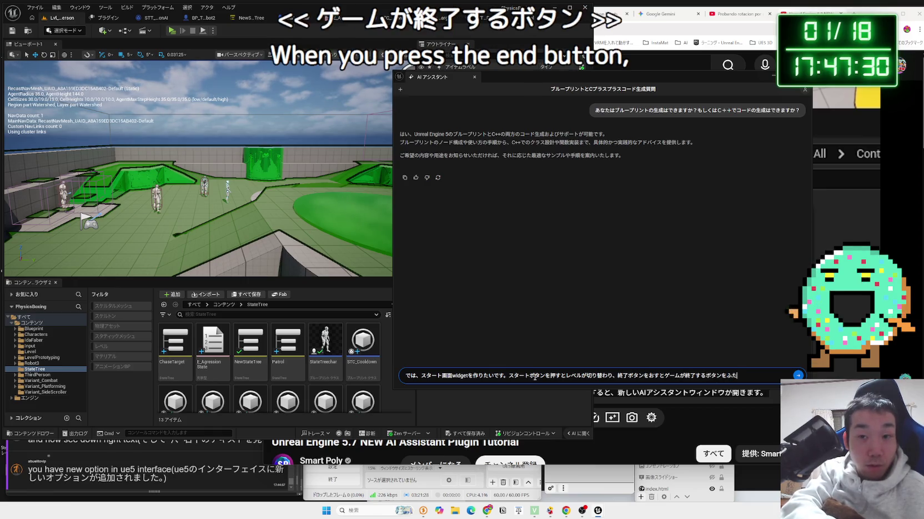
type("aichis")
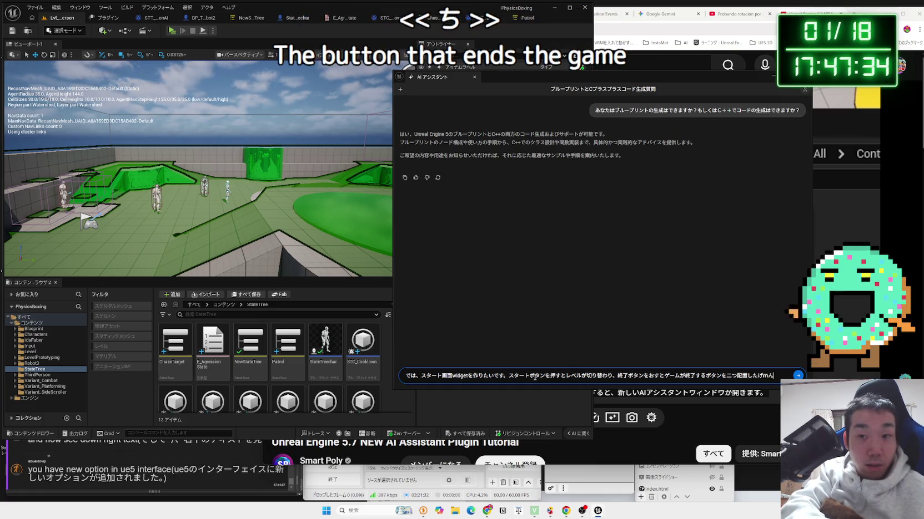
key("BackSpace")
type("ga")
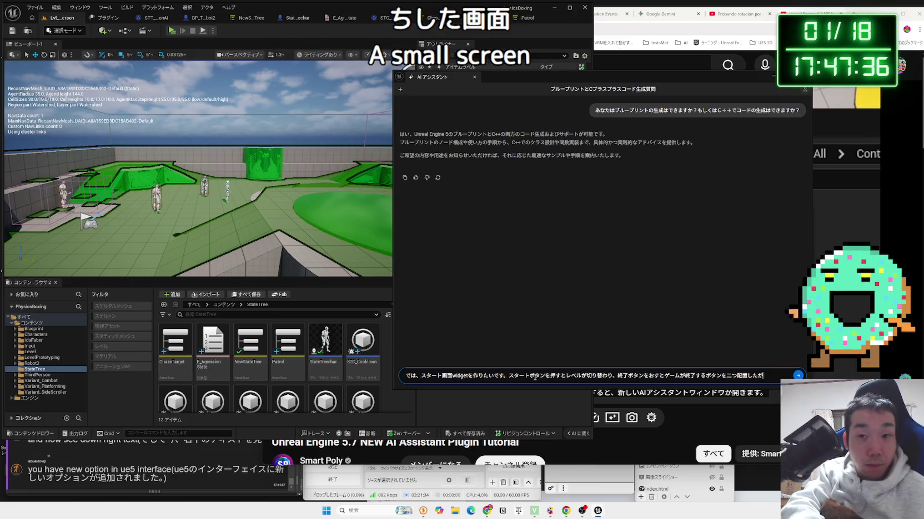
type("wotukuritai")
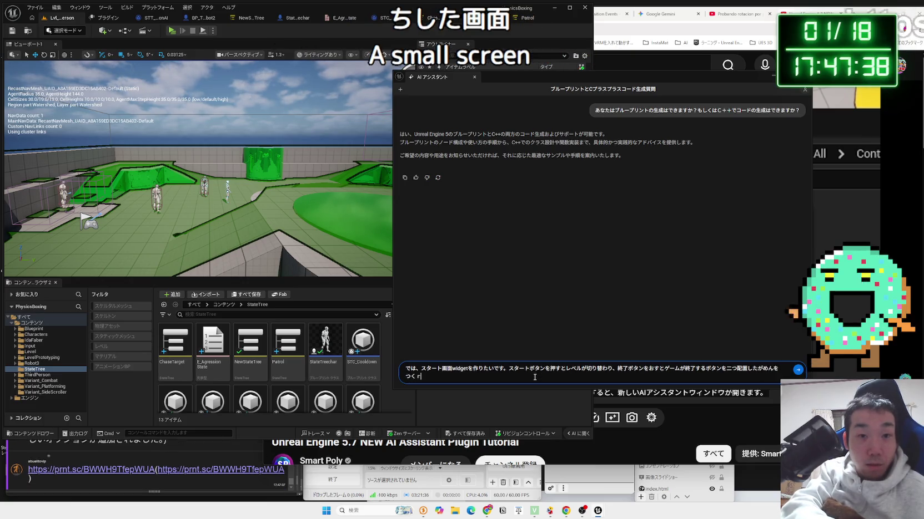
key("Return")
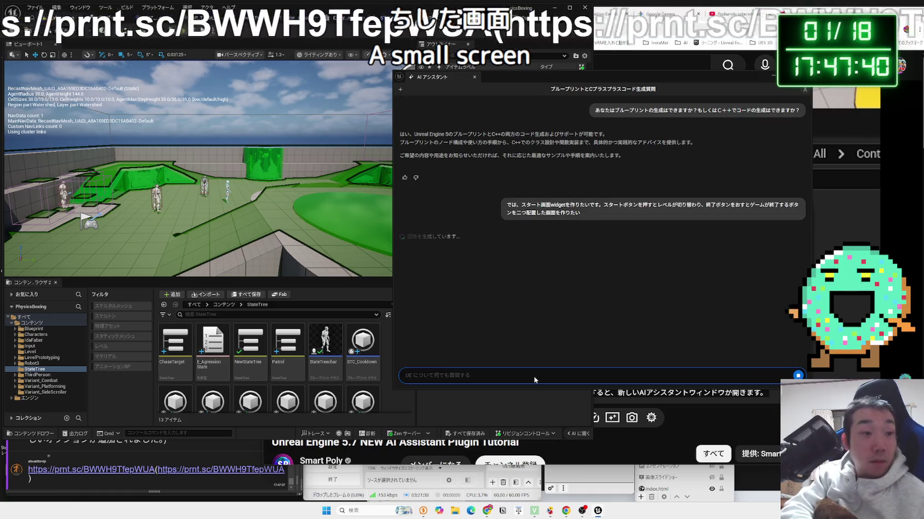
- Open the shared prnt.sc screenshot link and widen the browser to view the captured editor image
left_click(96, 478)
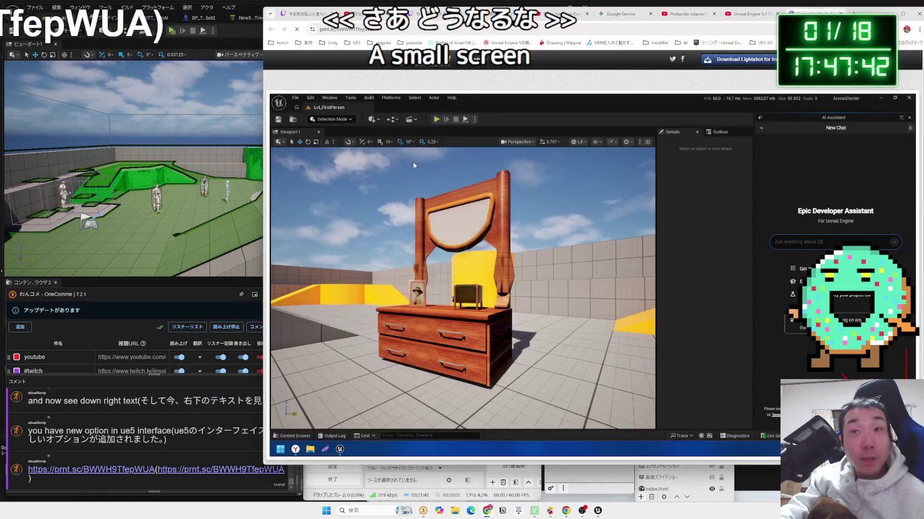
scroll(593, 260, "down", 2)
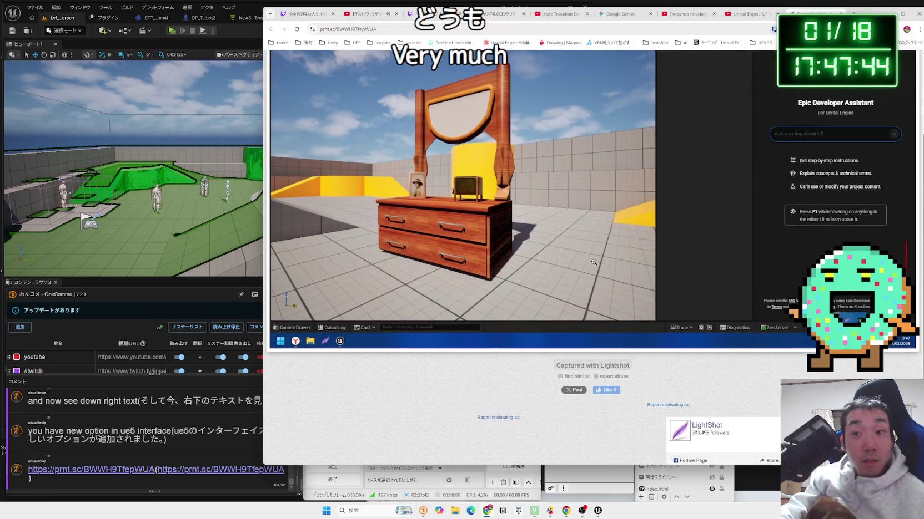
scroll(622, 250, "up", 2)
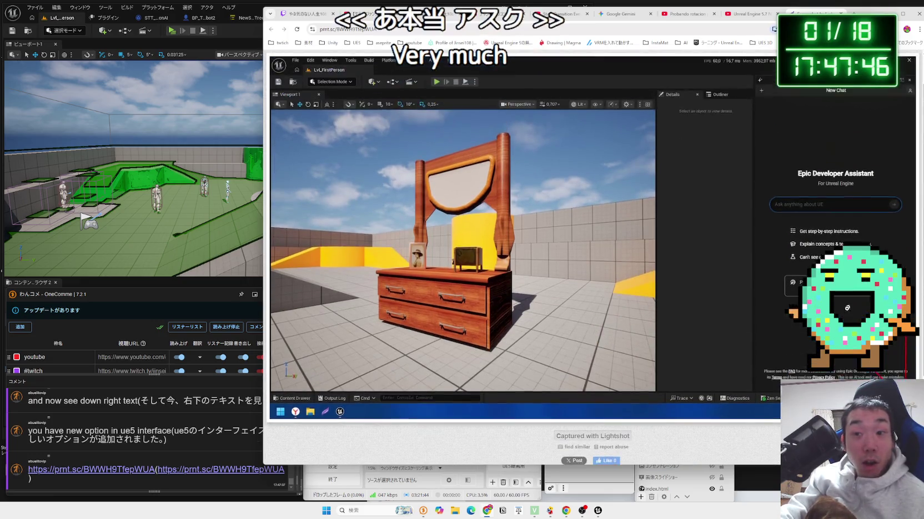
mouse_move(644, 13)
left_mouse_down()
mouse_move(645, 41)
mouse_move(888, 12)
mouse_move(871, 10)
left_mouse_up()
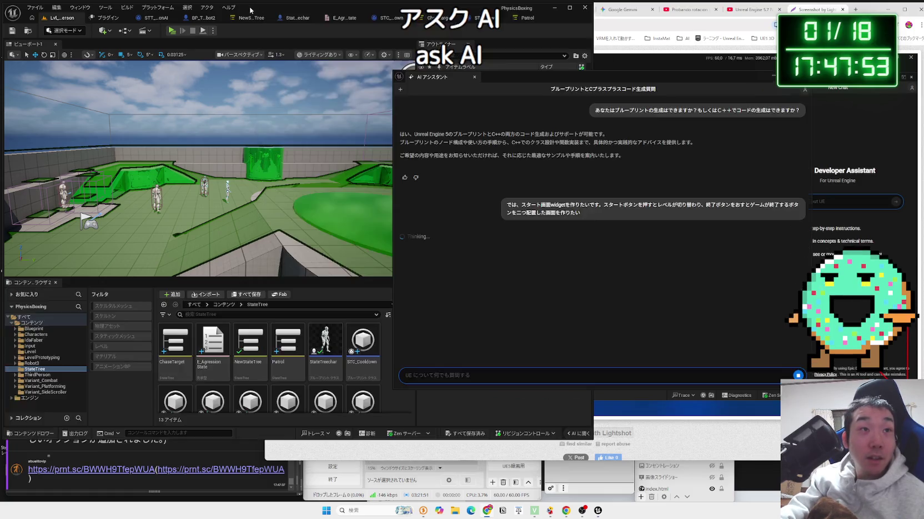
- Return to Unreal and highlight the widget Blueprint creation and UI design steps in the answer
left_click(257, 8)
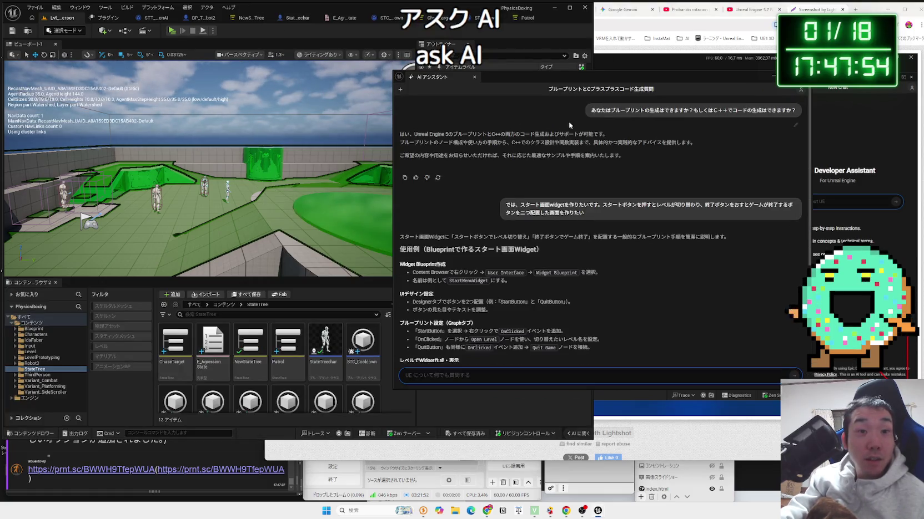
scroll(573, 255, "up", 3)
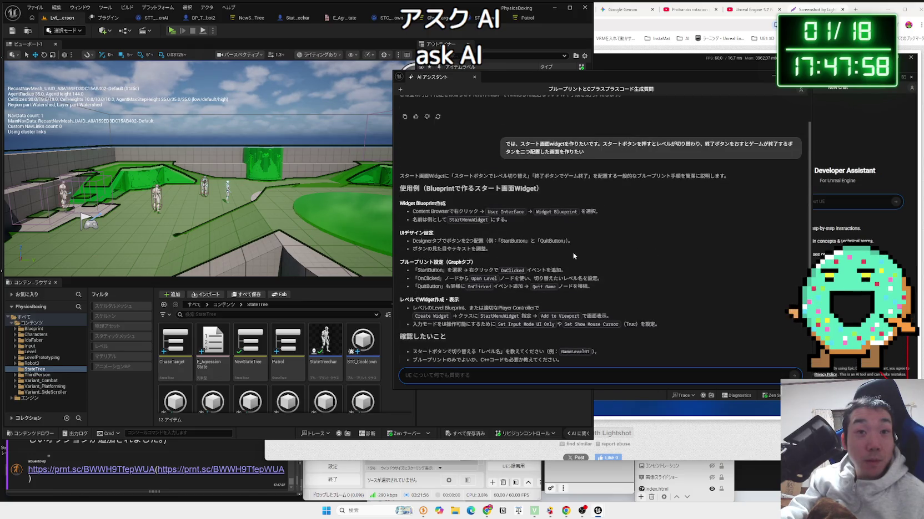
left_click_drag(520, 223, 419, 216)
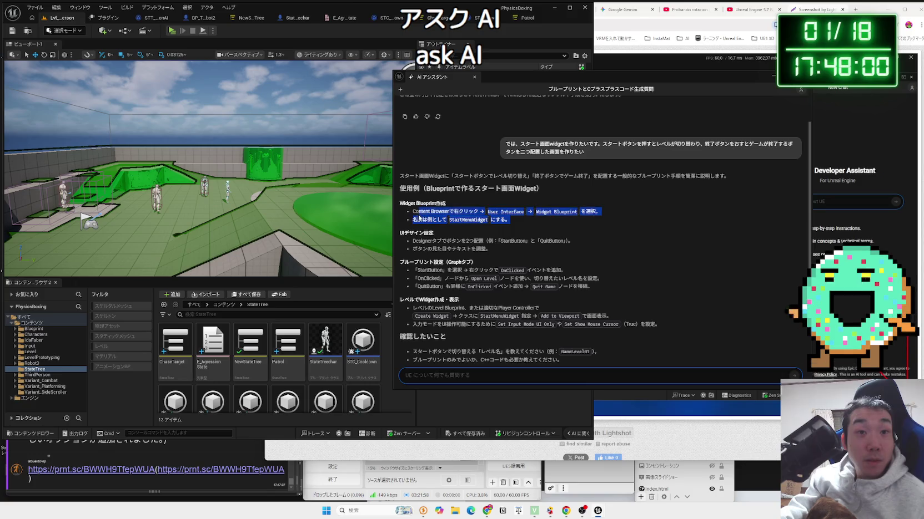
left_click(515, 218)
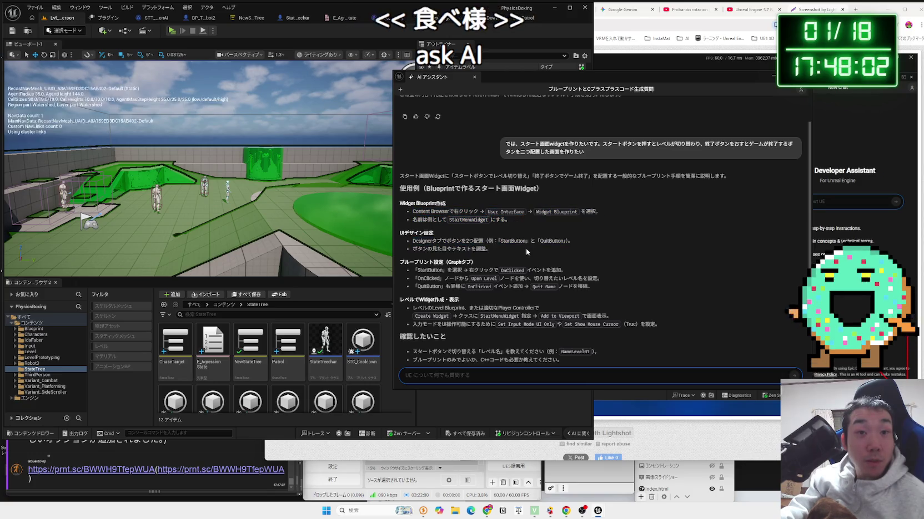
left_click_drag(525, 248, 421, 242)
left_click(420, 243)
- Scroll to the end of the answer and begin typing 'AIアシスタント君が' as a follow-up
scroll(502, 244, "down", 2)
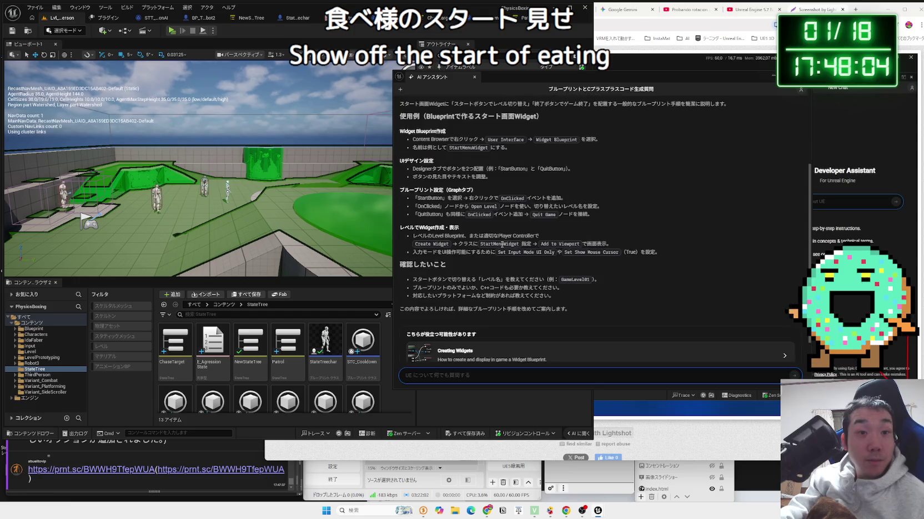
scroll(506, 245, "down", 2)
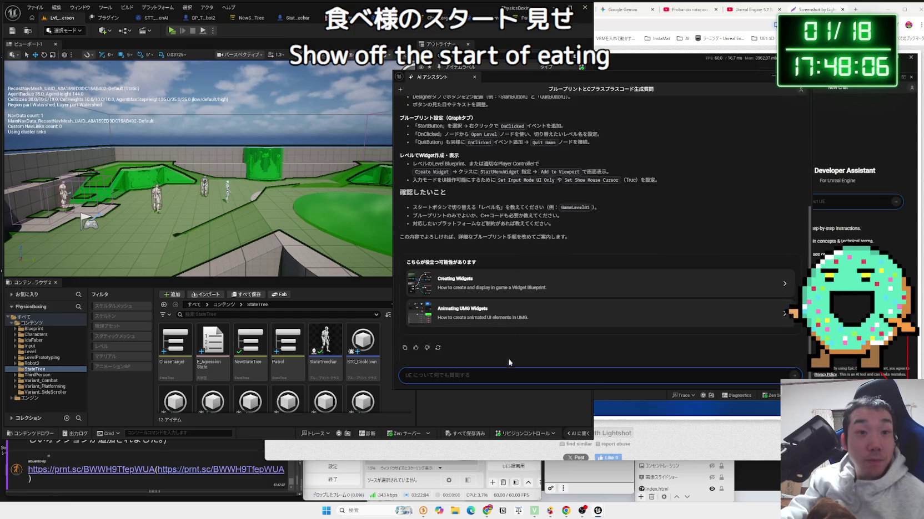
left_click(511, 375)
type("AI")
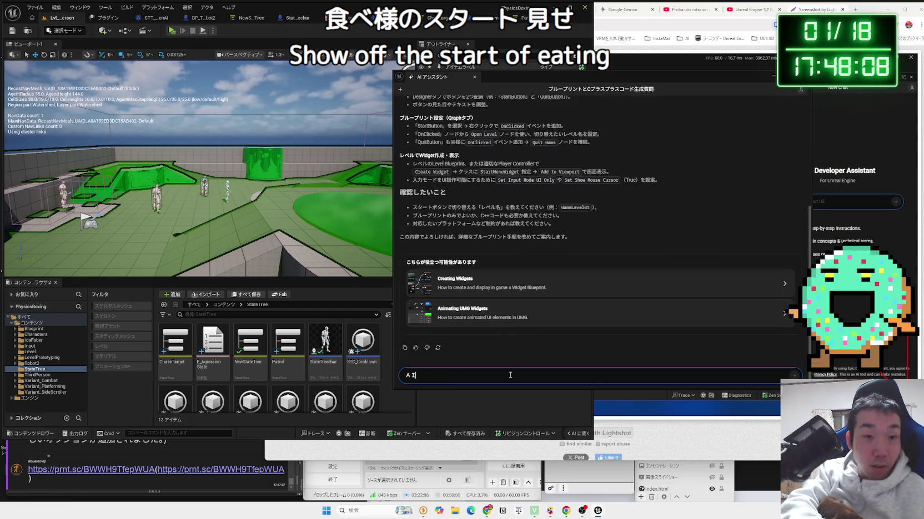
type("あしすたん")
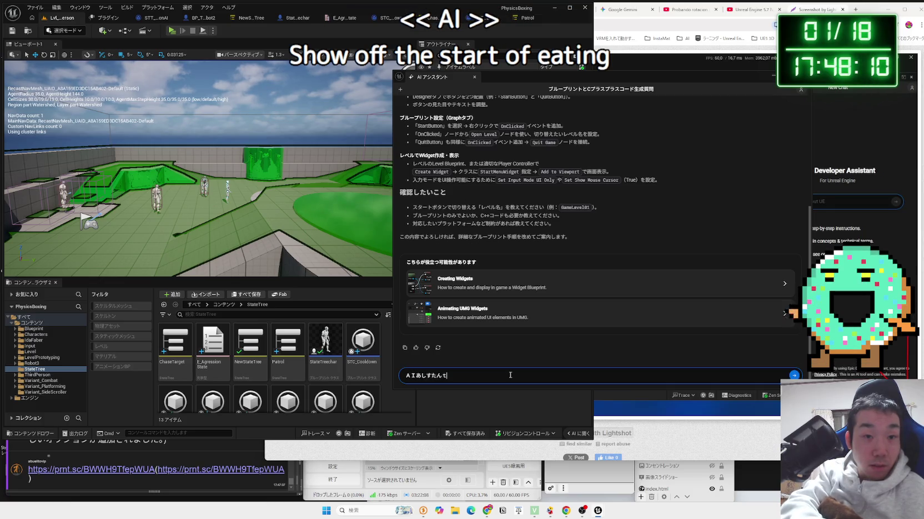
type("とくんが")
- Send 'AIアシスタント君がBPを生成できますか' and dock the assistant panel into the editor
key("space")
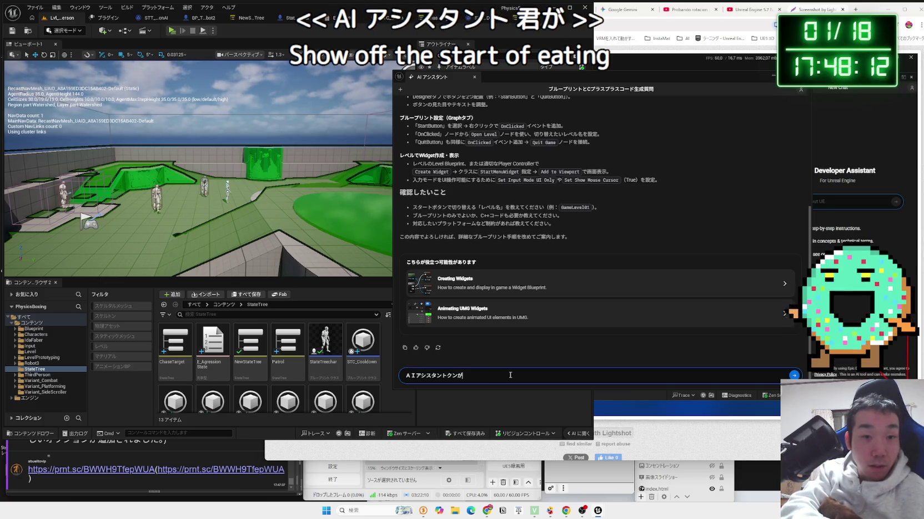
type("んが")
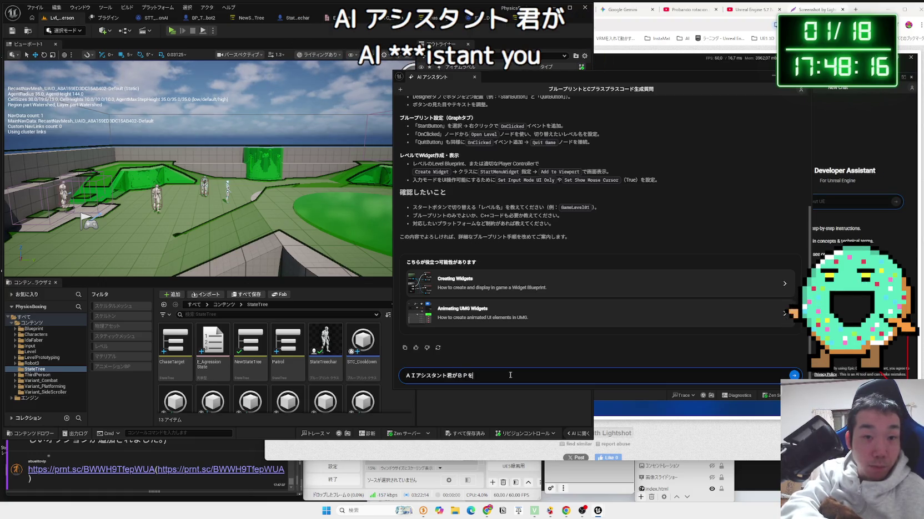
type("いせいでk")
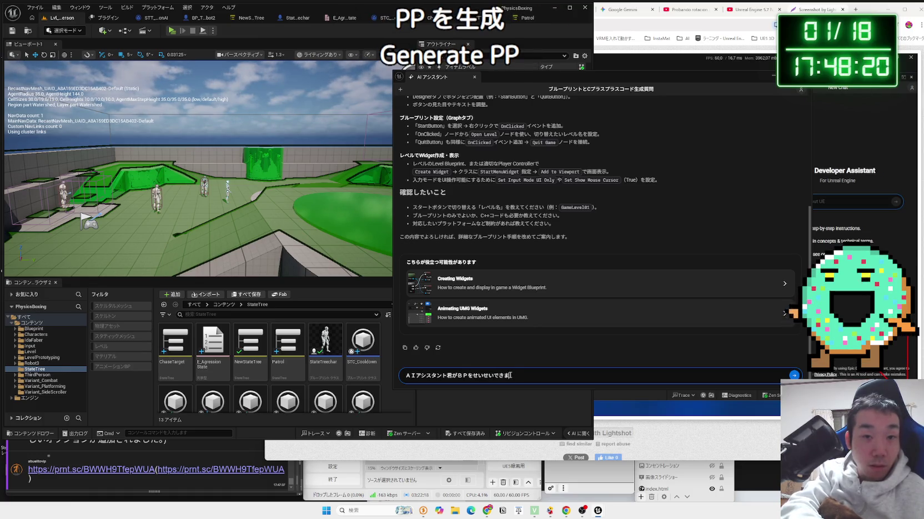
key("Return")
key("Return")
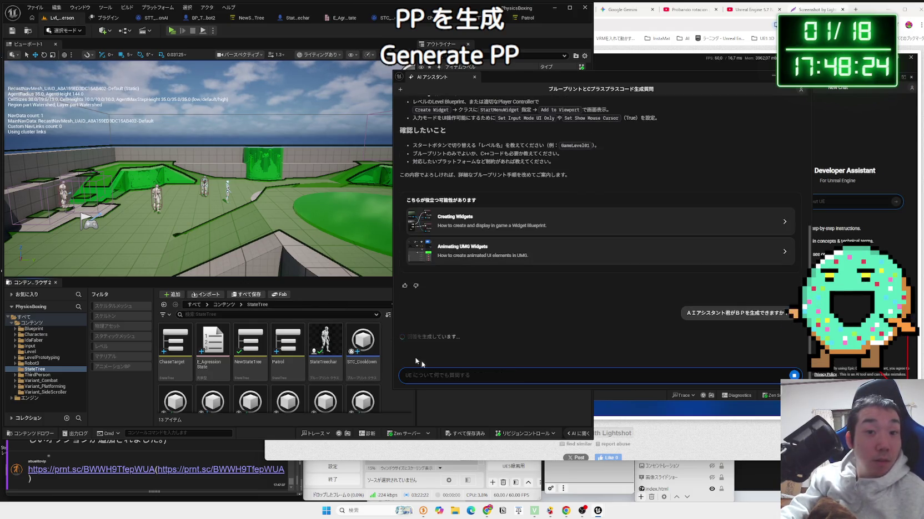
left_click(573, 435)
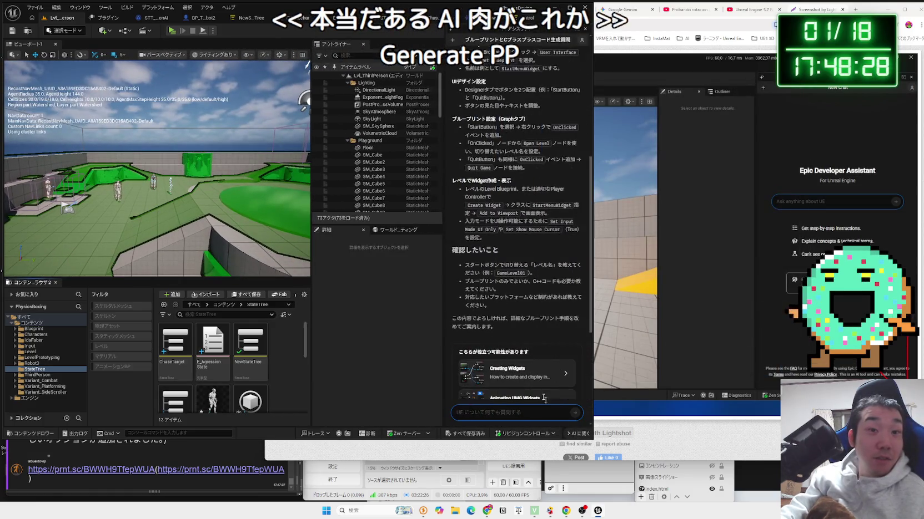
- Widen the AI chat panel and collapse and reopen it to adjust its size
left_click_drag(447, 210, 402, 211)
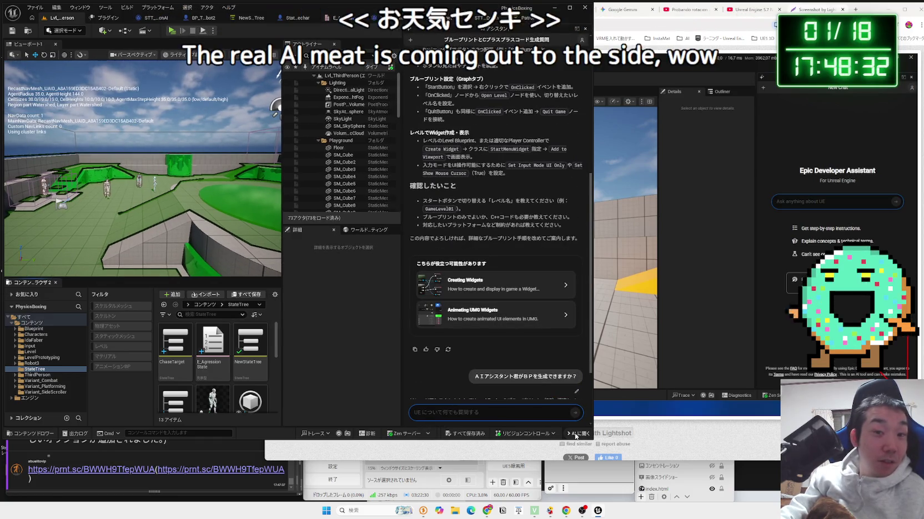
left_click(573, 434)
left_click(572, 434)
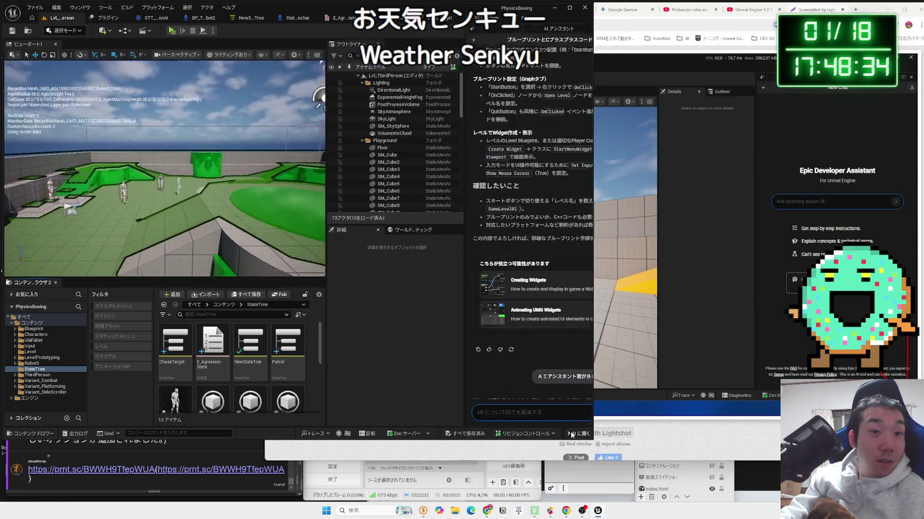
left_click(572, 434)
left_click(572, 434)
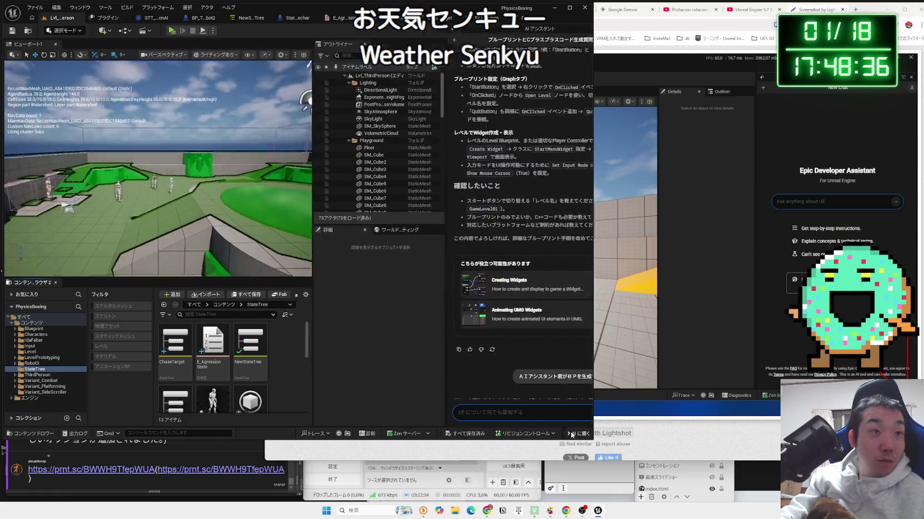
left_click(571, 434)
left_click(571, 434)
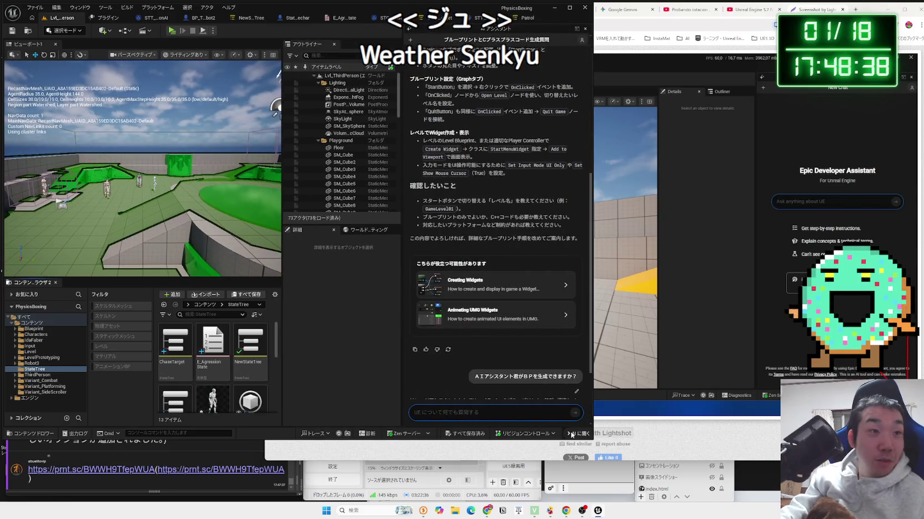
- Read through the answer about drafting Blueprint designs, then close the assistant panel
scroll(500, 325, "down", 3)
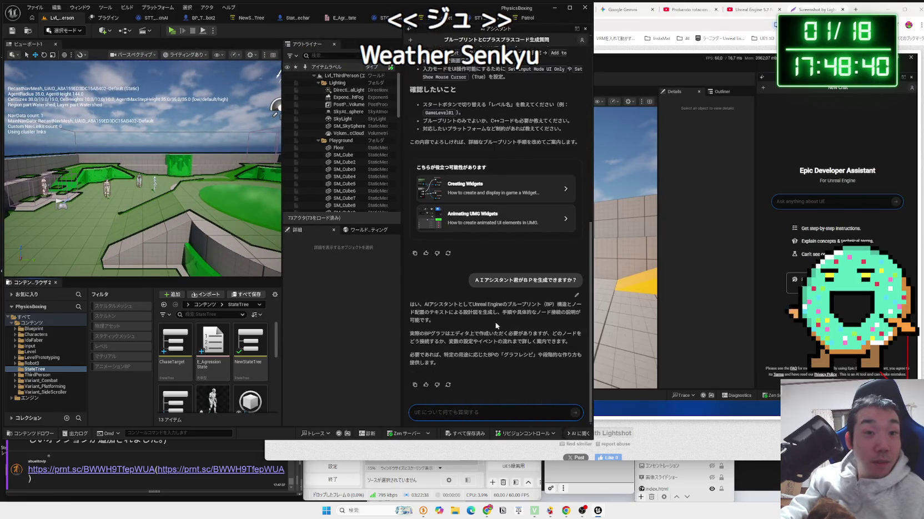
mouse_move(485, 318)
left_mouse_down()
mouse_move(447, 311)
mouse_move(460, 322)
left_mouse_up()
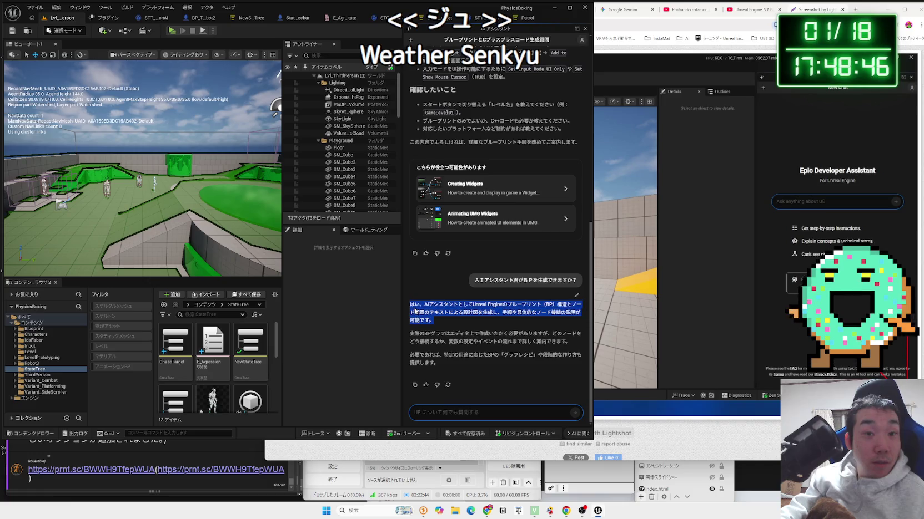
mouse_move(468, 322)
left_mouse_down()
mouse_move(411, 305)
mouse_move(555, 341)
mouse_move(556, 350)
mouse_move(568, 342)
mouse_move(421, 305)
left_mouse_up()
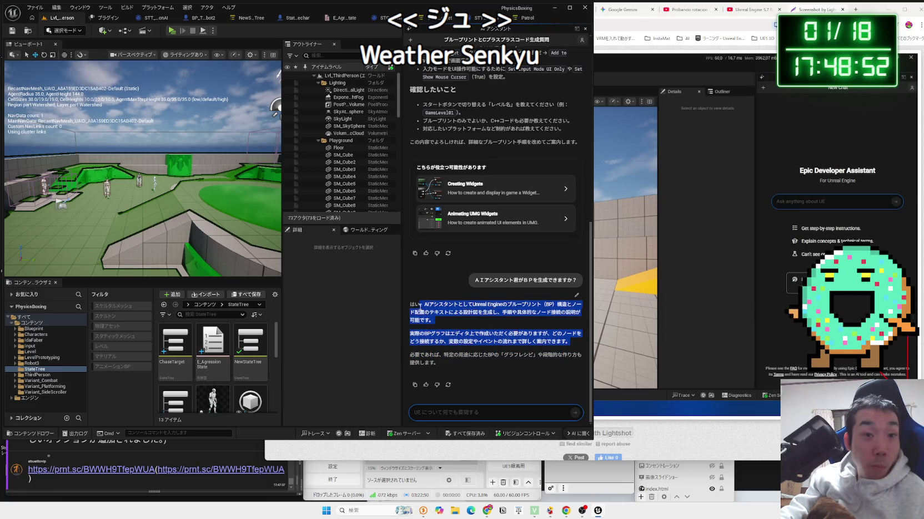
mouse_move(438, 363)
left_mouse_down()
mouse_move(421, 311)
mouse_move(440, 343)
left_mouse_up()
left_click(439, 348)
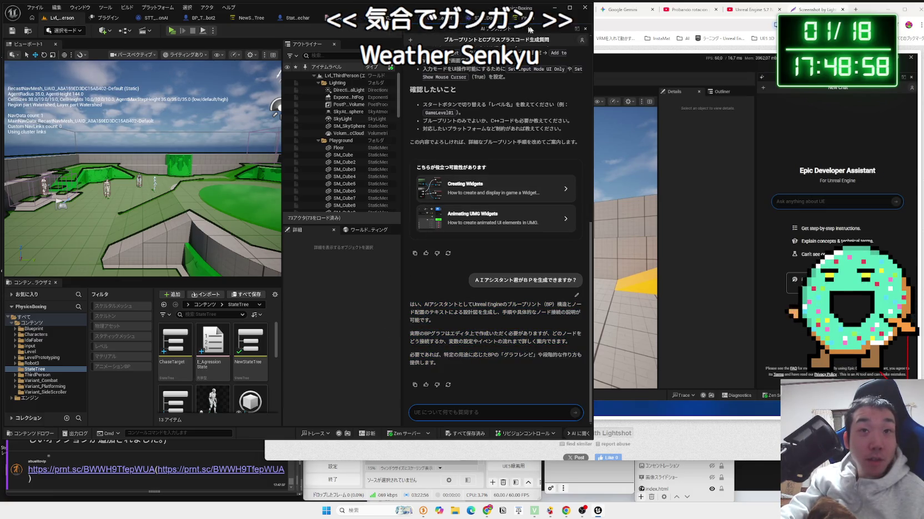
left_click(579, 43)
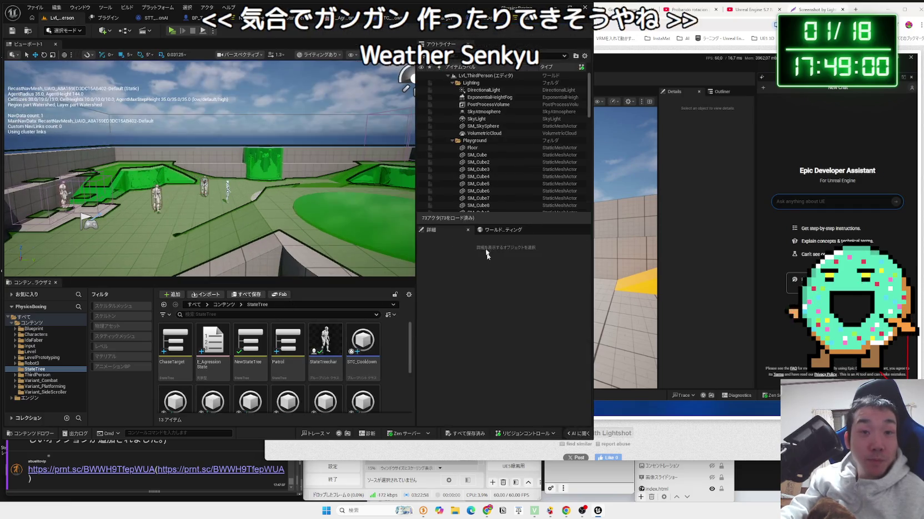
- Check the Gemini 'マップ配列によるクールダウン管理' chat in Chrome, then return to the Unreal editor
left_click(743, 240)
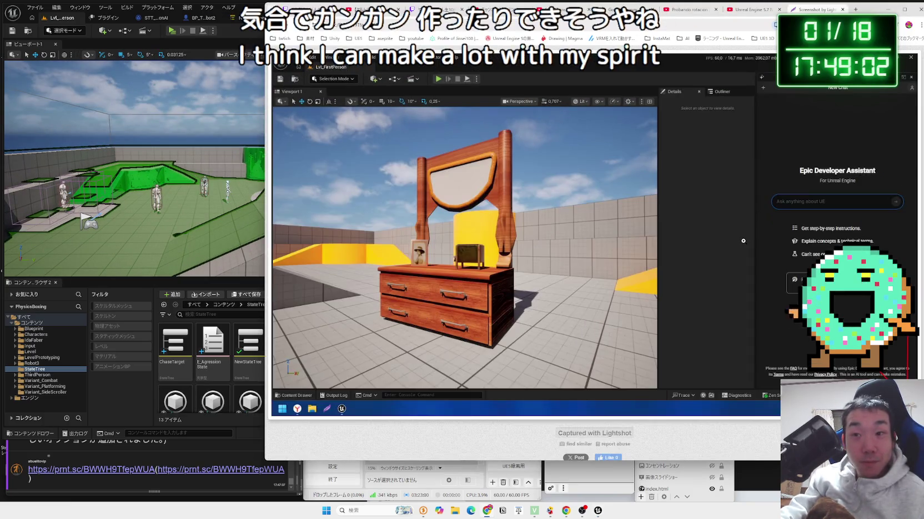
left_click(841, 10)
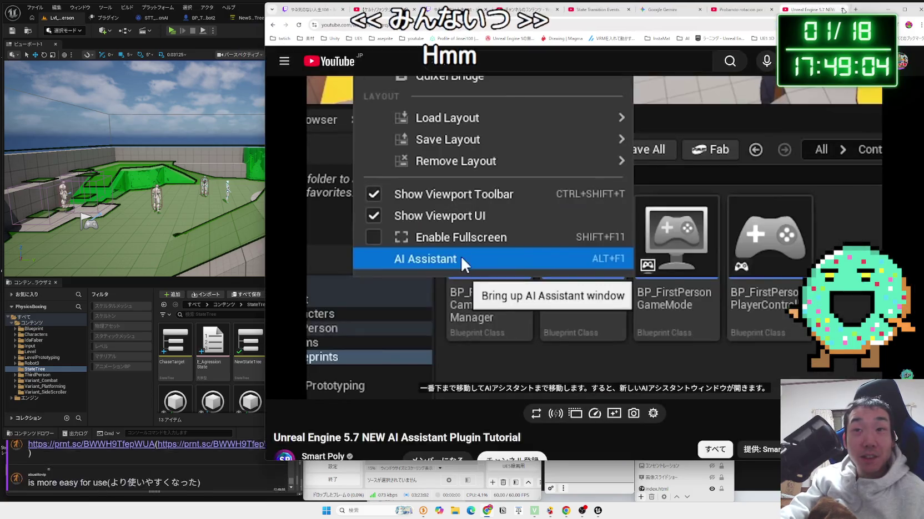
left_click(666, 10)
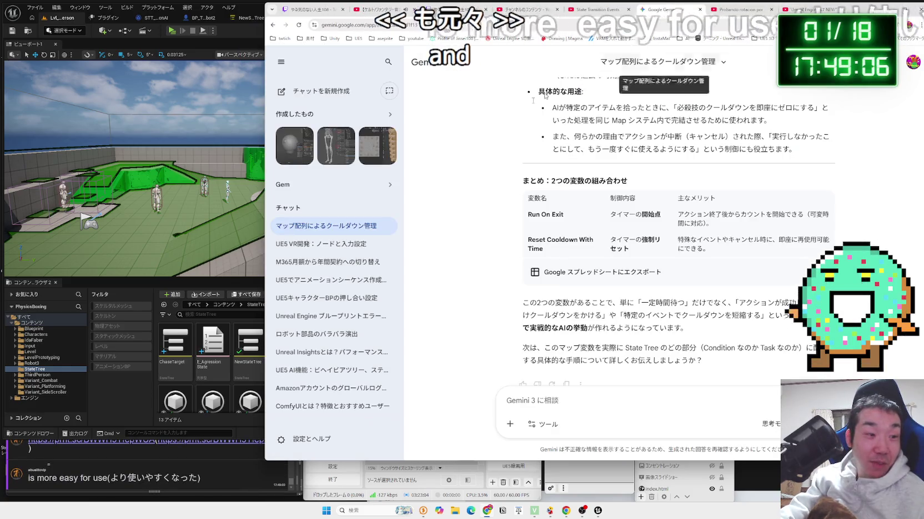
left_click(140, 290)
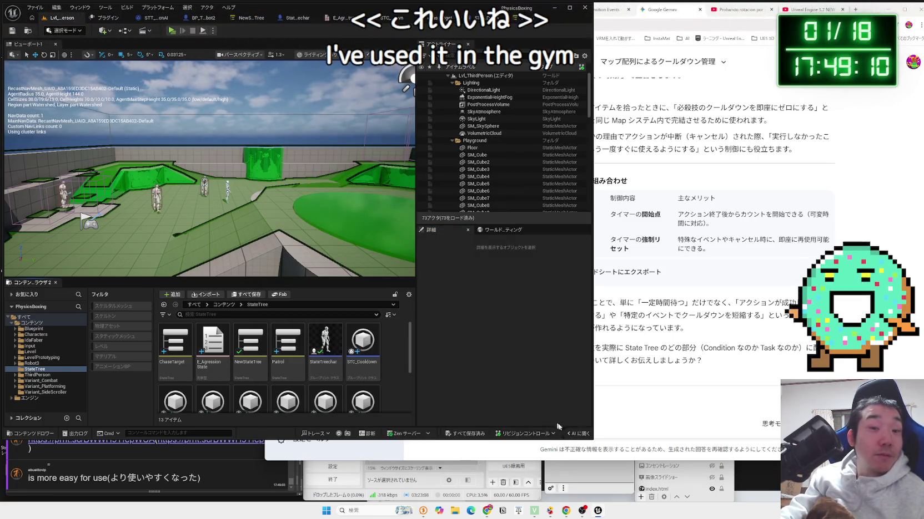
- Use F1 to get the AI Assistant's explanation of the Viewport 1 panel
left_click(578, 433)
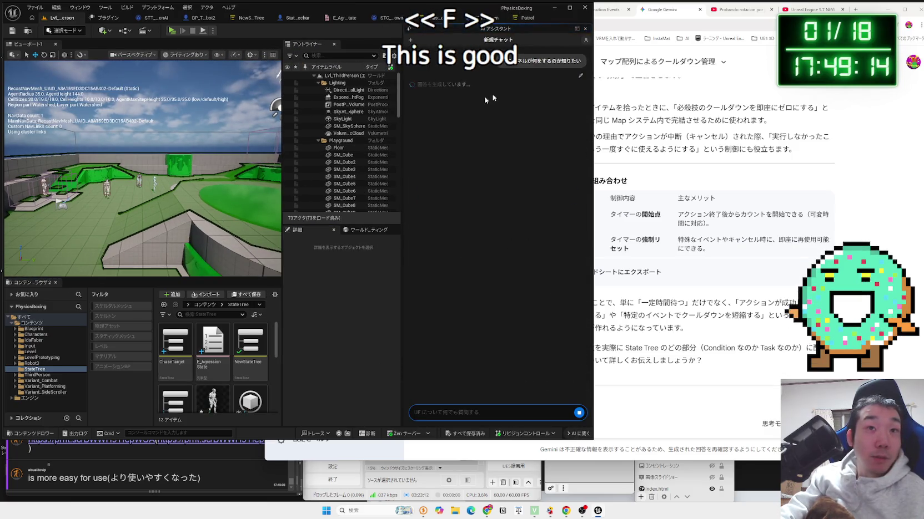
left_click(585, 32)
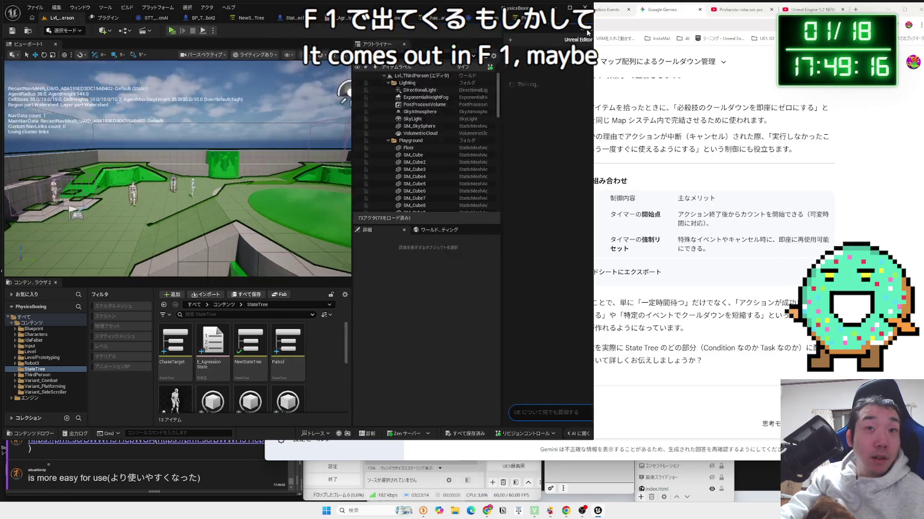
scroll(411, 340, "down", 1)
scroll(411, 341, "up", 1)
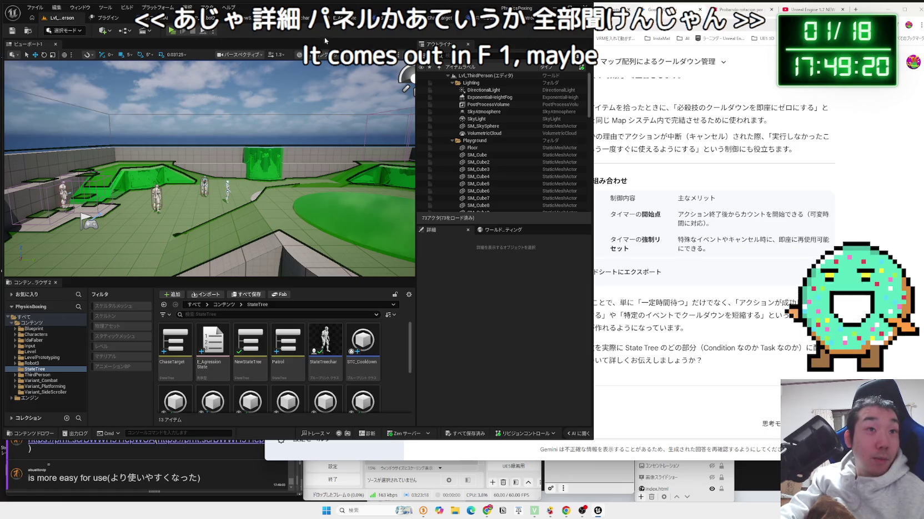
key("F1")
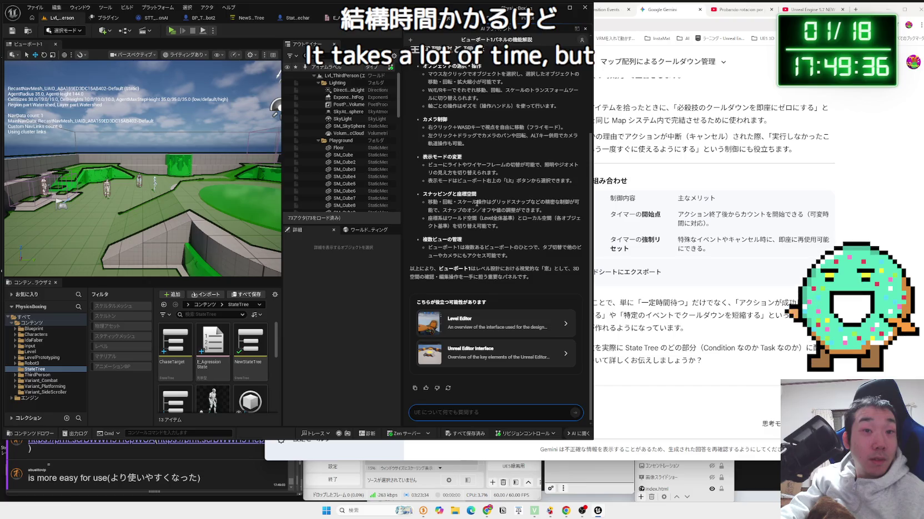
scroll(476, 203, "up", 3)
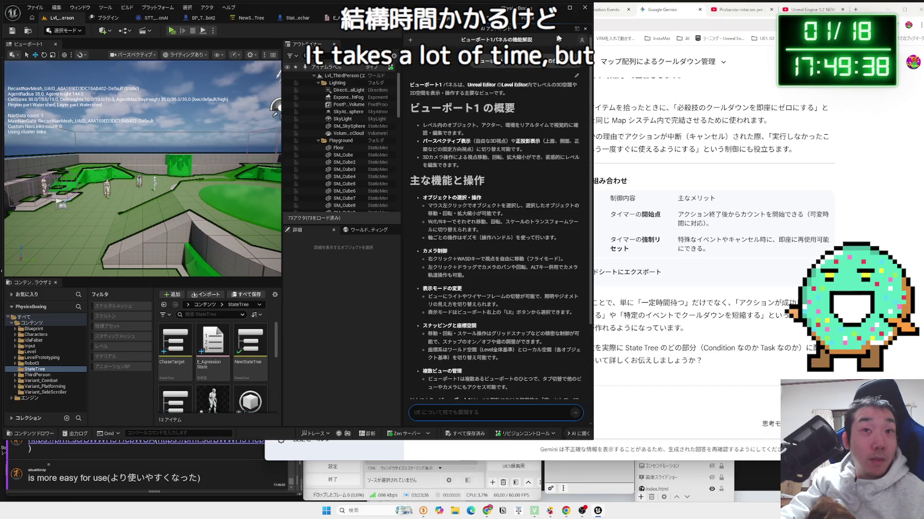
left_click(585, 29)
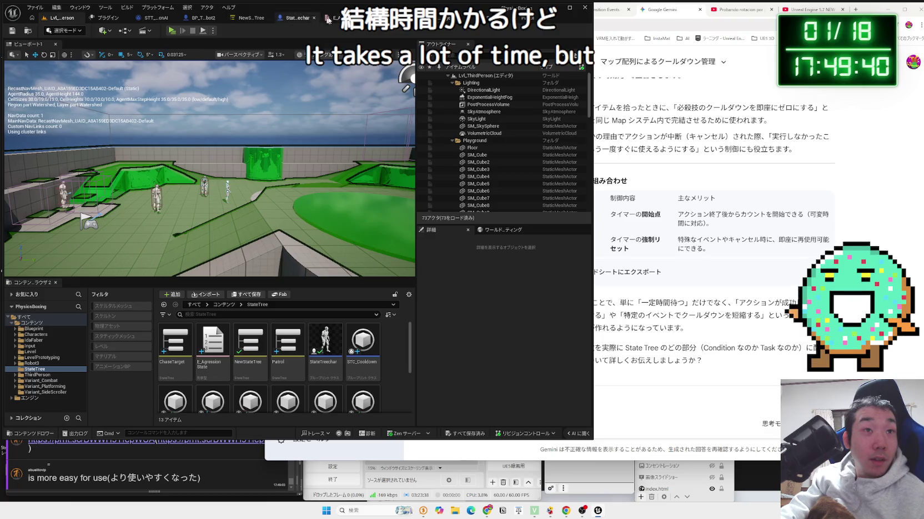
- Browse the enum, BP_ThirdPersonCharacter_Robot2 and Lvl_ThirdPerson tabs, then reopen the assistant and widen the editor
left_click(330, 18)
left_click(201, 18)
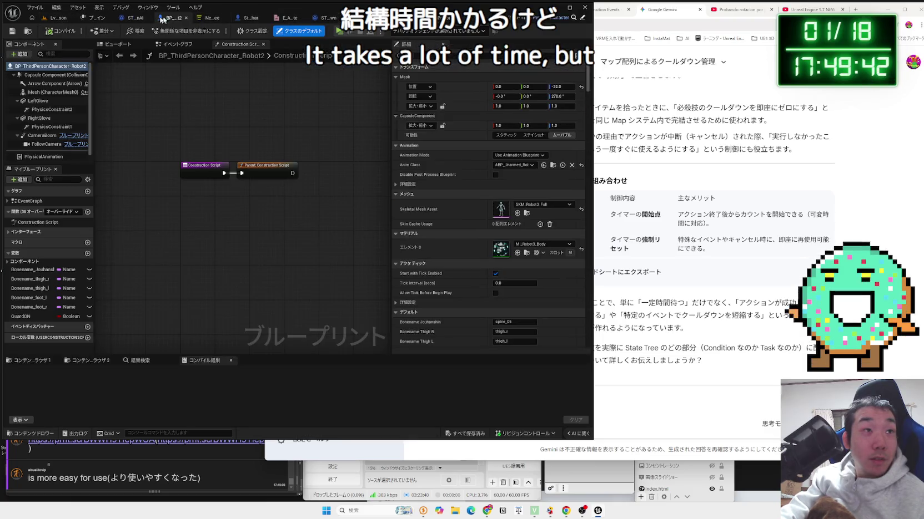
left_click(62, 19)
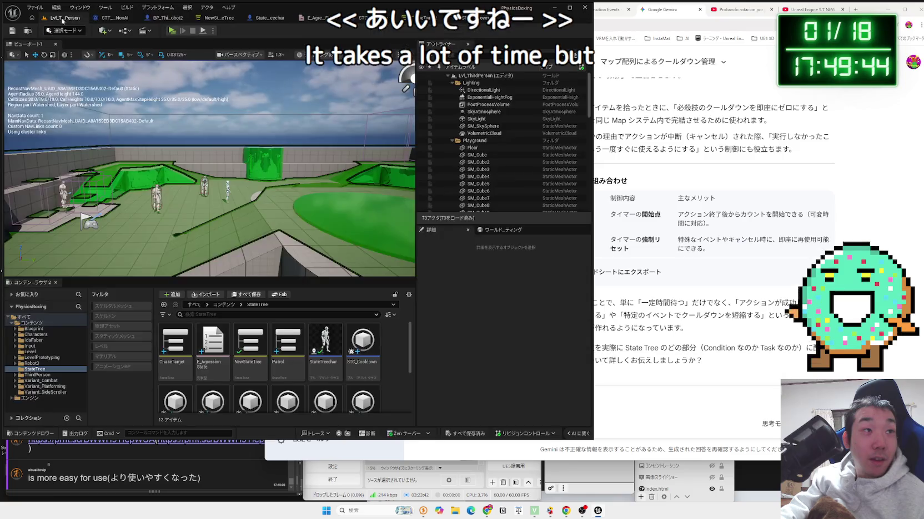
left_click(578, 435)
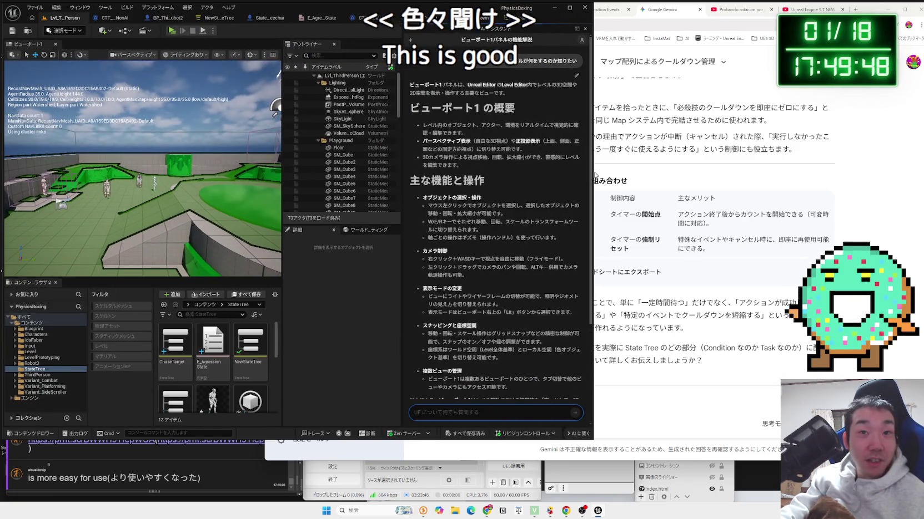
left_click_drag(593, 176, 910, 151)
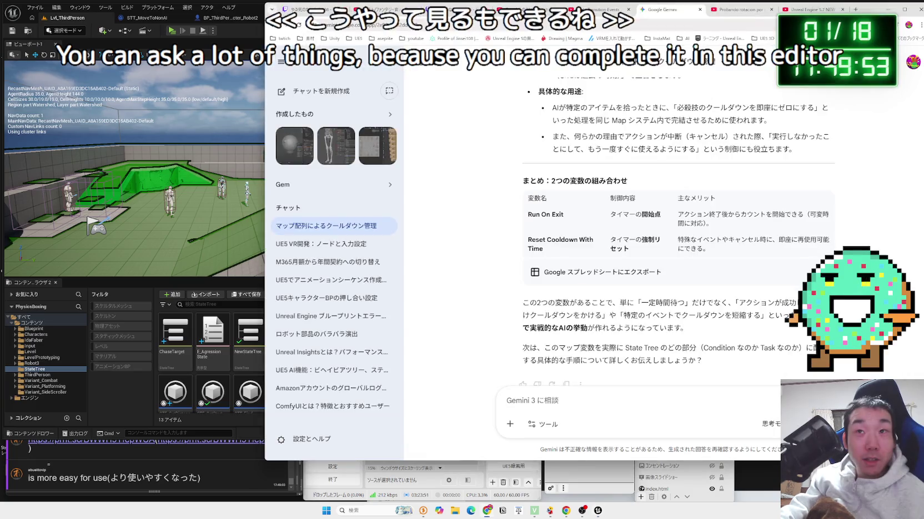
- Briefly play and pause the State Tree tutorial video, then return to Unreal
key("alt+Tab")
left_click(608, 10)
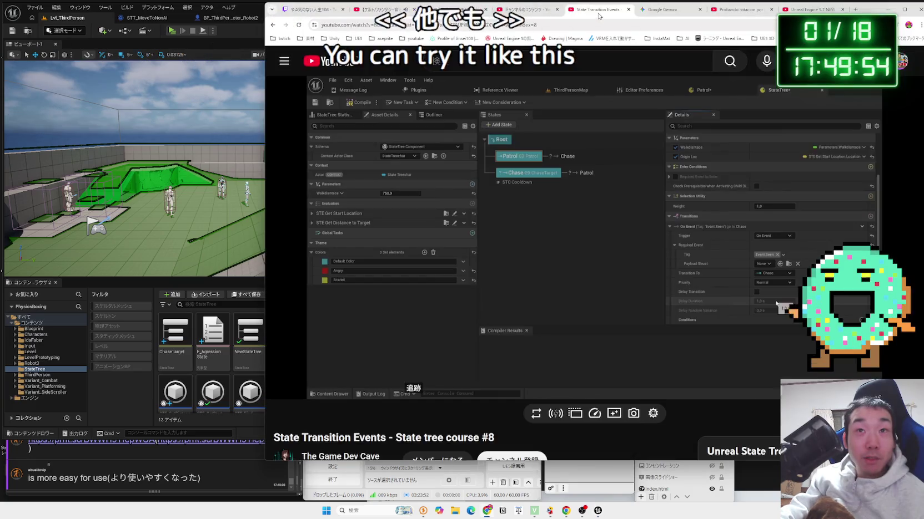
left_click(618, 246)
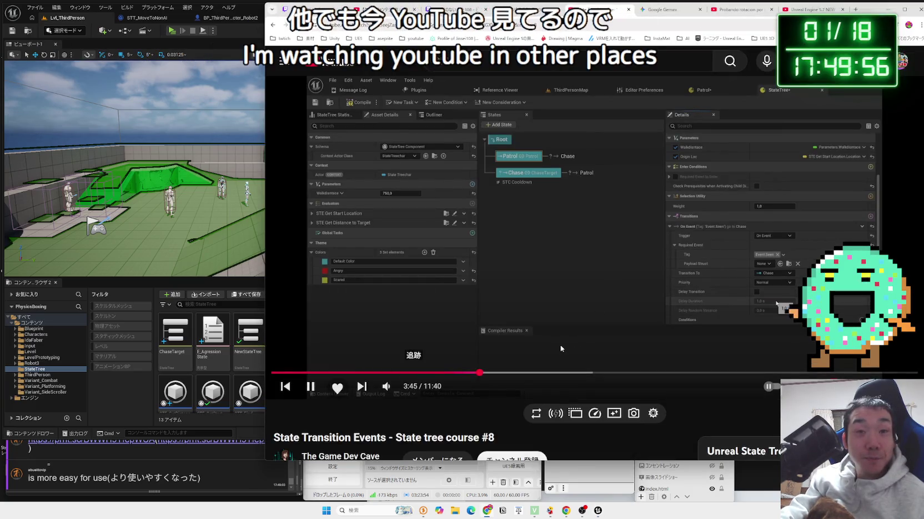
key("space")
key("alt+Tab")
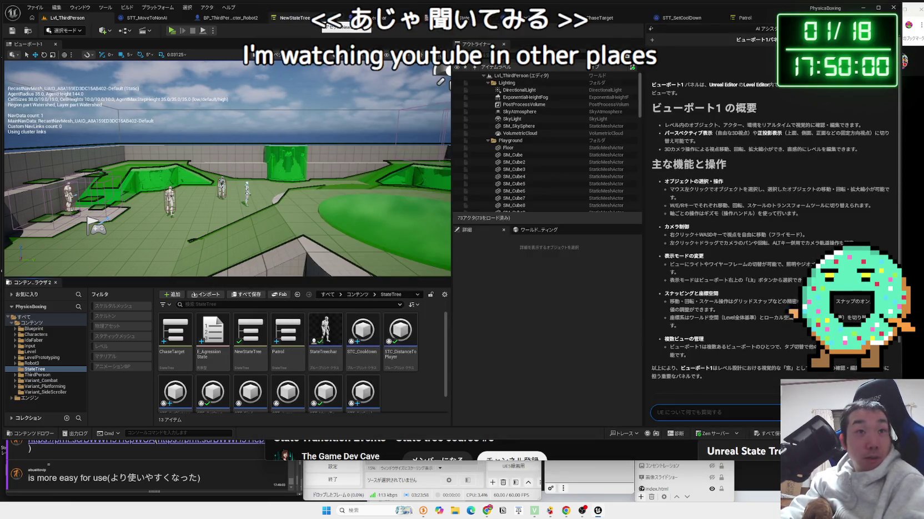
- Inspect the ReceiveTestCondition nodes in the STC_Cooldown graph
left_click(525, 17)
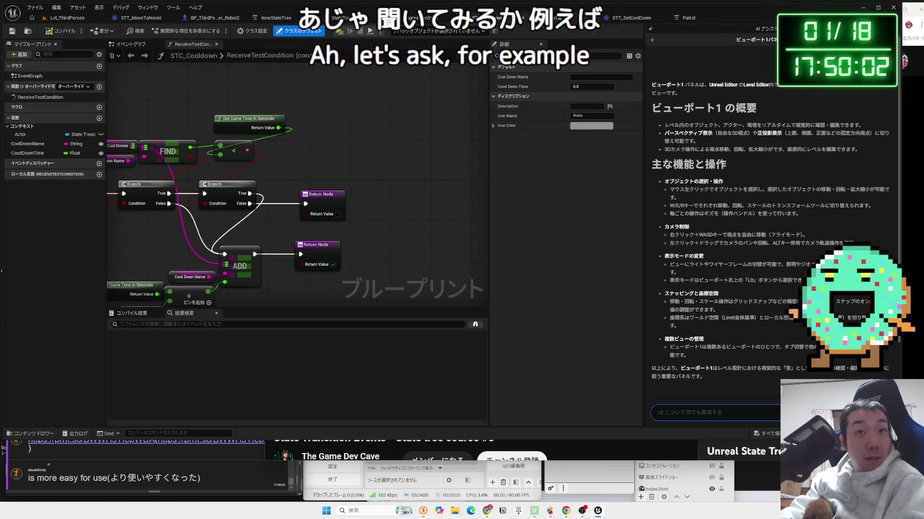
mouse_move(237, 141)
left_mouse_down()
mouse_move(277, 128)
mouse_move(378, 129)
left_mouse_up()
scroll(378, 130, "down", 2)
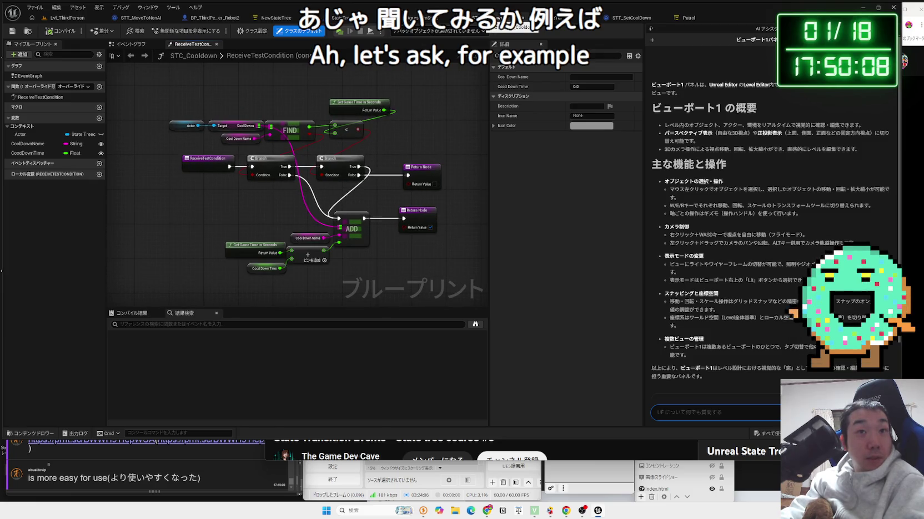
- Select STC_Cooldown in the Content Browser and ask the AI Assistant about it with F1
left_click(65, 18)
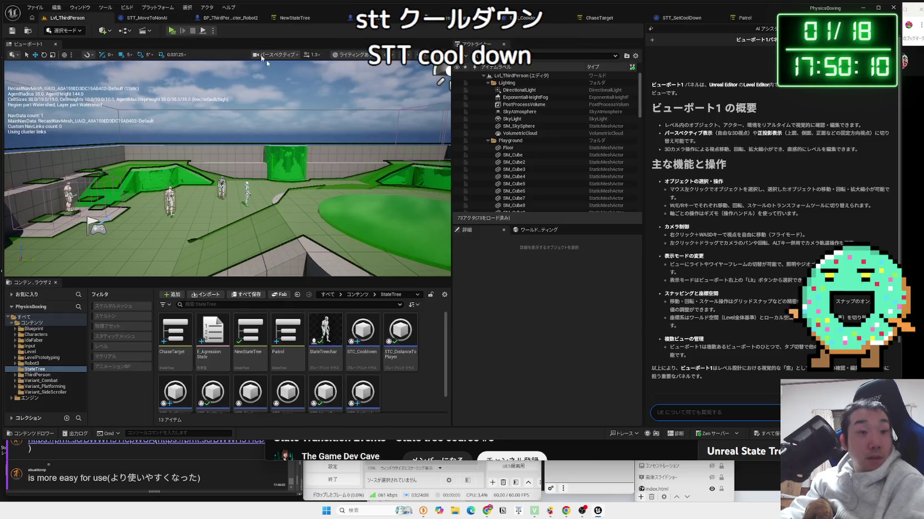
left_click(360, 349)
scroll(361, 348, "down", 1)
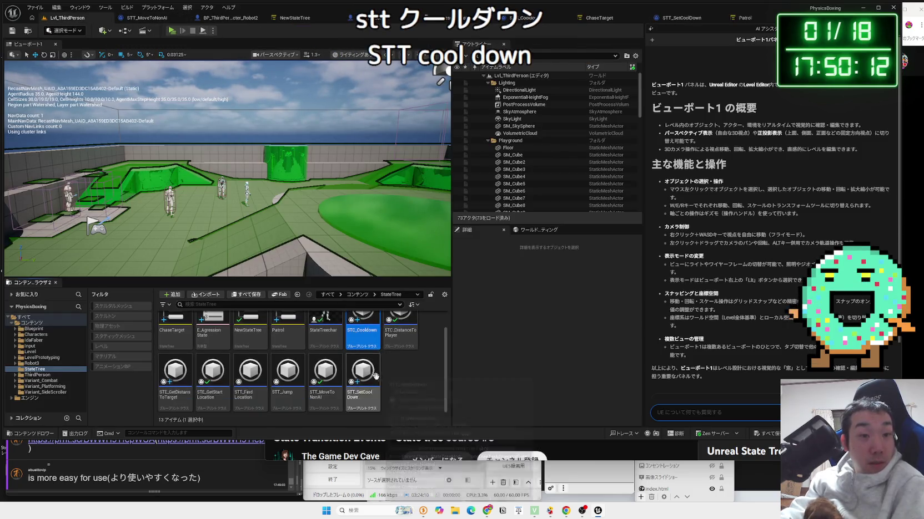
mouse_move(363, 340)
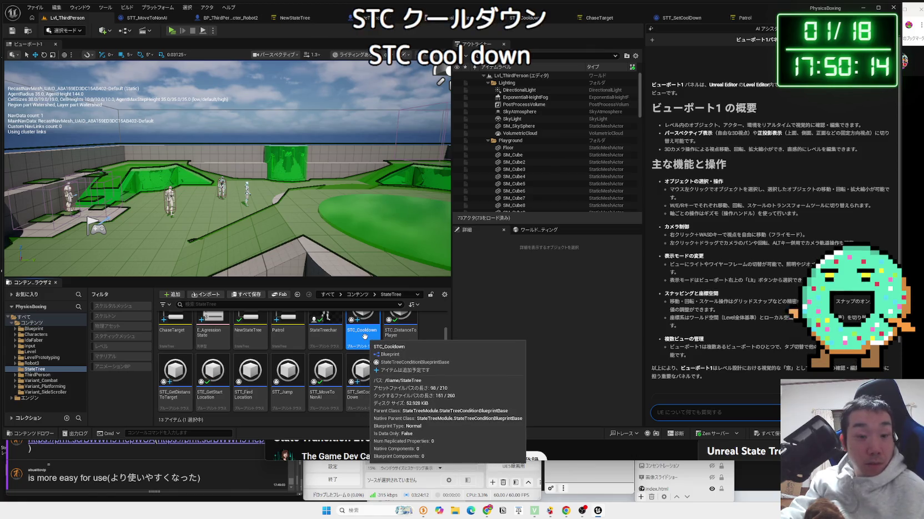
key("F1")
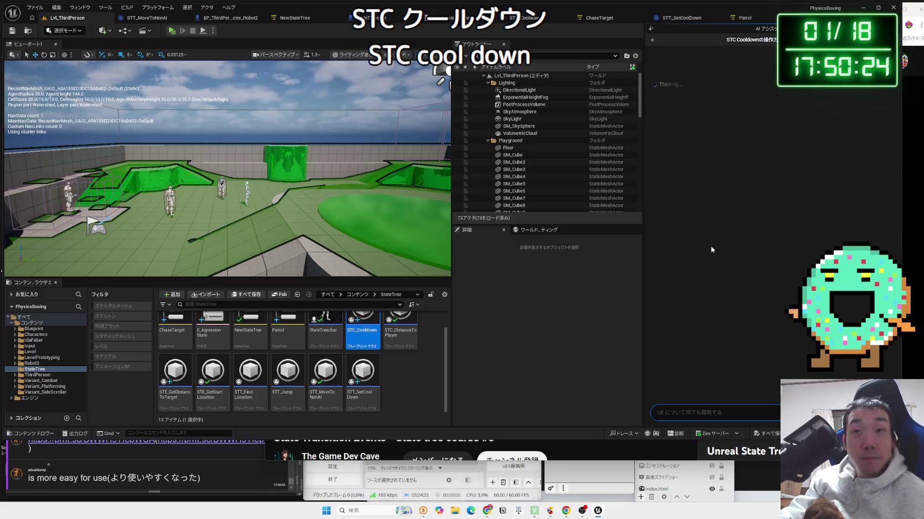
scroll(380, 328, "up", 1)
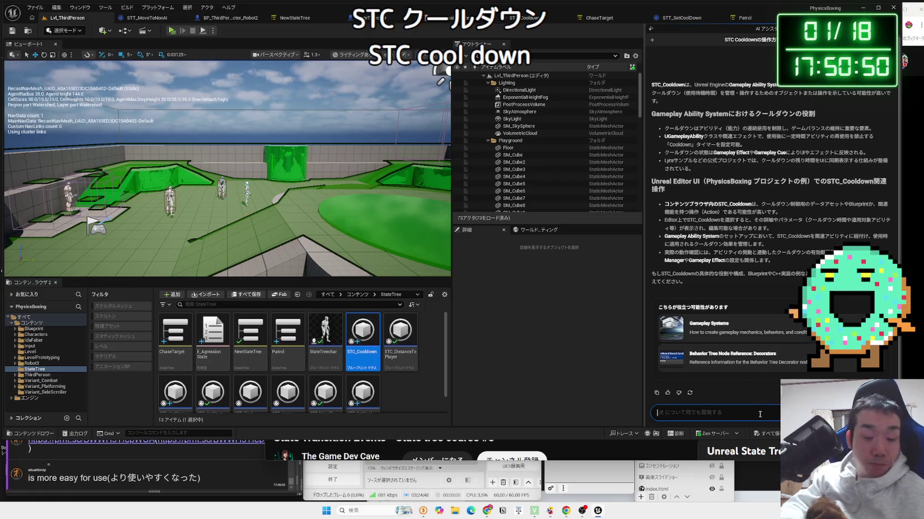
- Ask 'BPの中身をAIアシスタント君に確認してほしいときはどうすればいいでしょうか？', then open STC_Cooldown
type("なかみを")
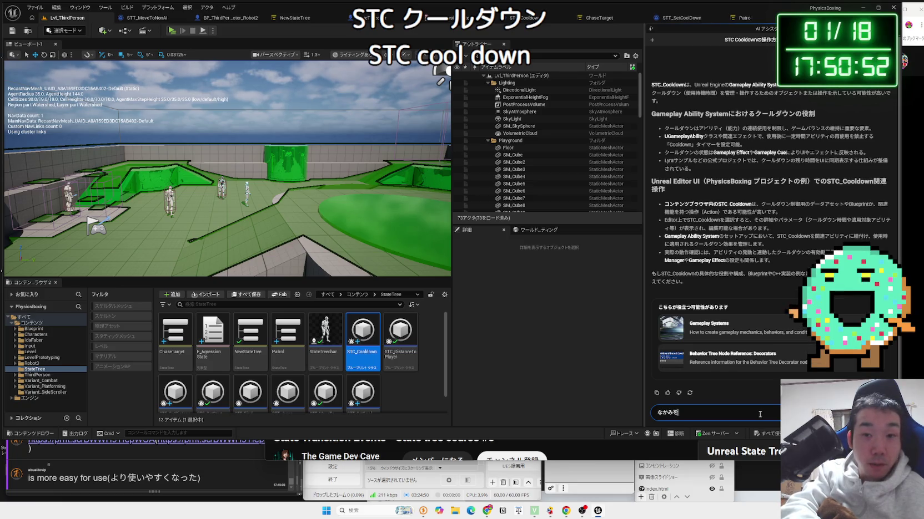
type("B P")
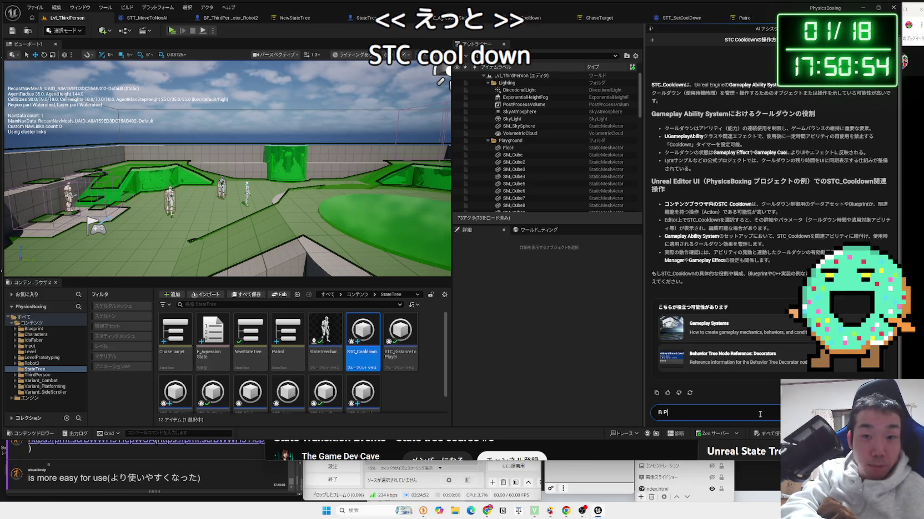
type("中身を")
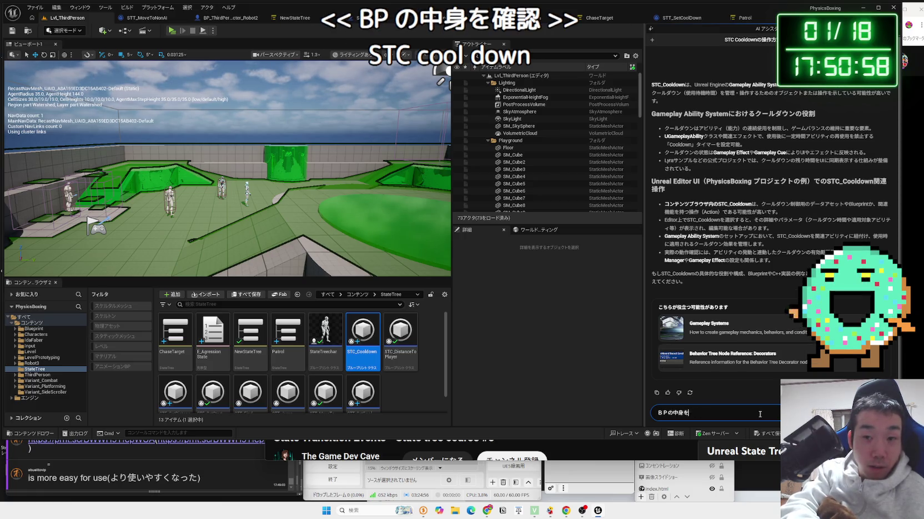
type("かくにnA")
type("あすt")
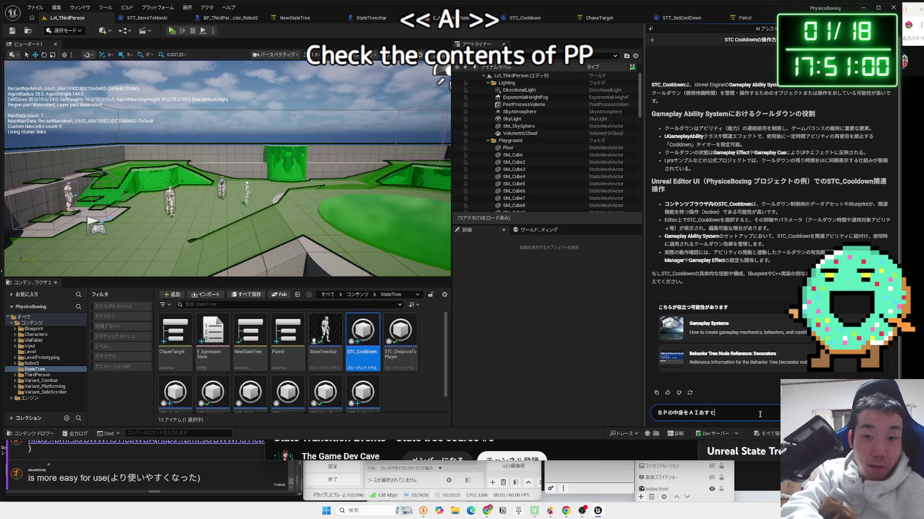
key("BackSpace")
key("BackSpace")
type("しすたんと")
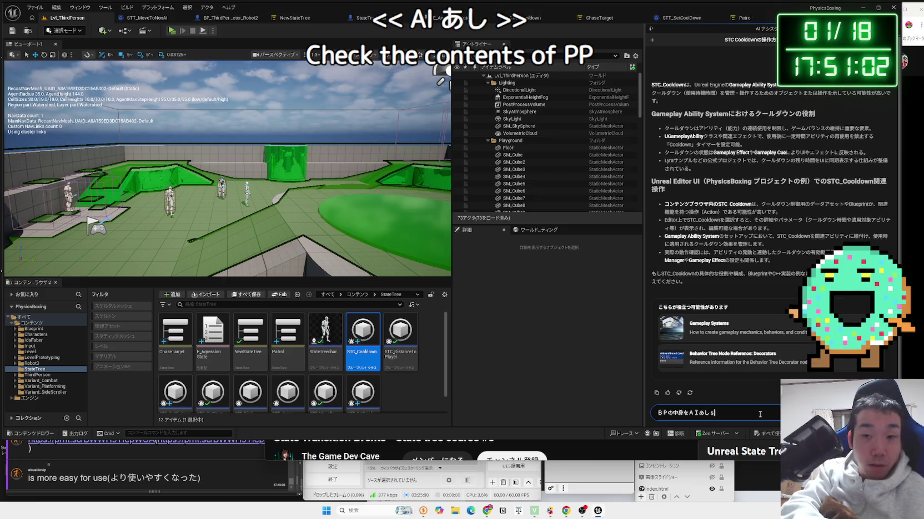
type("くんに")
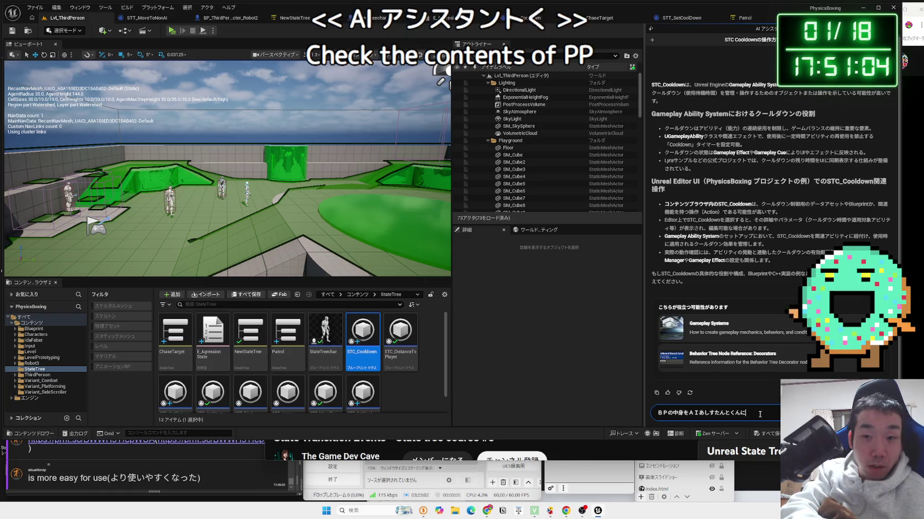
key("space")
type("かくにんしてほし")
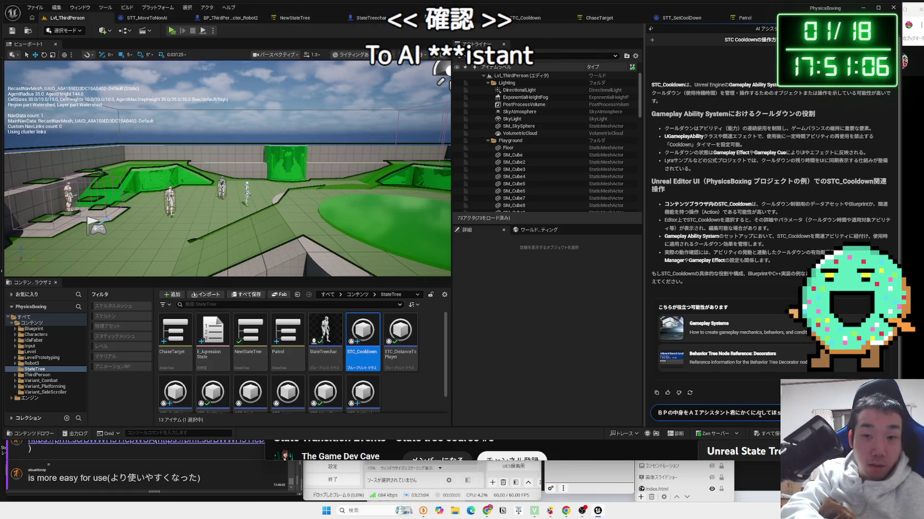
type("きはどう")
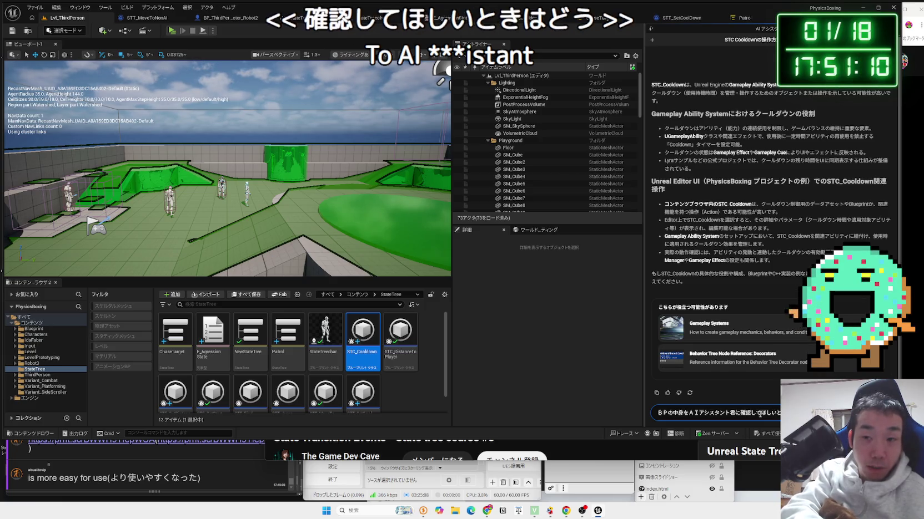
key("Return")
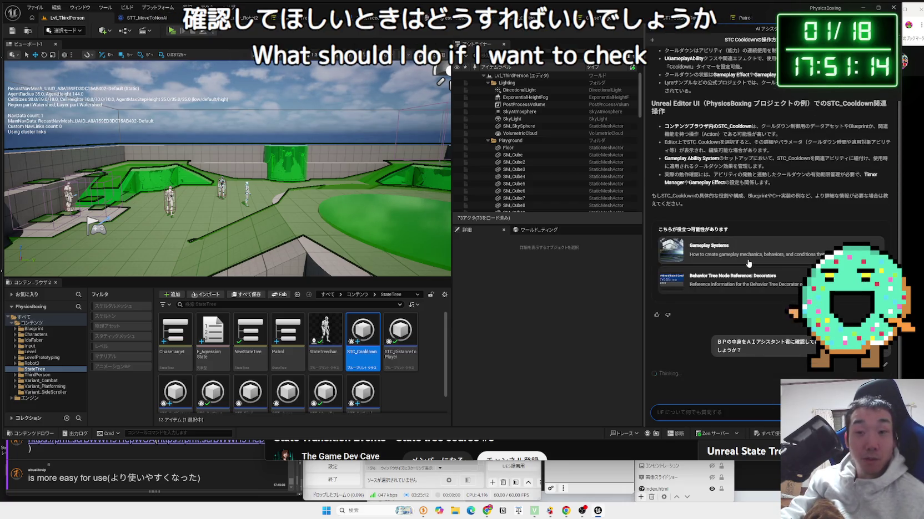
double_click(370, 335)
- Copy all ReceiveTestCondition nodes and paste their text into the AI Assistant message, trimming the end
left_click_drag(413, 268, 186, 117)
key("ctrl+c")
left_click(716, 412)
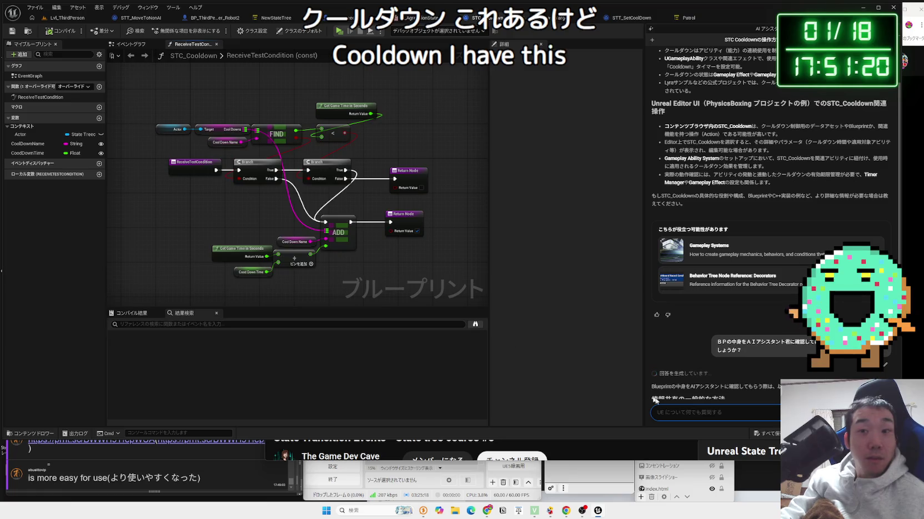
key("ctrl+v")
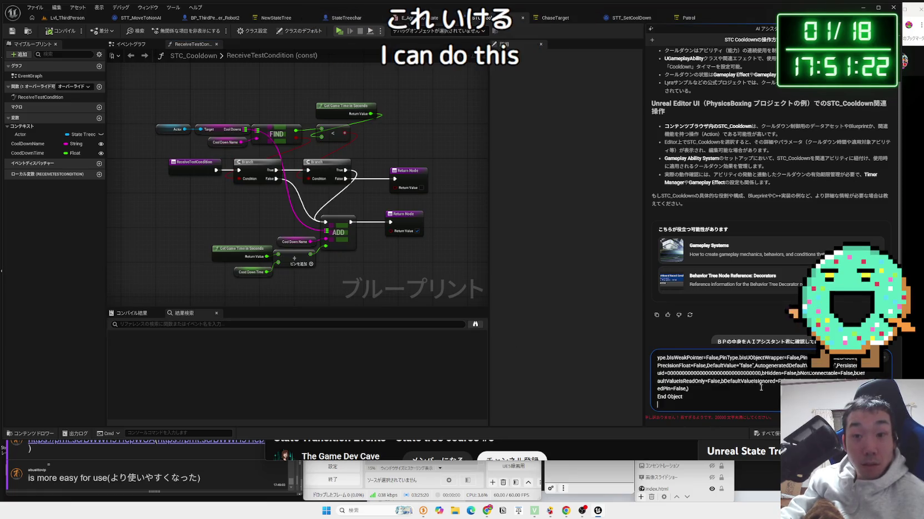
mouse_move(746, 398)
left_mouse_down()
mouse_move(694, 361)
mouse_move(589, 314)
left_mouse_up()
key("BackSpace")
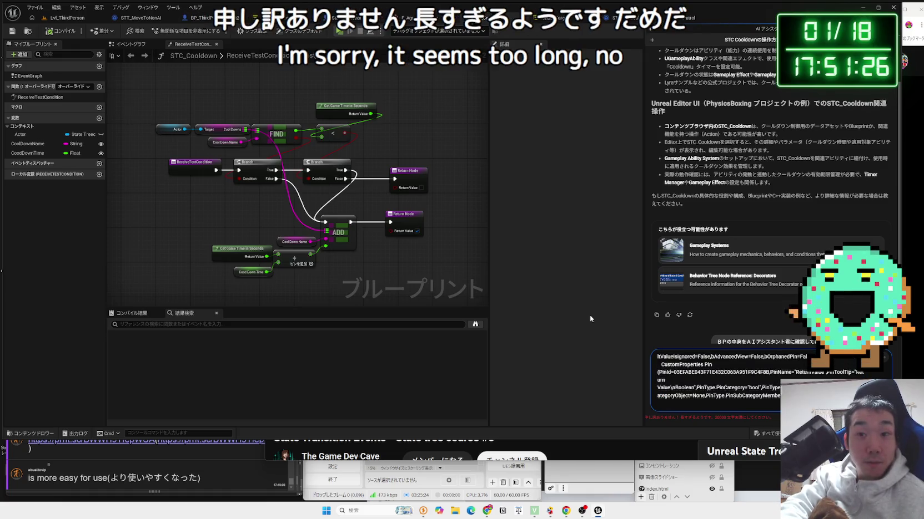
key("BackSpace")
key("BackSpace")
key("BackSpace")
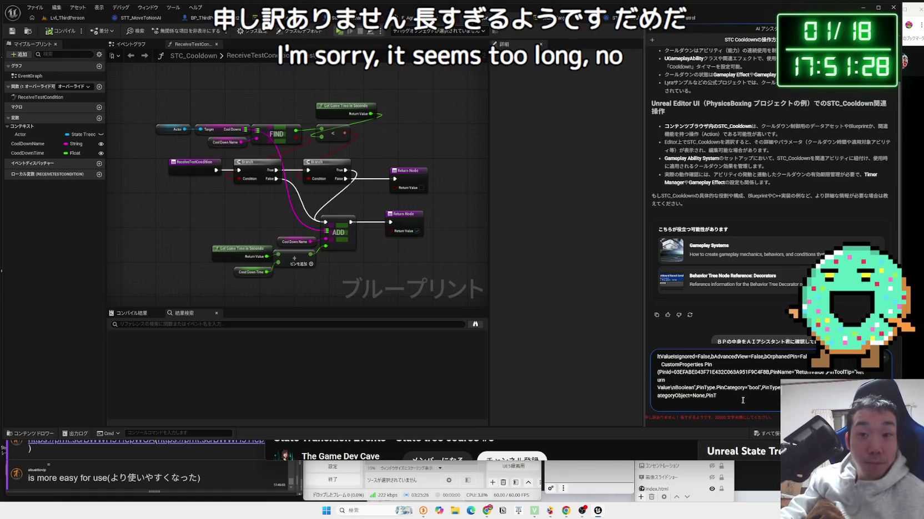
- Try keyboard selections and deletions to shorten the pasted node text
key("ctrl+a")
key("shift+Up")
key("shift+Up")
key("shift+Up")
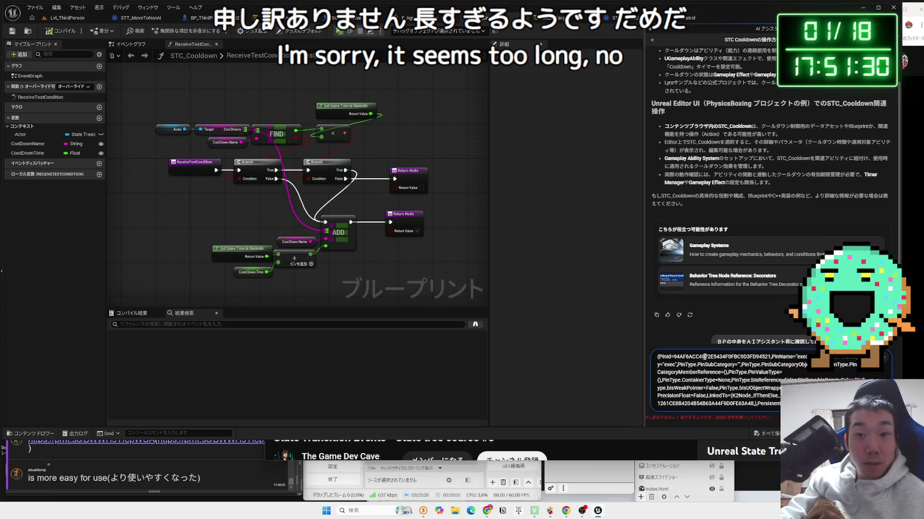
key("Up")
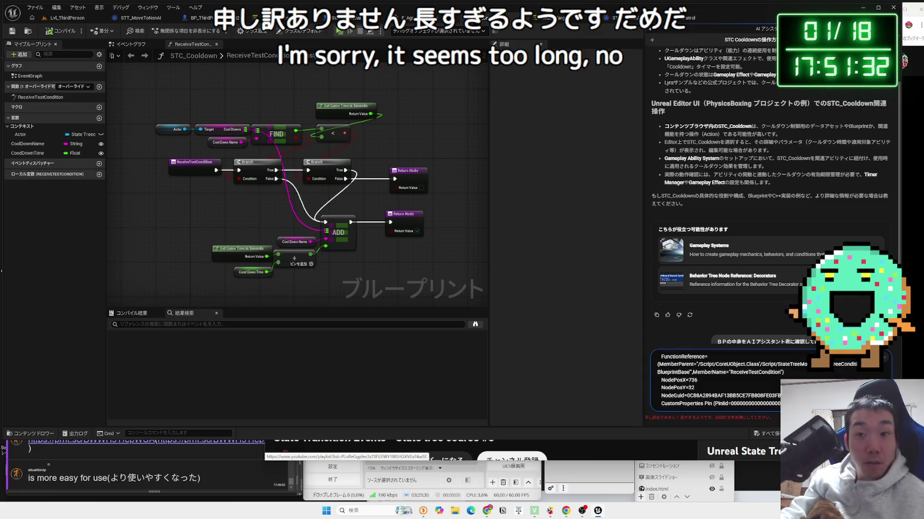
key("ctrl+shift+End")
key("Delete")
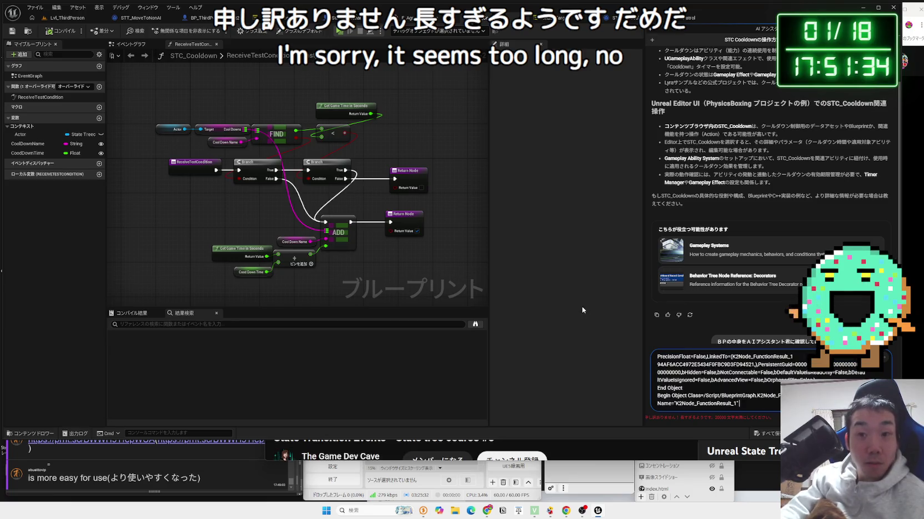
key("shift+Up")
key("shift+Up")
key("shift+Up")
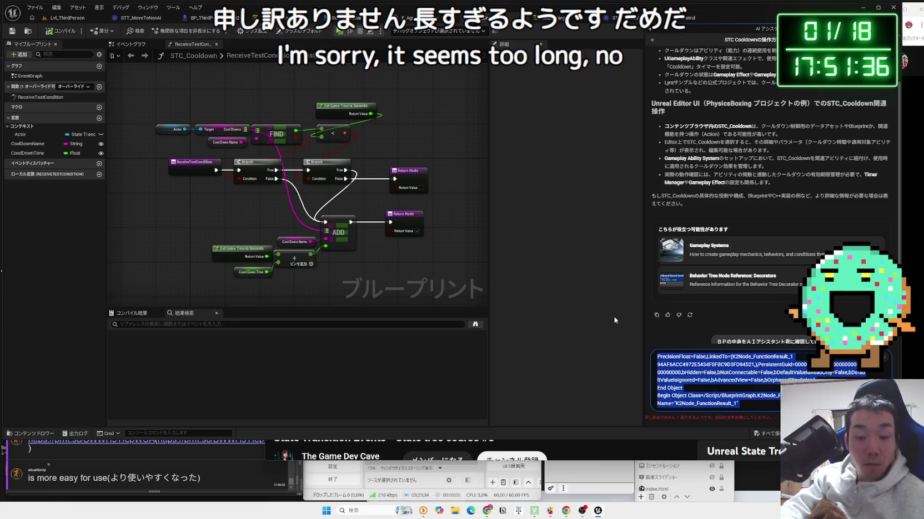
key("Delete")
scroll(745, 384, "up", 2)
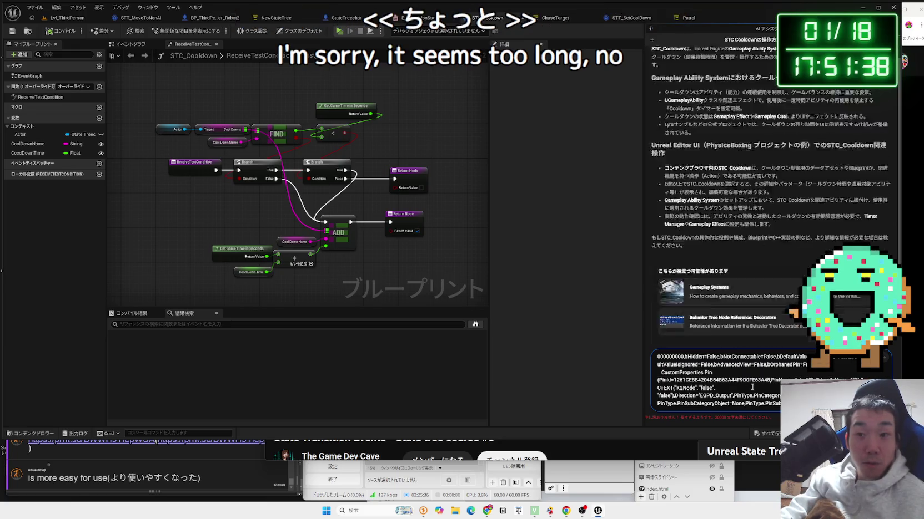
scroll(752, 386, "down", 10)
key("ctrl+a")
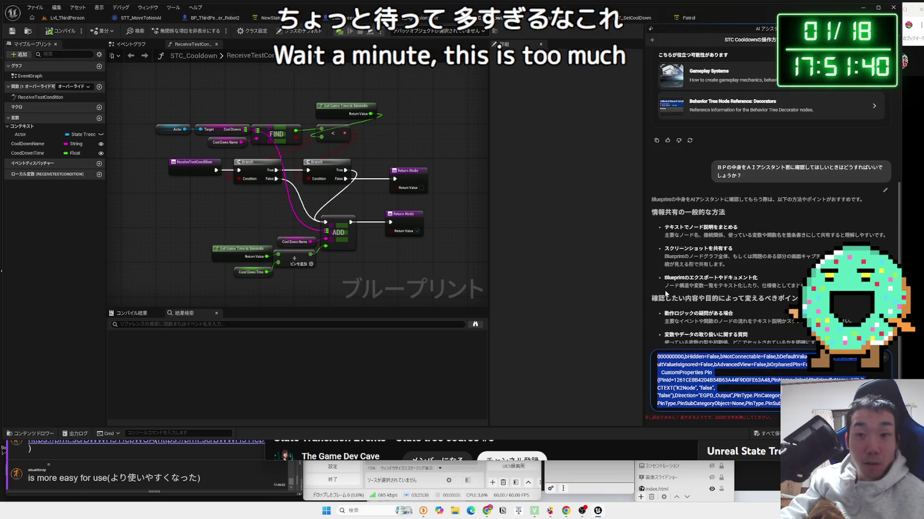
left_click(718, 366)
- Delete a long block of the pasted node text from the message
scroll(762, 378, "up", 3)
left_click_drag(777, 396, 776, 383)
scroll(771, 382, "down", 10)
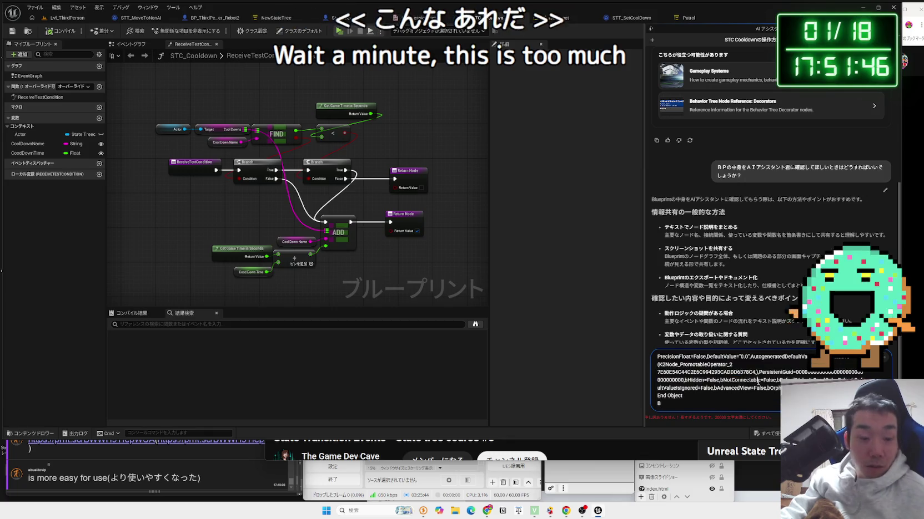
left_click(758, 381)
type("A a a")
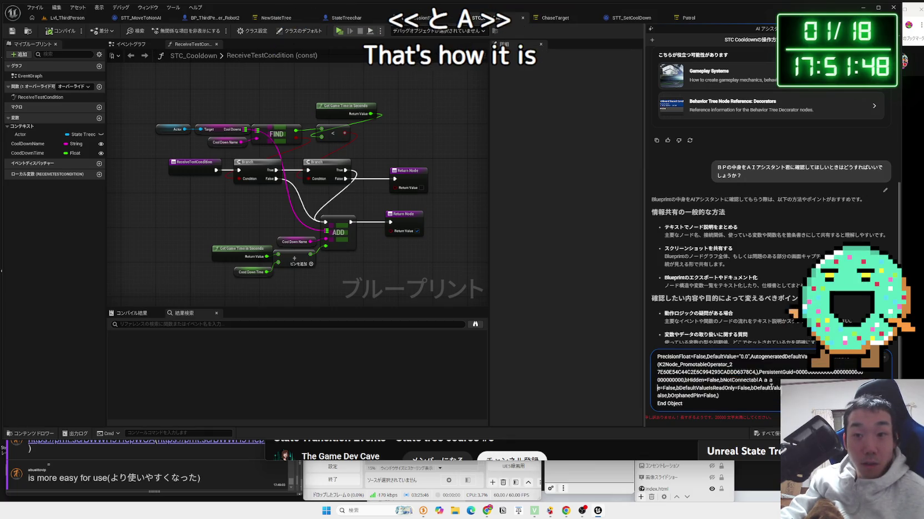
key("BackSpace")
key("BackSpace")
key("BackSpace")
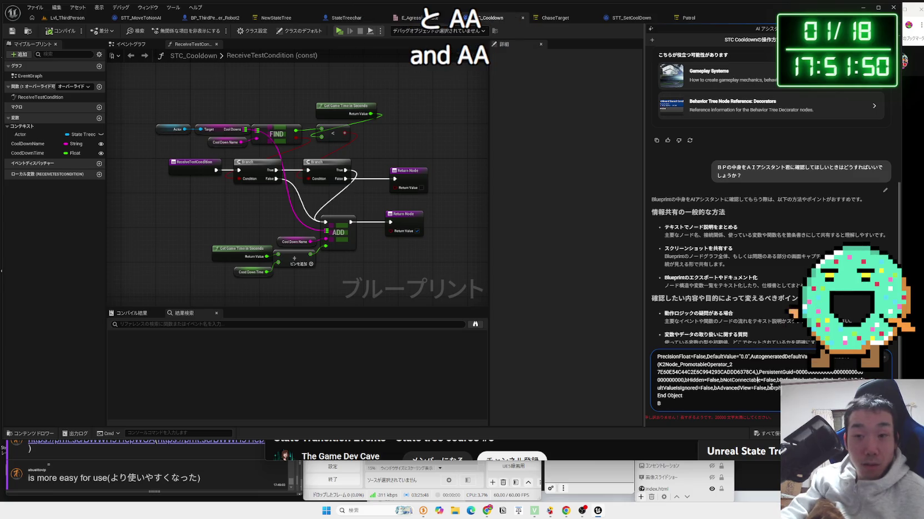
left_click(756, 398)
left_click(674, 365, "shift")
type("ああ")
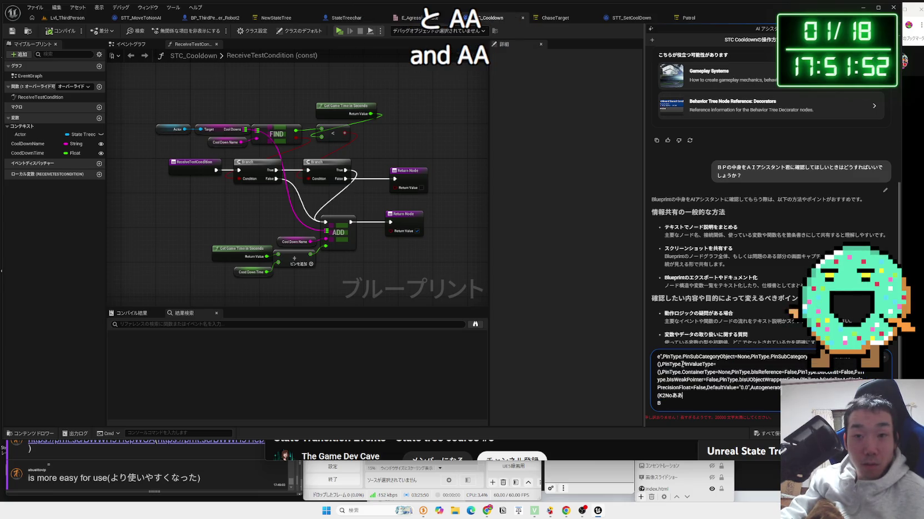
type("あ")
mouse_move(694, 396)
left_mouse_down()
mouse_move(669, 383)
mouse_move(663, 355)
left_mouse_up()
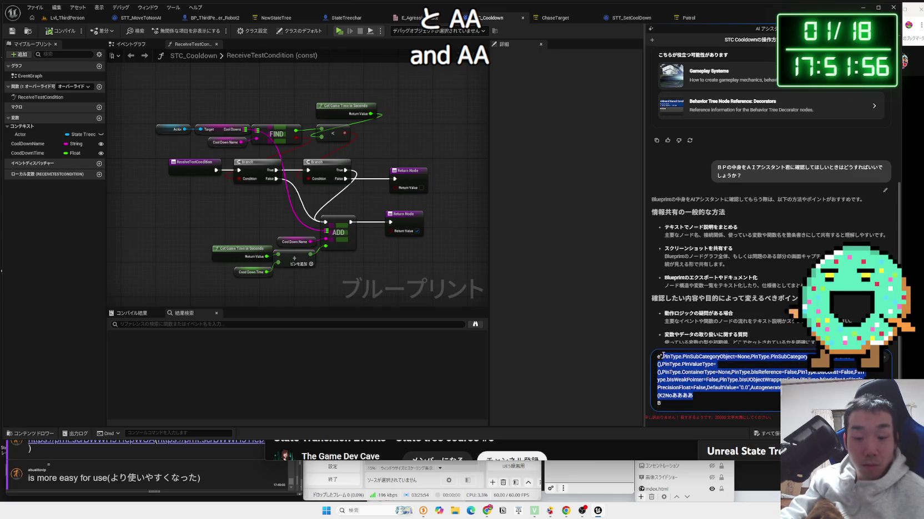
key("BackSpace")
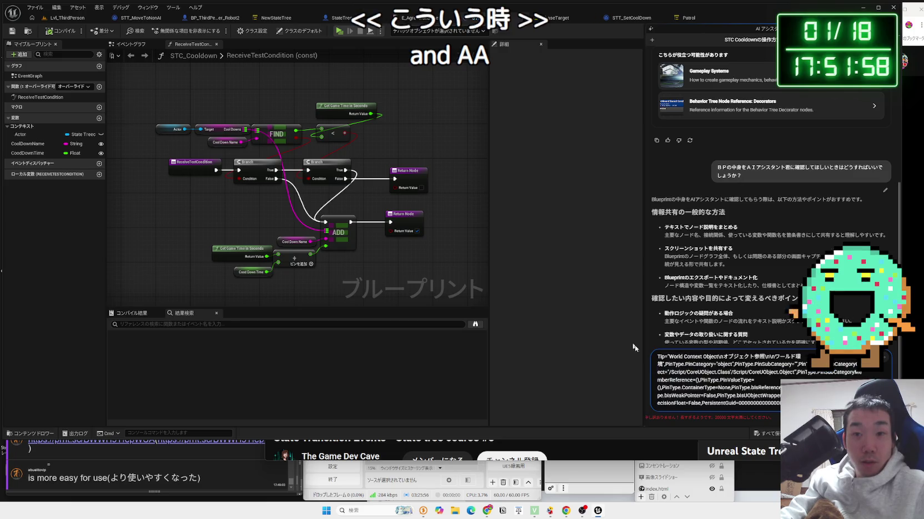
- Give up on the pasted text and start a new, empty assistant chat
key("ctrl+a")
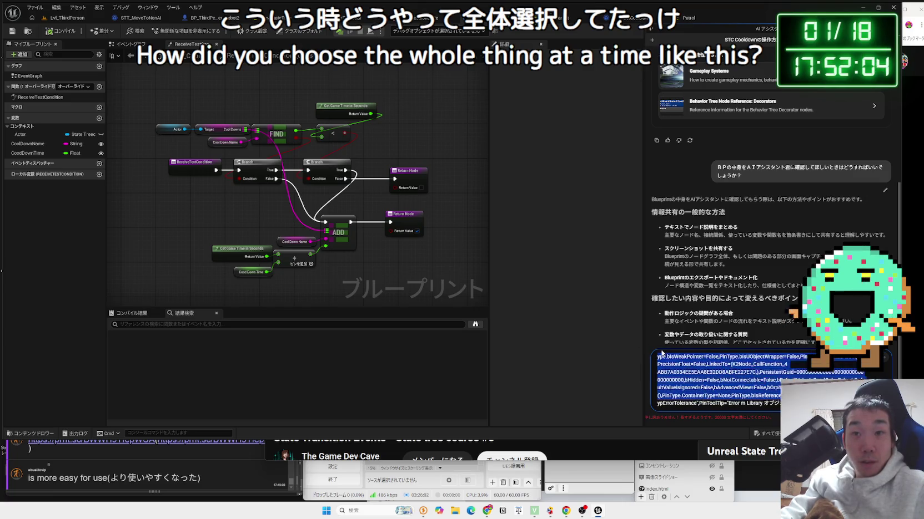
left_click(776, 380)
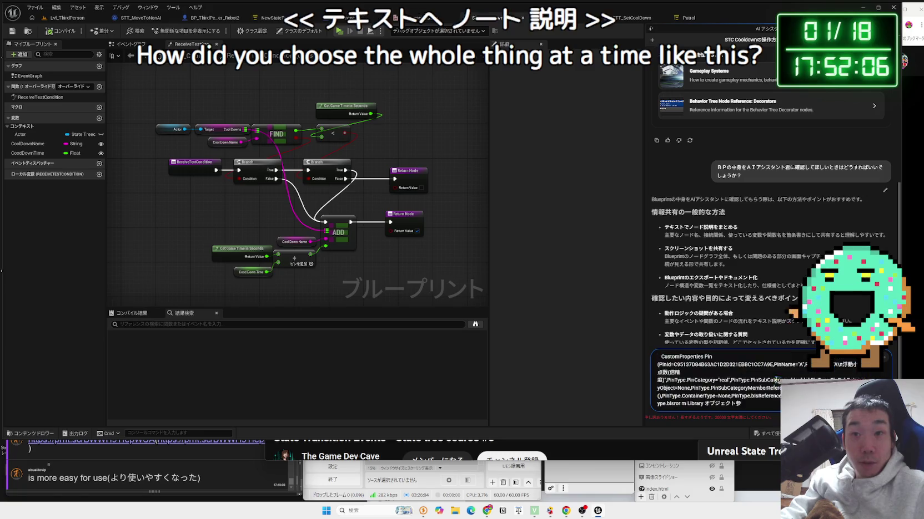
scroll(776, 380, "down", 3)
left_click_drag(666, 403, 718, 368)
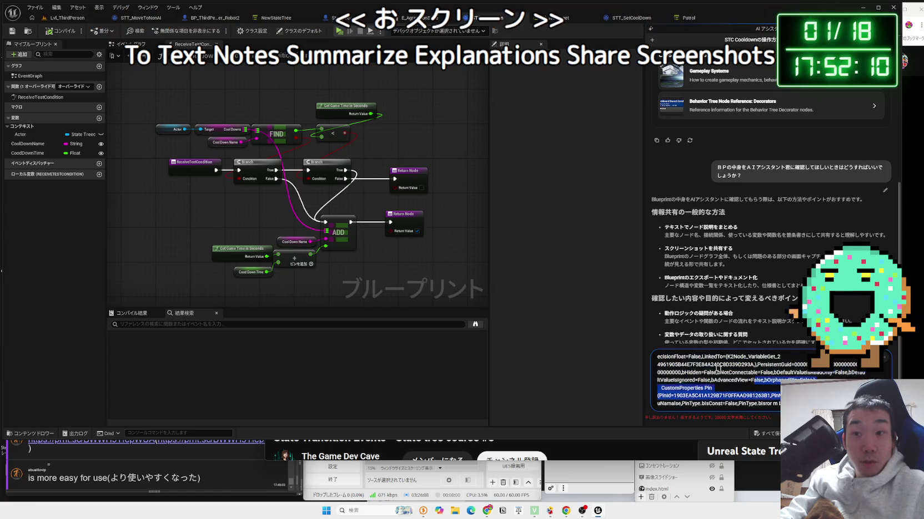
left_click(718, 368)
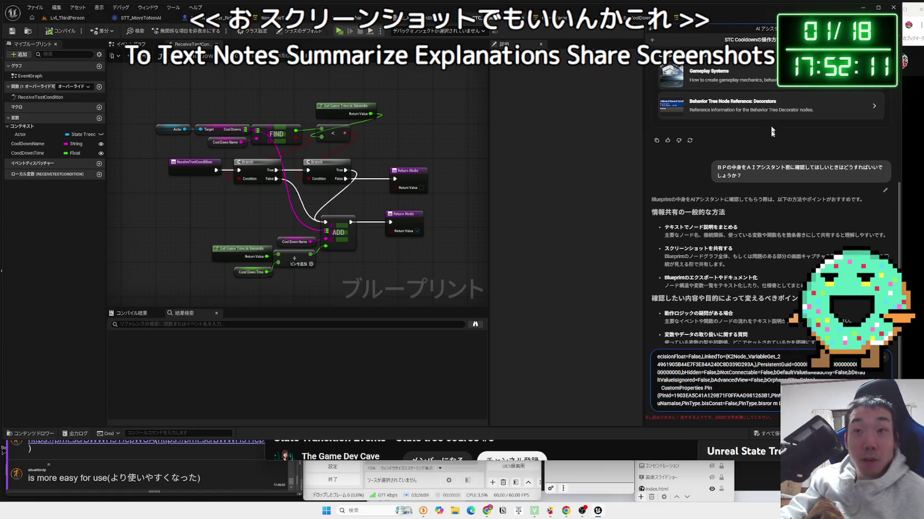
left_click(652, 40)
scroll(351, 212, "up", 2)
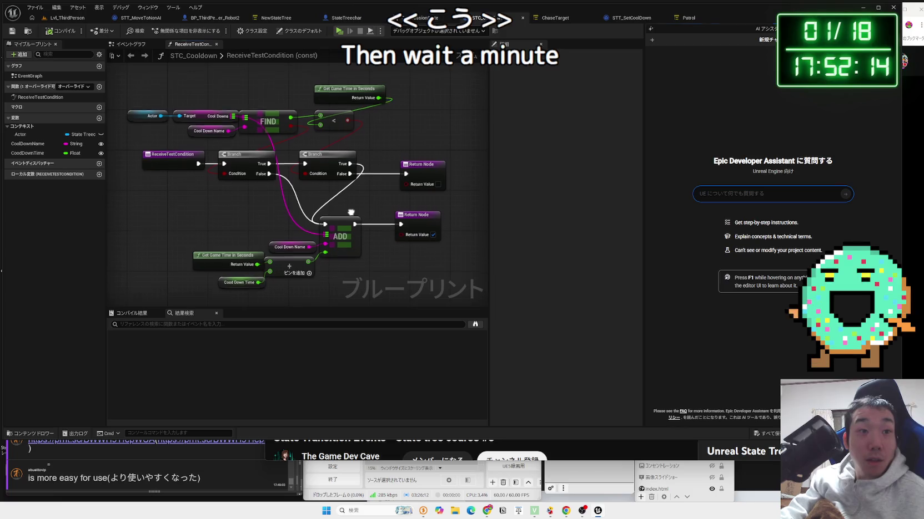
- Capture a screenshot of the graph and editor area
left_click_drag(351, 212, 351, 207)
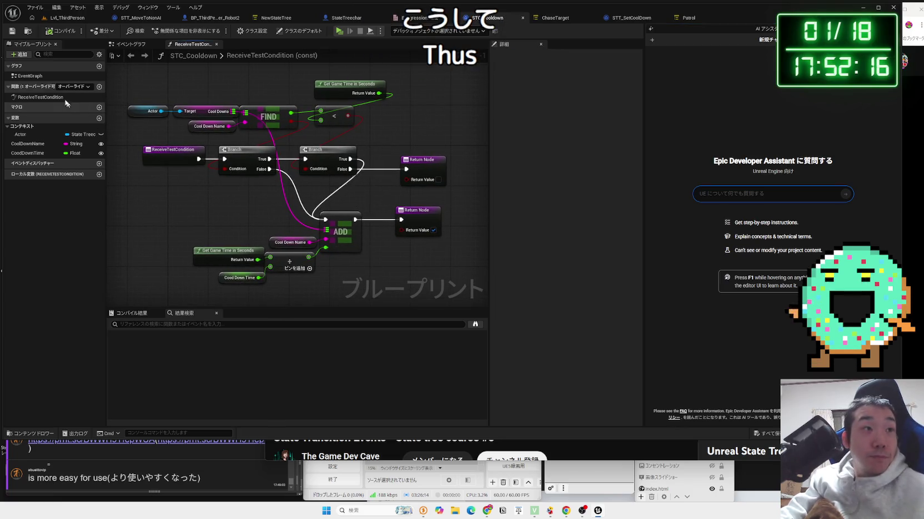
key("super+shift+s")
left_click_drag(4, 17, 488, 303)
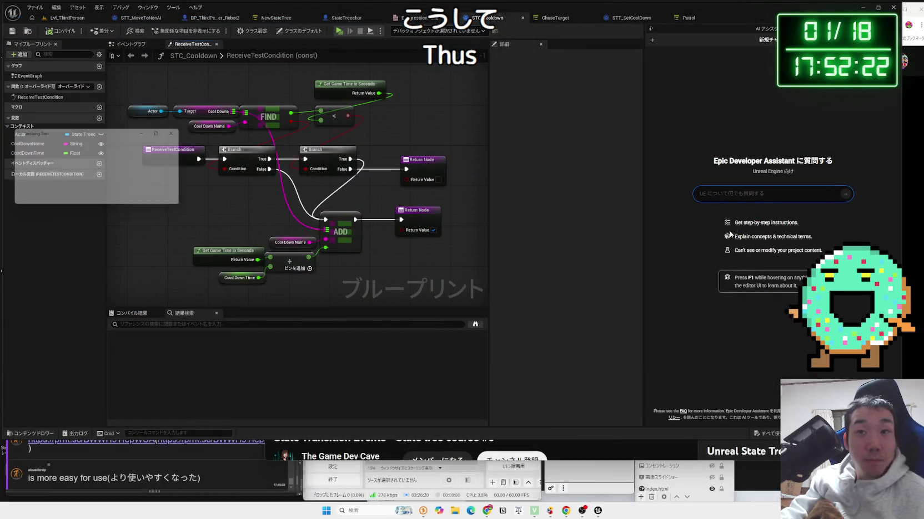
- Try pasting the selected graph nodes into the assistant question, then undo the too-long paste
left_click(745, 194)
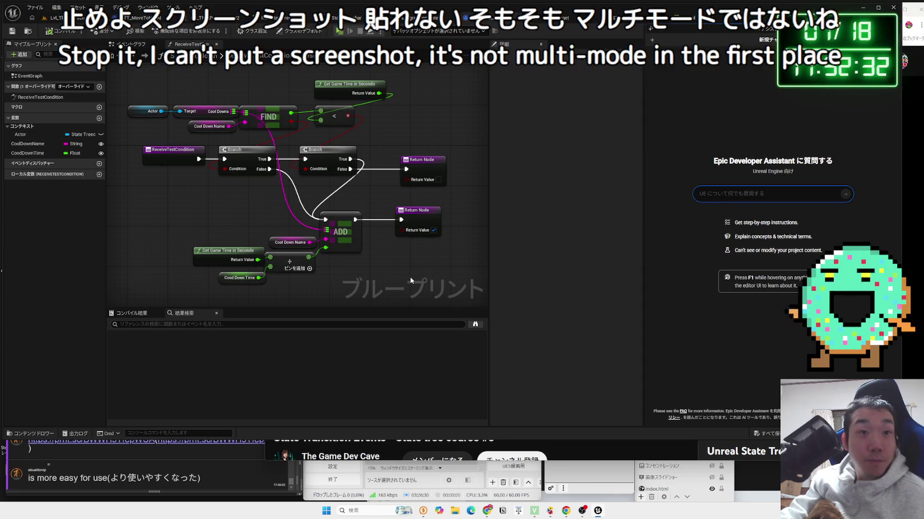
left_click_drag(414, 266, 148, 86)
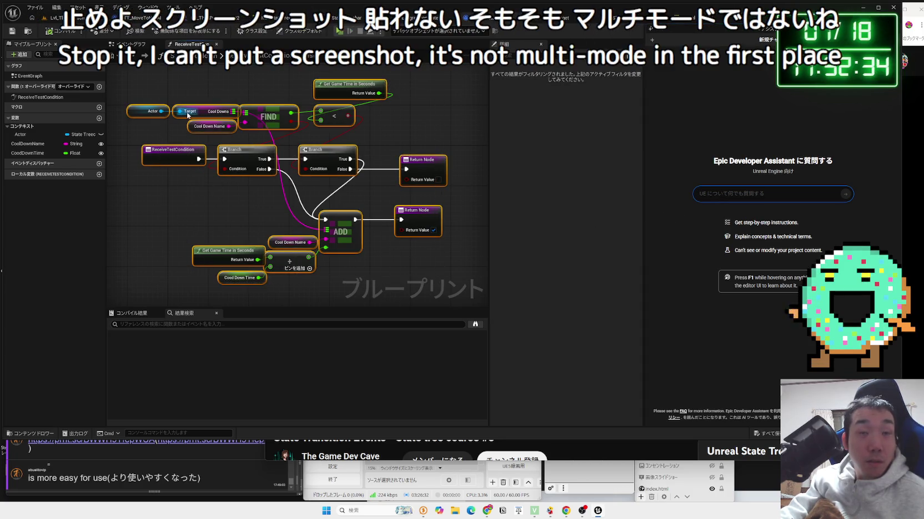
key("ctrl+v")
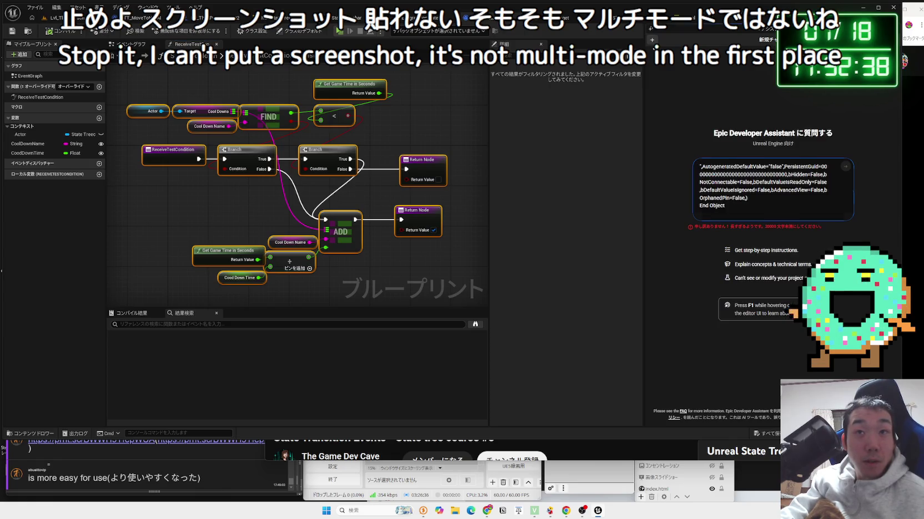
key("ctrl+z")
left_click(375, 244)
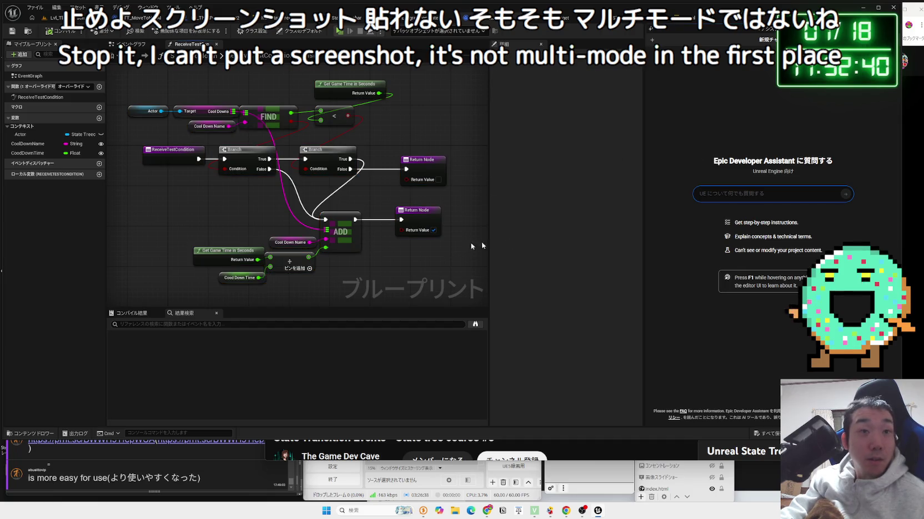
- Type and send a Japanese question asking how to get the BP explained without screenshots or long pastes
left_click(757, 193)
type("BP")
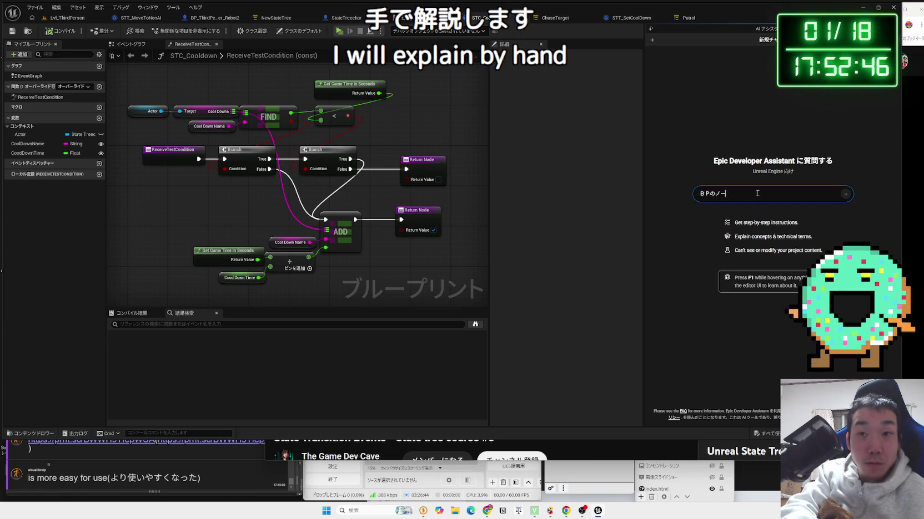
type("かいせつ")
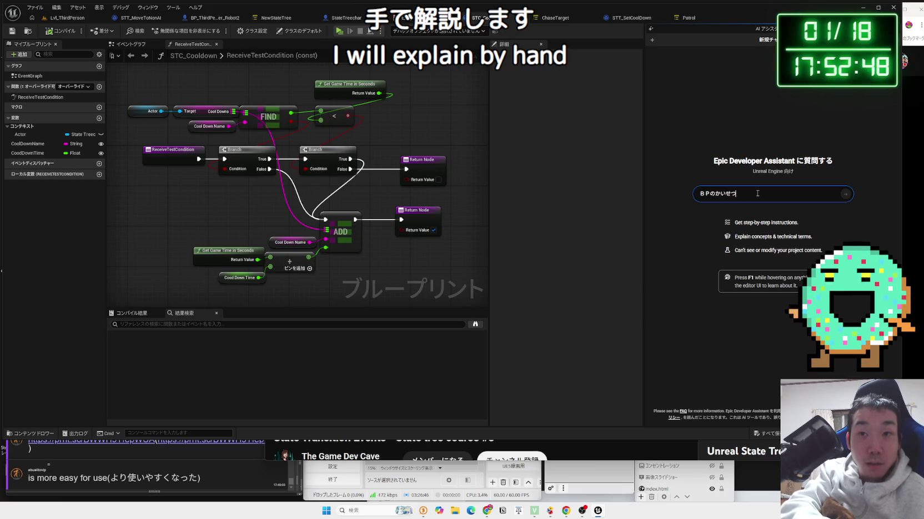
type("ほしいのですが")
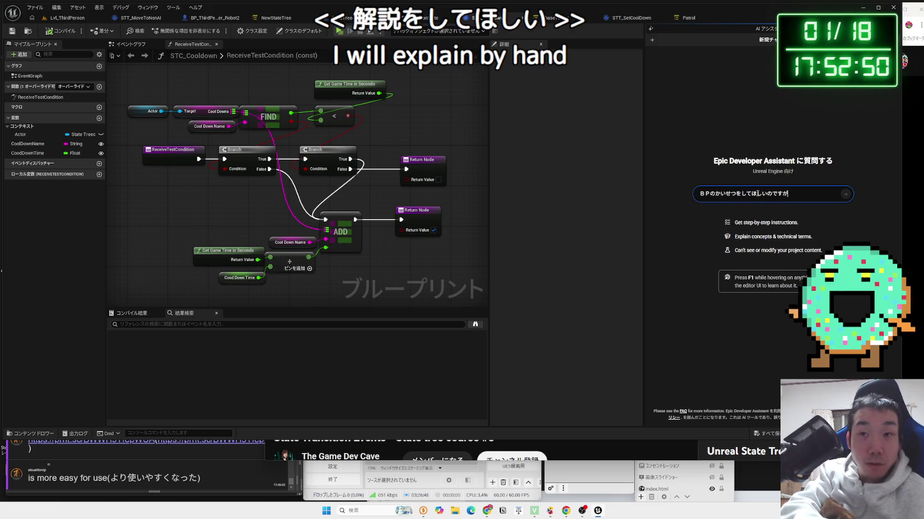
key("Return")
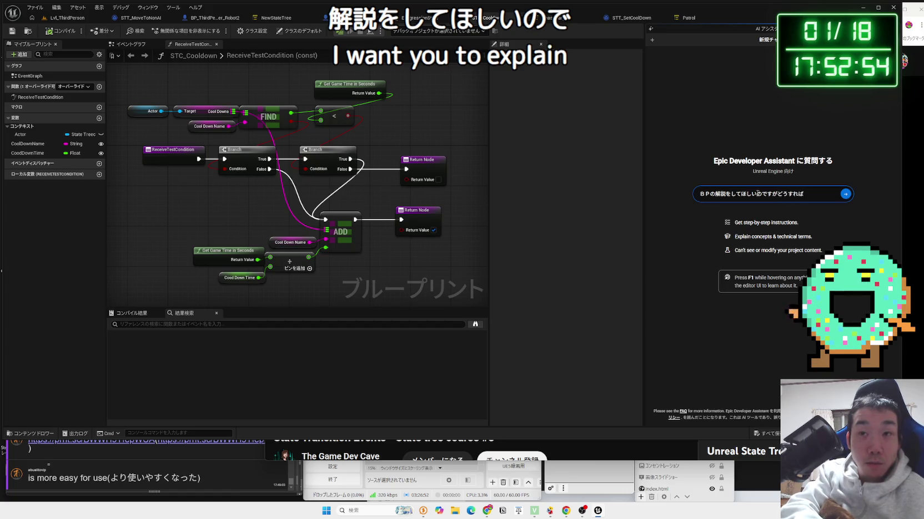
type("いいでしょうか。すk")
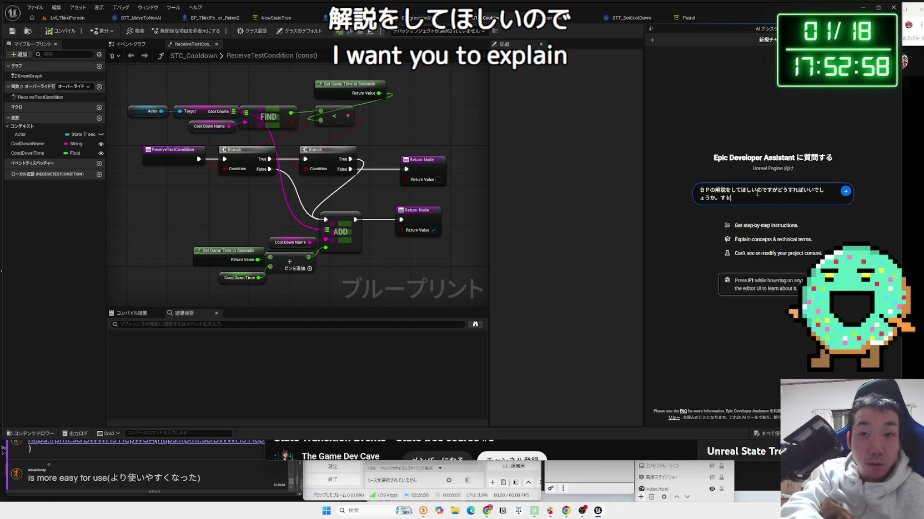
type("がはれないし、コピーしてももじ")
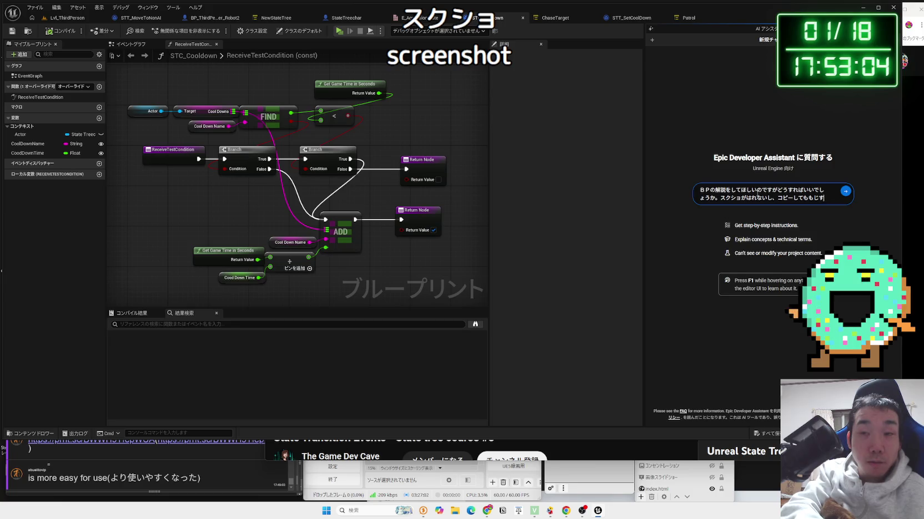
type("うか")
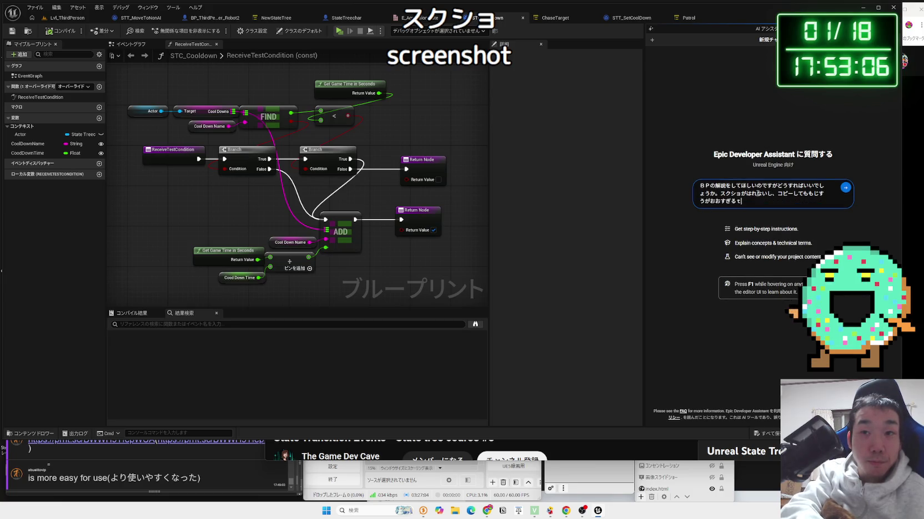
type("o")
key("space")
type("d")
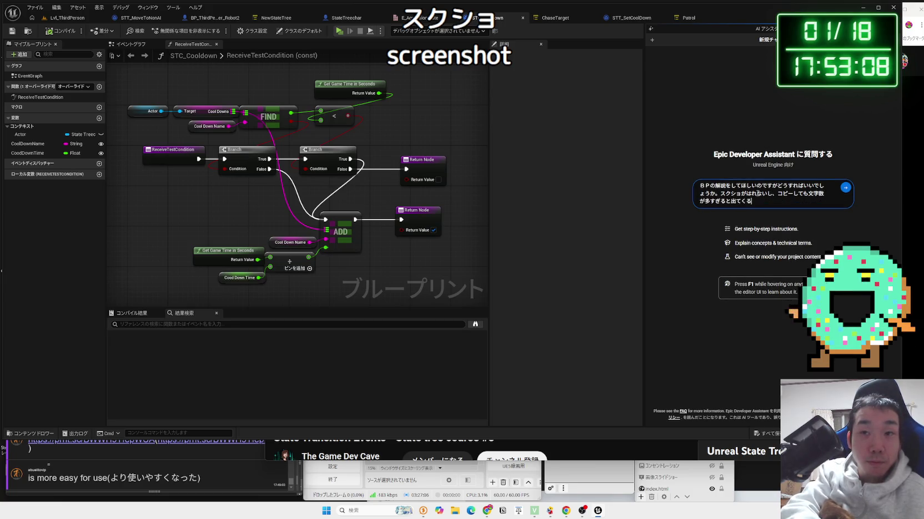
key("Return")
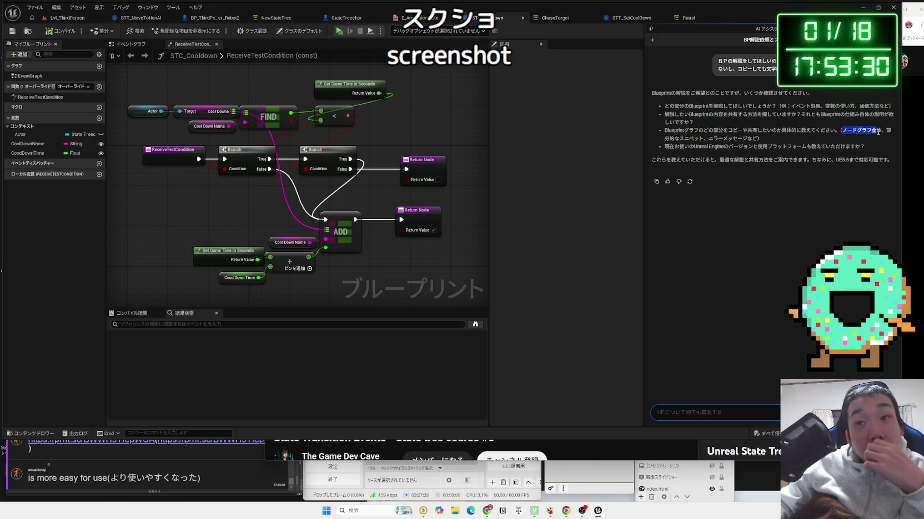
- Reply 'ノードグラフ全体' to the assistant and scroll through its graph-sharing suggestions
left_click_drag(877, 132, 881, 131)
key("ctrl+c")
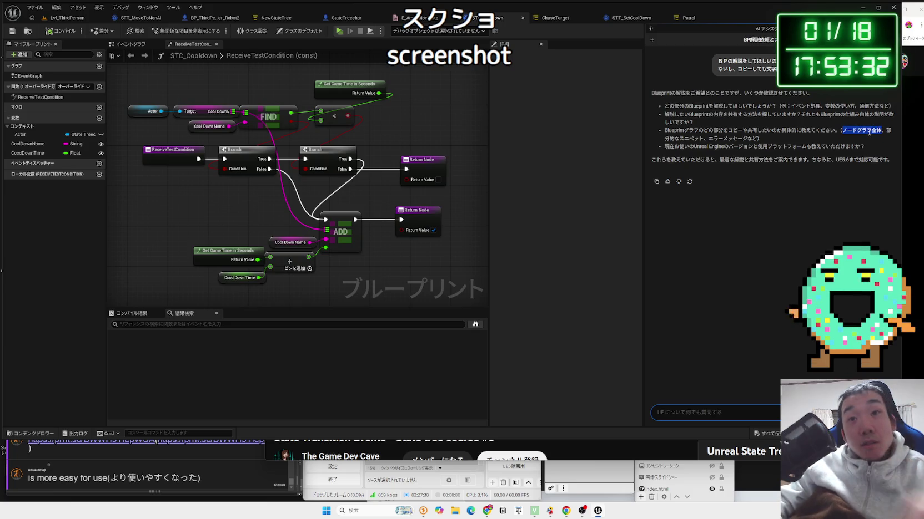
left_click(725, 411)
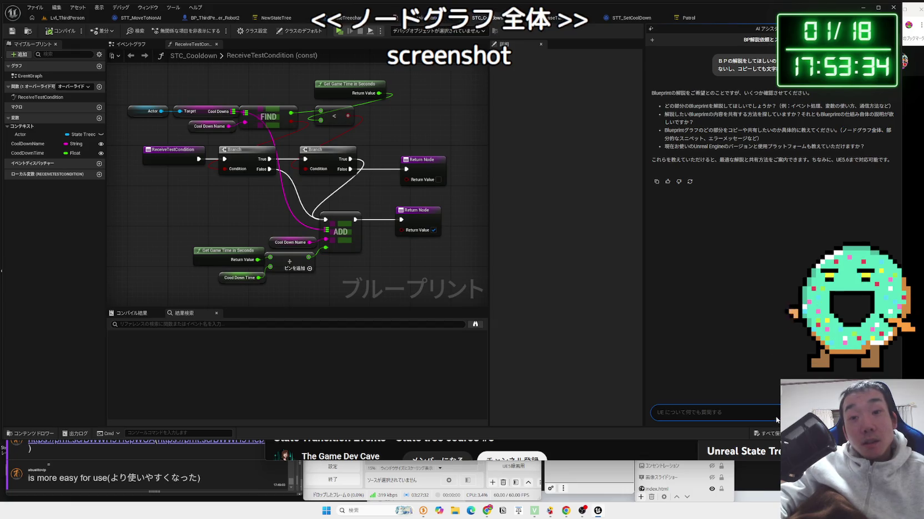
key("ctrl+v")
key("Return")
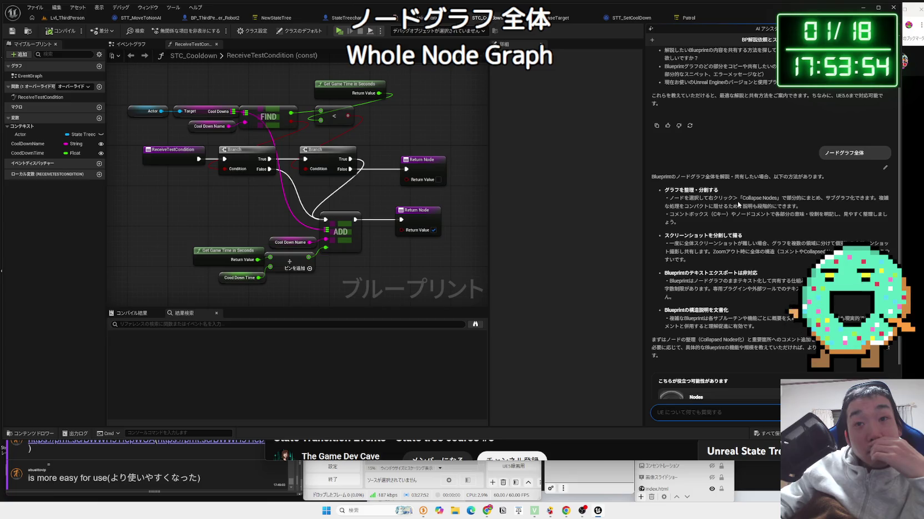
scroll(738, 200, "down", 1)
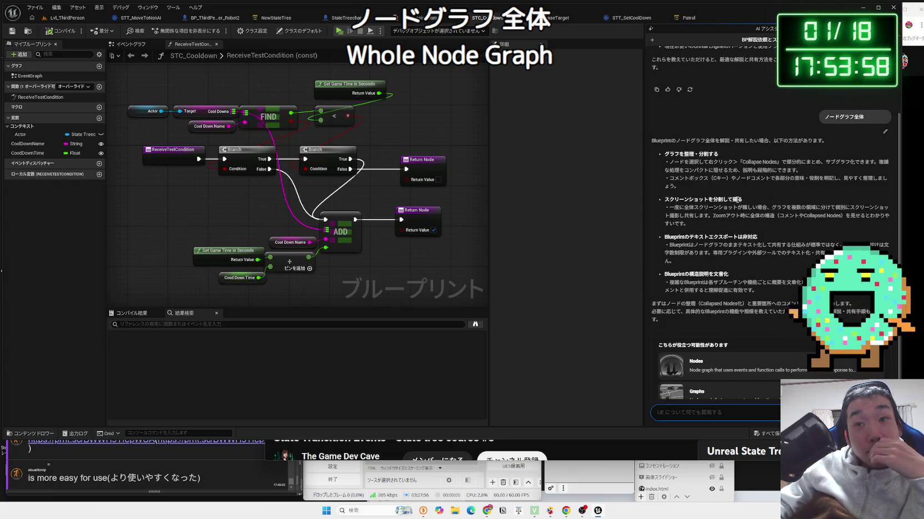
left_click(716, 412)
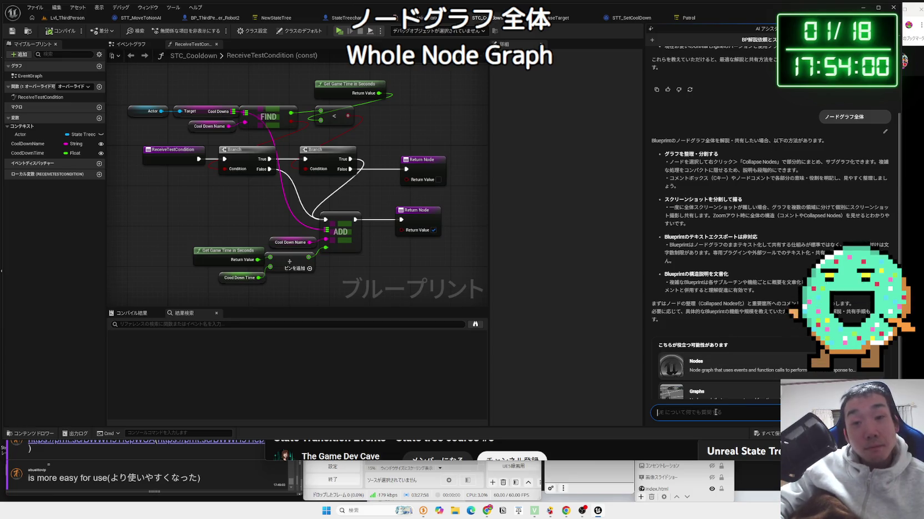
- Screenshot the whole cooldown graph region, close the preview, and clear the typed assistant text
type("ノードグラフ全体")
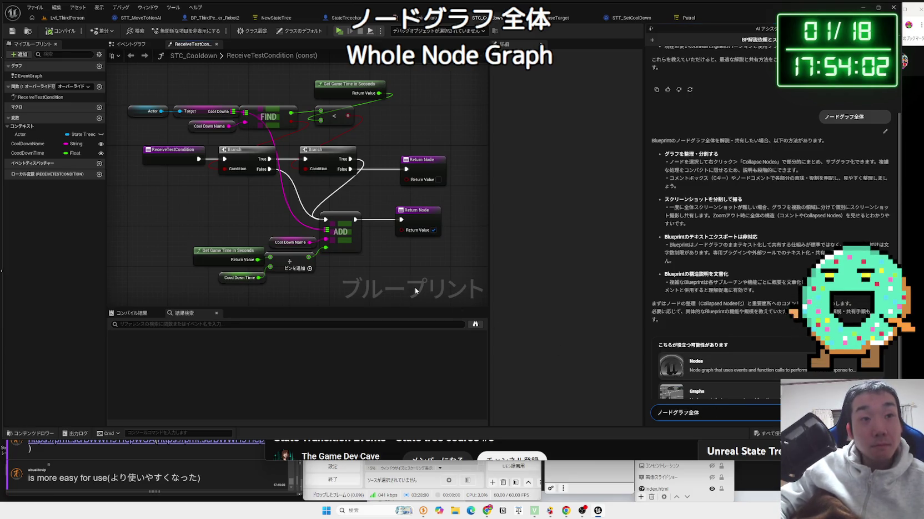
key("super+shift+s")
mouse_move(125, 76)
left_mouse_down()
mouse_move(432, 263)
mouse_move(467, 297)
left_mouse_up()
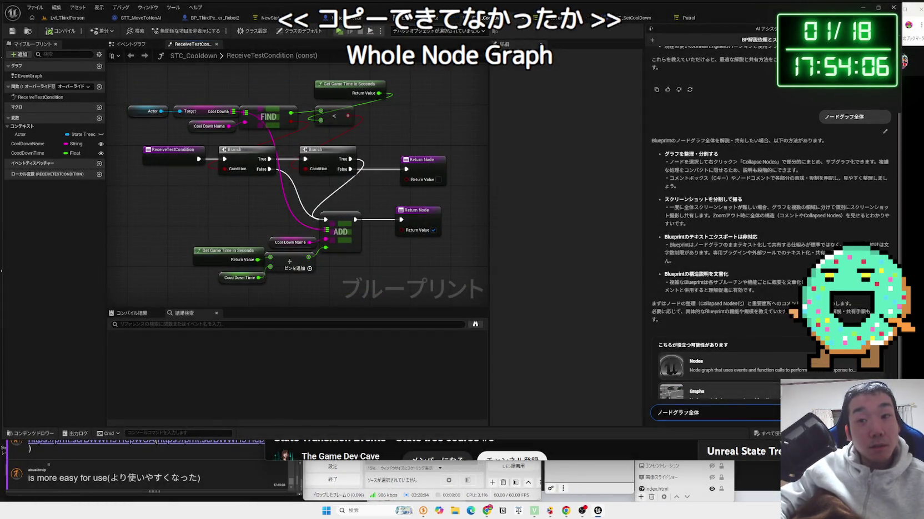
key("a")
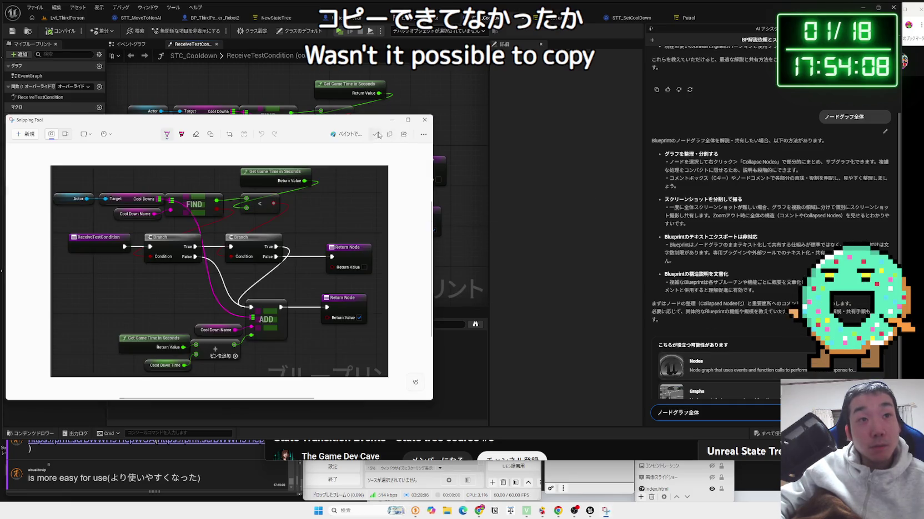
left_click(427, 121)
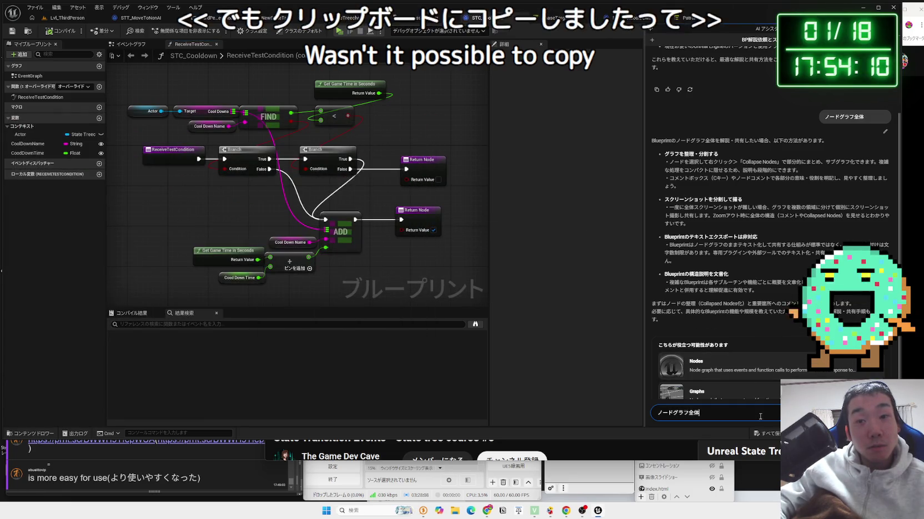
key("ctrl+a")
key("BackSpace")
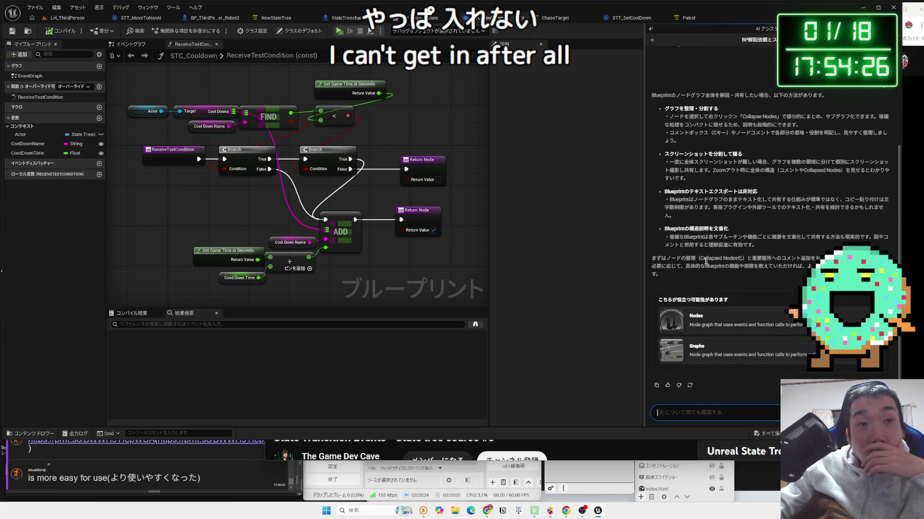
- Send a Japanese request asking the assistant to explain the STC_Cooldown node graph
left_click(204, 150)
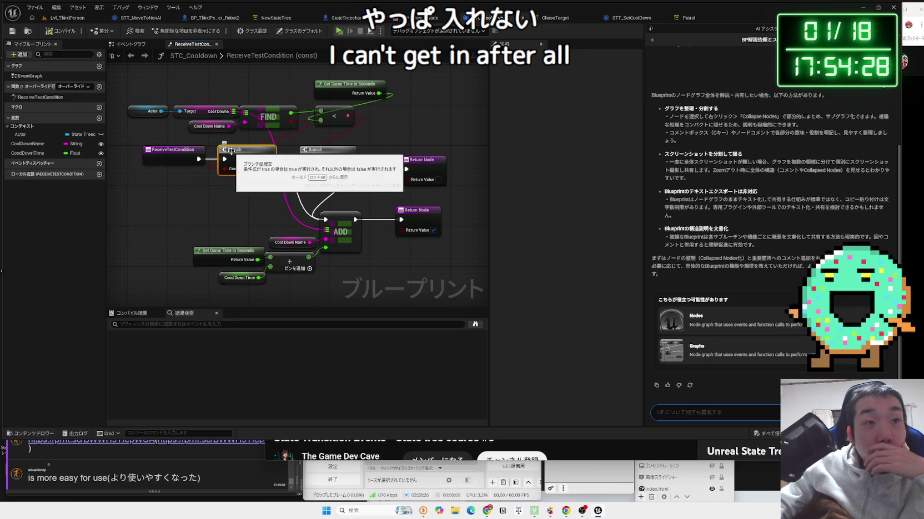
left_click(195, 185)
left_click_drag(194, 185, 205, 188)
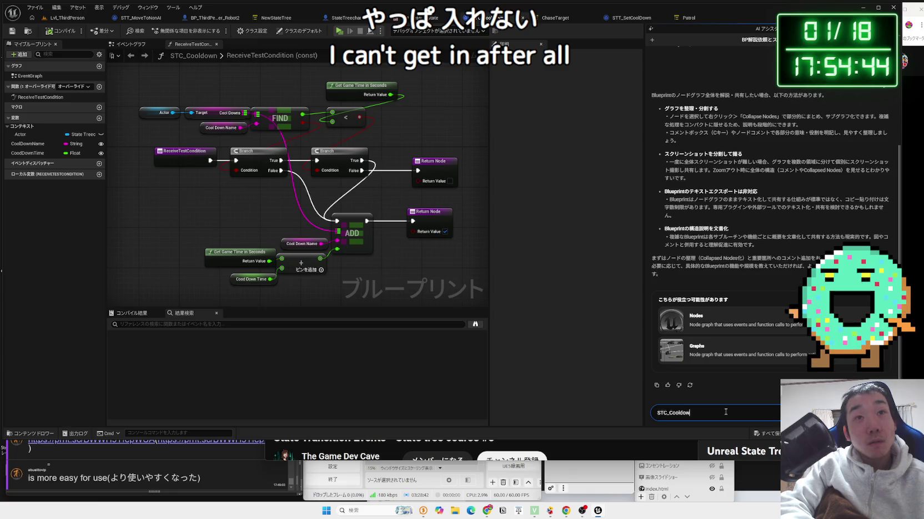
key("Zenkaku_Hankaku")
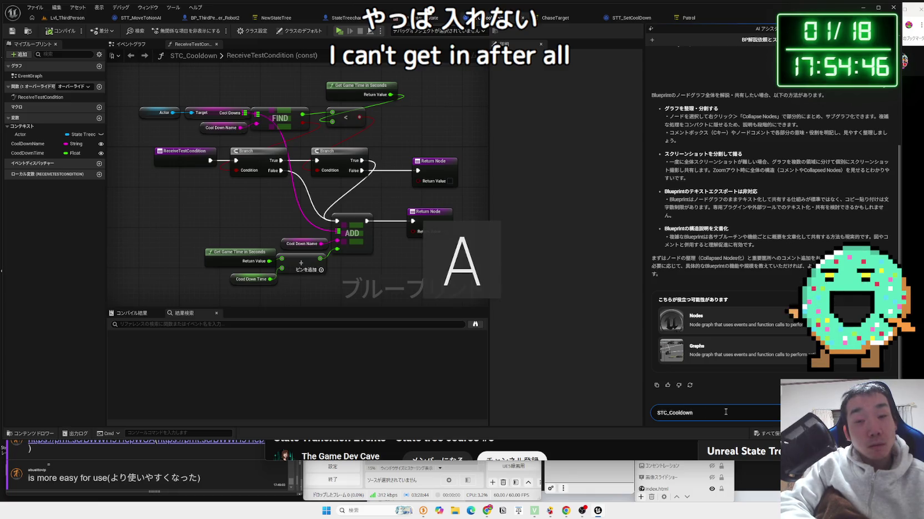
key("BackSpace")
key("BackSpace")
type("n o")
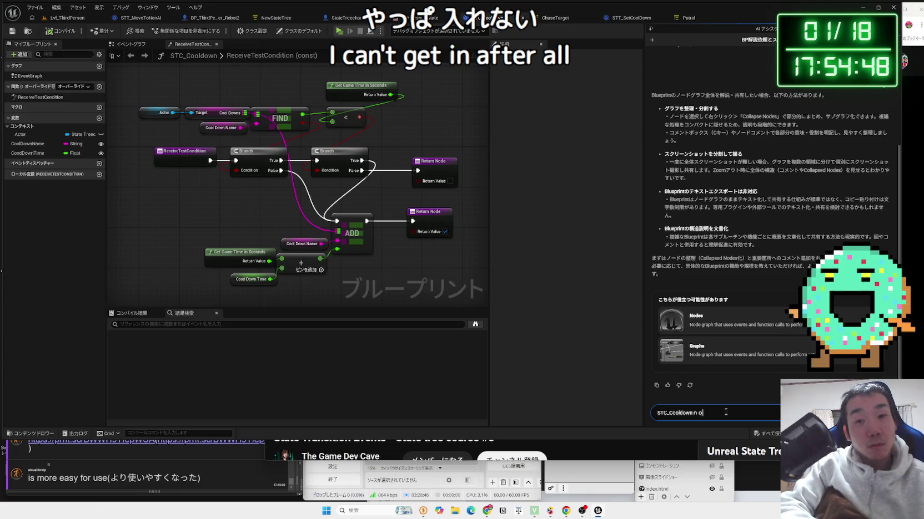
key("BackSpace")
key("BackSpace")
key("Zenkaku_Hankaku")
type("のノードグラフを解析して、解説して")
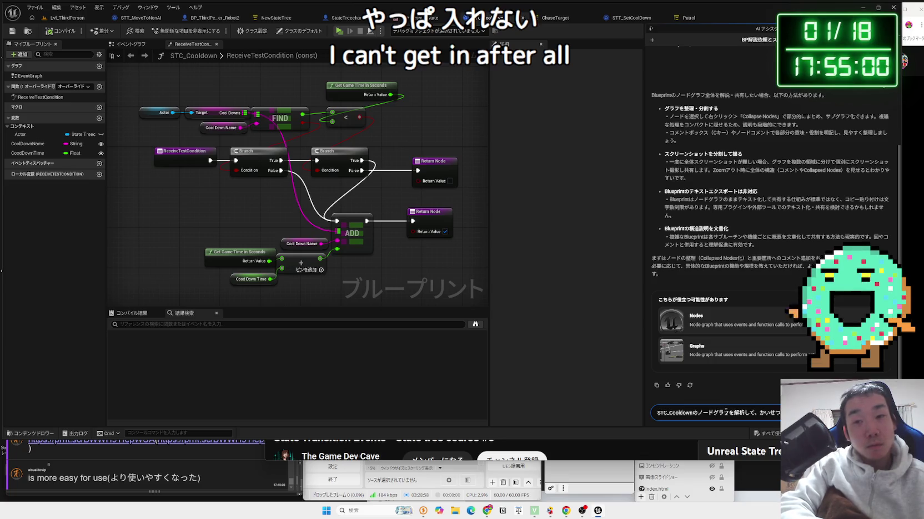
key("Return")
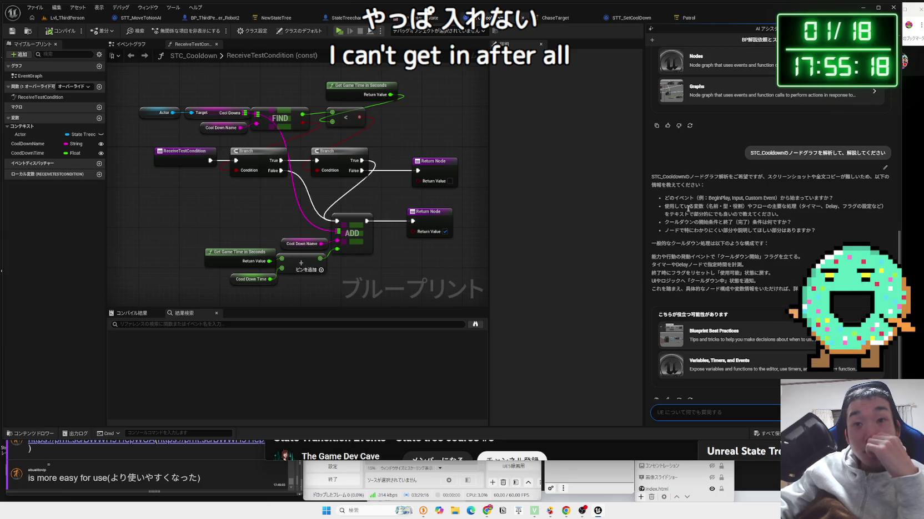
- Read through the assistant's cooldown reply bullets, then bring the Gemini chat window forward
left_click_drag(664, 206, 770, 214)
mouse_move(665, 198)
left_mouse_down()
mouse_move(807, 230)
mouse_move(668, 214)
mouse_move(676, 204)
left_mouse_up()
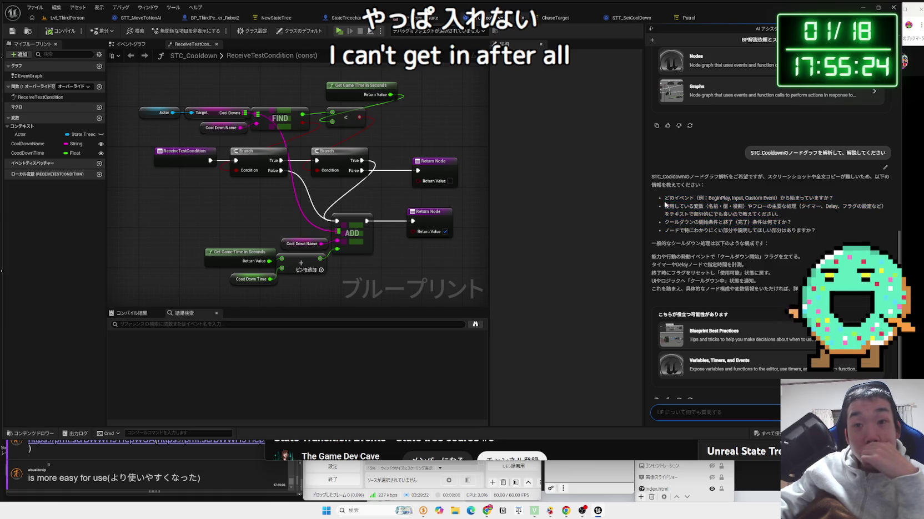
left_click(774, 272)
mouse_move(651, 256)
left_mouse_down()
mouse_move(722, 266)
mouse_move(799, 261)
mouse_move(661, 258)
mouse_move(760, 281)
mouse_move(661, 257)
left_mouse_up()
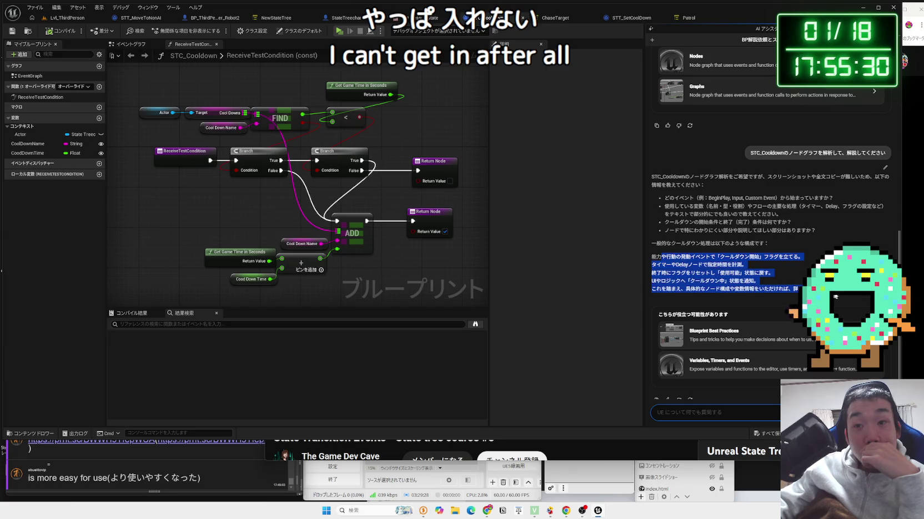
left_click(758, 276)
scroll(759, 274, "down", 1)
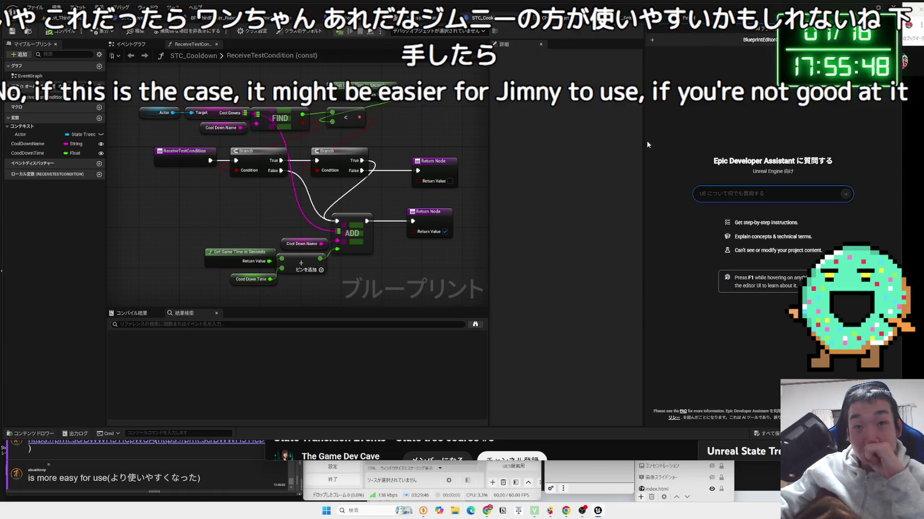
left_click(910, 21)
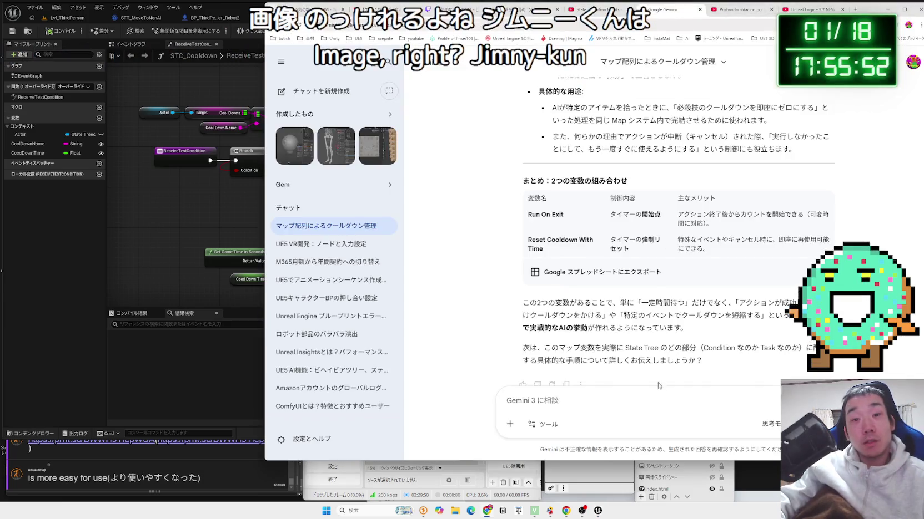
- Paste the graph screenshot into Gemini and ask 'これを解説してください。ステートツリーコンディションBPです'
key("ctrl+v")
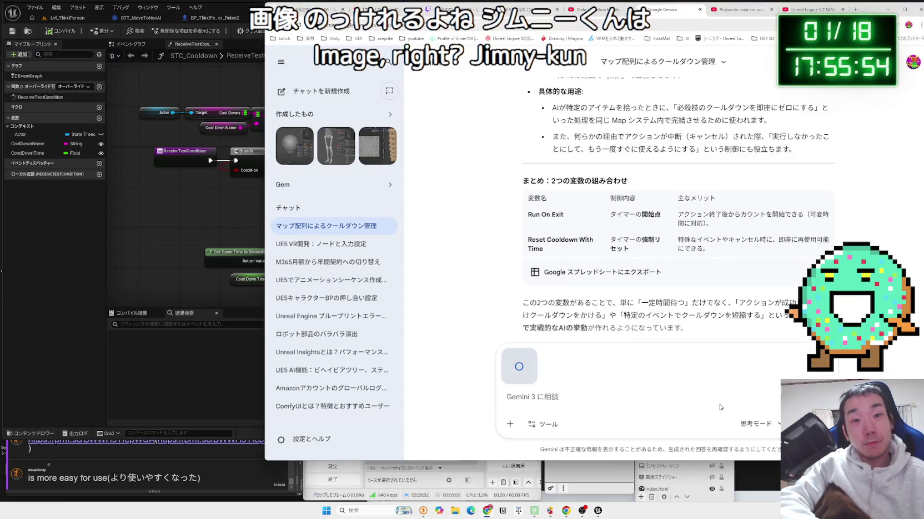
key("Zenkaku_Hankaku")
type("kor")
key("BackSpace")
key("BackSpace")
key("BackSpace")
key("Zenkaku_Hankaku")
type("これをｋ")
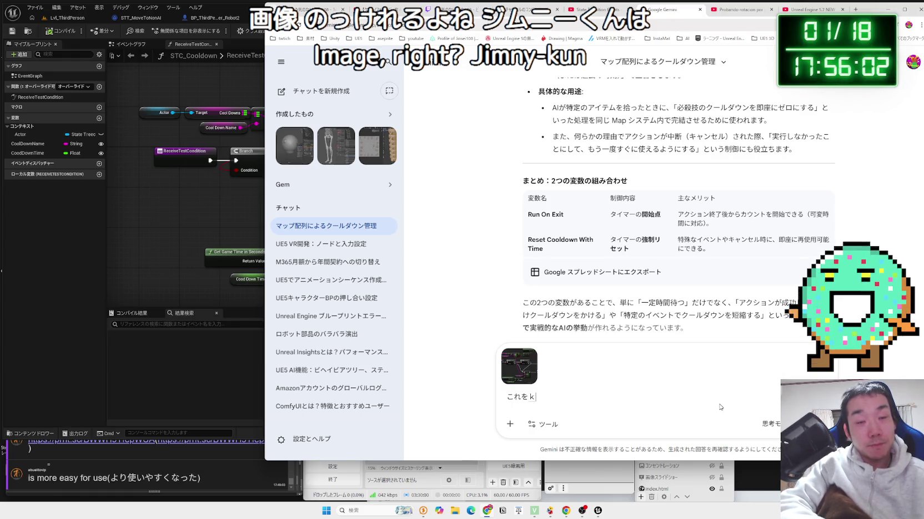
type("usite")
key("space")
key("Return")
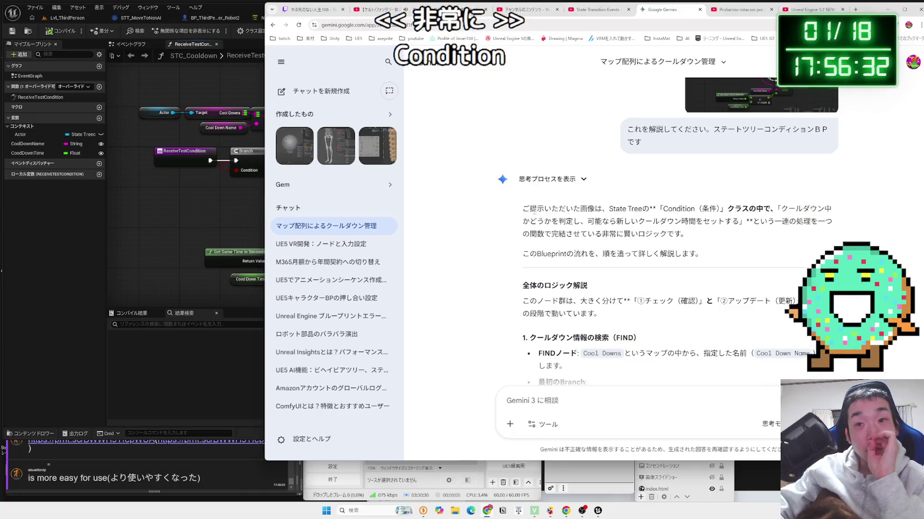
mouse_move(688, 234)
left_mouse_down()
mouse_move(522, 208)
mouse_move(668, 234)
left_mouse_up()
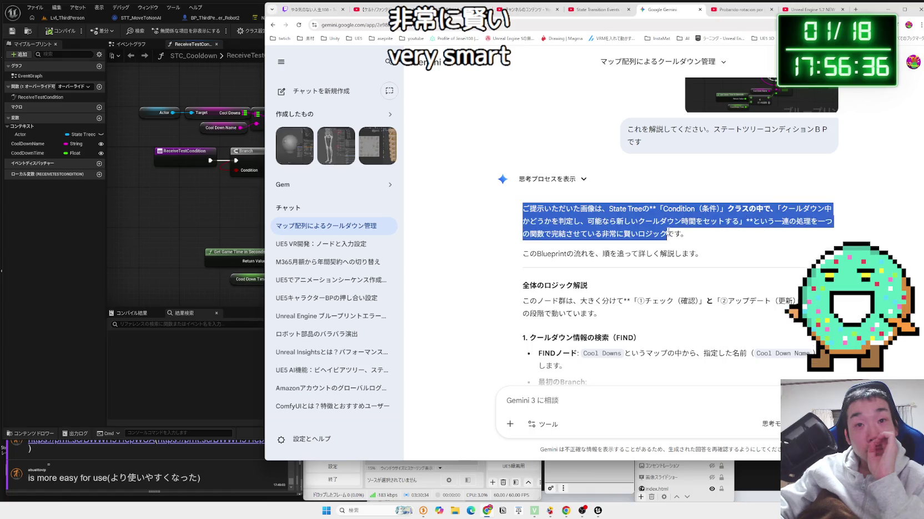
left_click(522, 212)
scroll(522, 213, "down", 1)
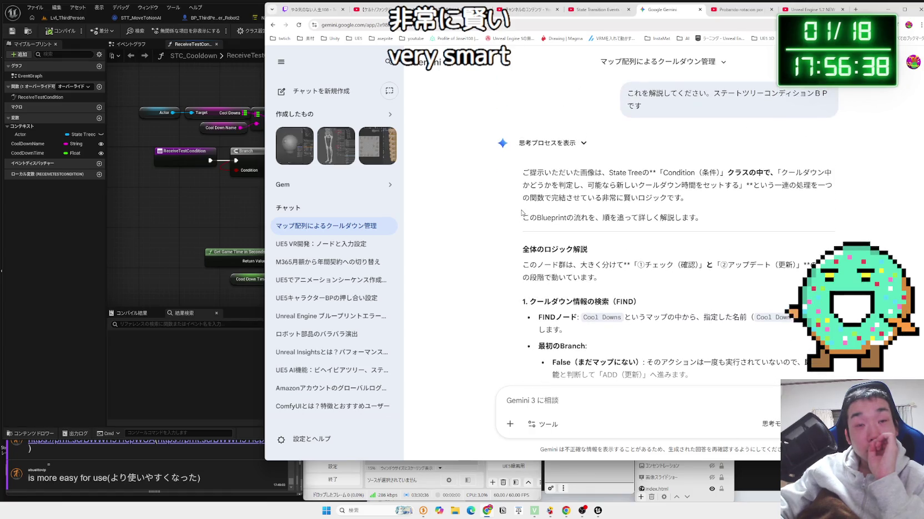
scroll(521, 212, "up", 1)
left_click_drag(522, 208, 667, 234)
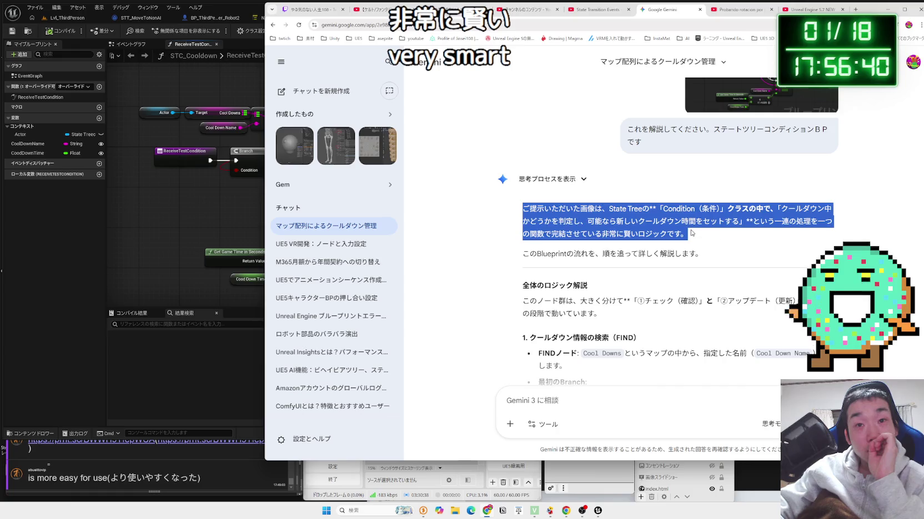
left_click(668, 234)
scroll(621, 187, "down", 4)
mouse_move(621, 186)
left_mouse_down()
mouse_move(525, 83)
mouse_move(626, 172)
left_mouse_up()
left_click(524, 83)
left_click(626, 172)
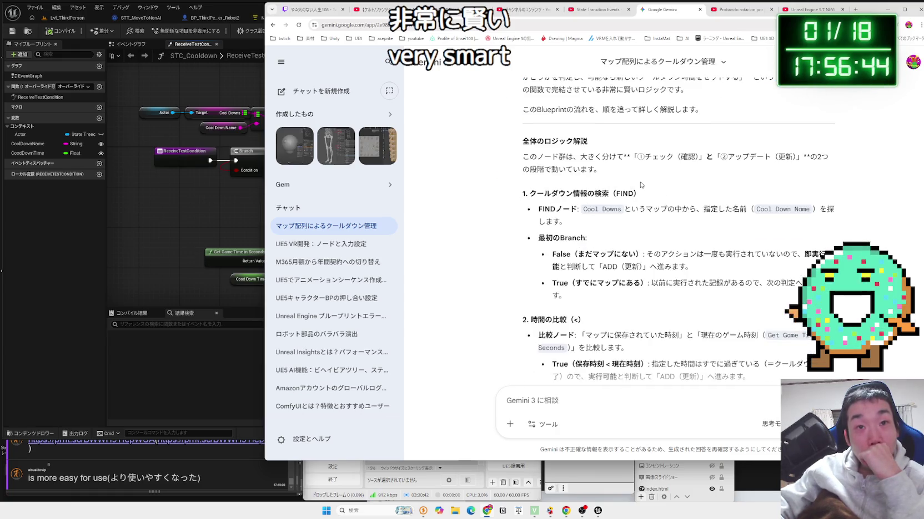
scroll(641, 185, "down", 1)
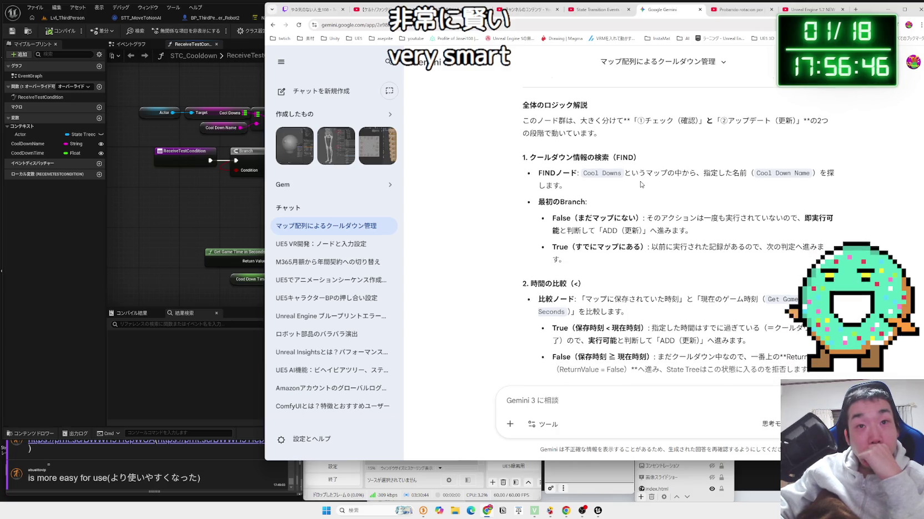
mouse_move(676, 175)
left_mouse_down()
mouse_move(777, 176)
mouse_move(537, 175)
mouse_move(803, 176)
mouse_move(711, 188)
mouse_move(721, 231)
mouse_move(533, 158)
left_mouse_up()
left_click(523, 170)
scroll(507, 170, "down", 1)
left_click_drag(524, 83, 655, 225)
left_click(654, 224)
scroll(628, 207, "down", 3)
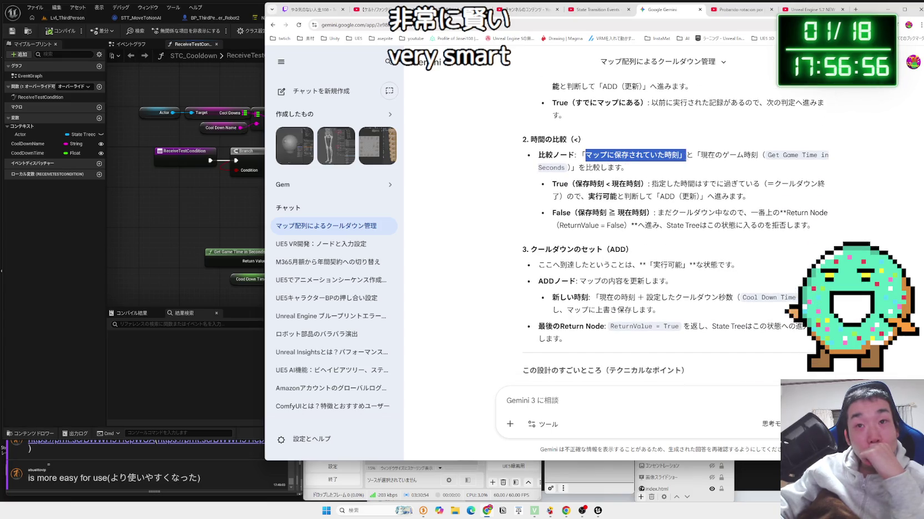
triple_click(611, 176)
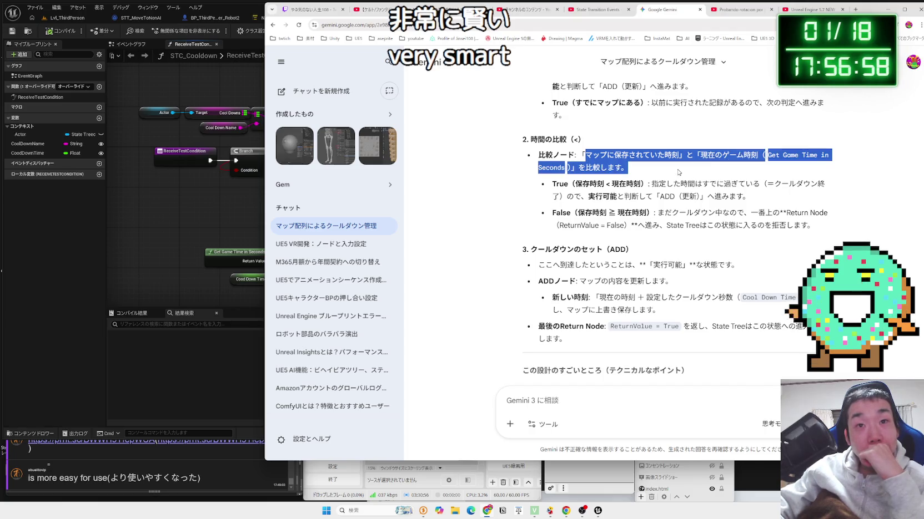
left_click(611, 176)
triple_click(611, 176)
left_click_drag(611, 176, 694, 191)
mouse_move(749, 197)
left_mouse_down()
mouse_move(682, 184)
mouse_move(745, 184)
mouse_move(738, 196)
mouse_move(573, 184)
left_mouse_up()
left_click(559, 183)
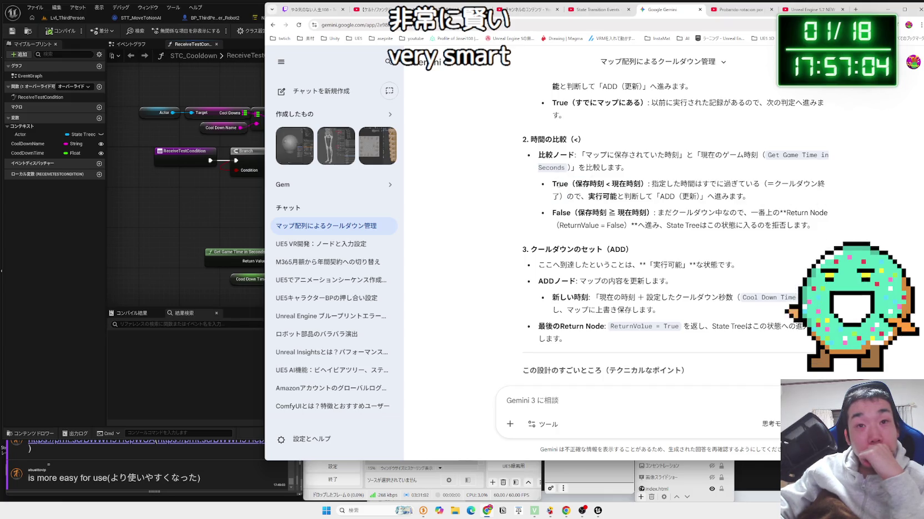
scroll(559, 185, "down", 7)
scroll(559, 185, "down", 2)
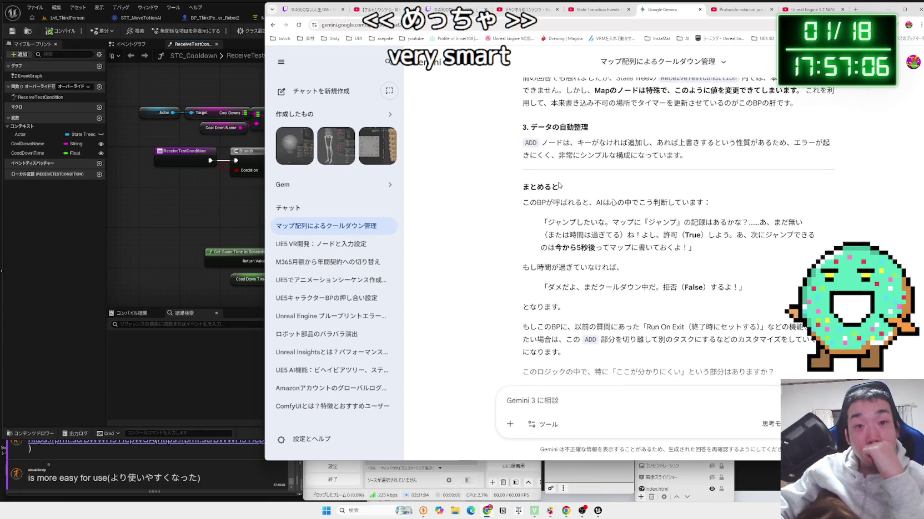
scroll(559, 185, "up", 15)
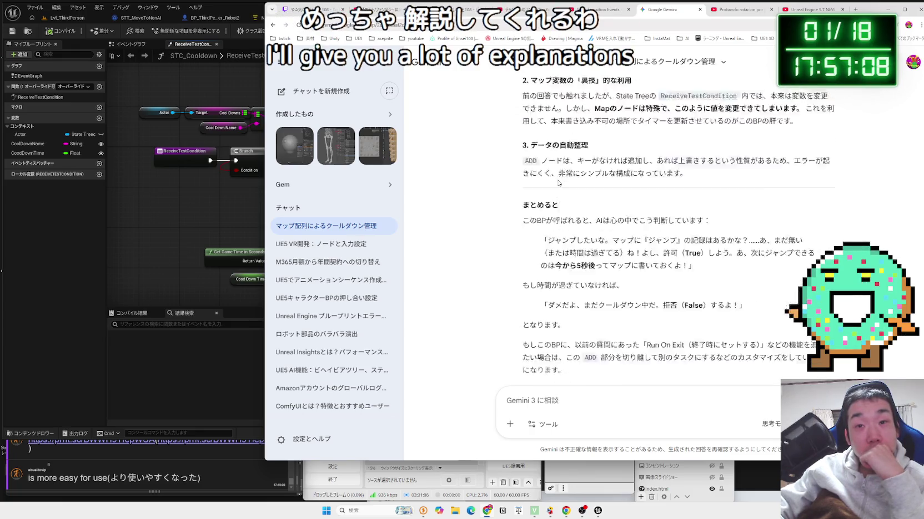
scroll(558, 179, "down", 10)
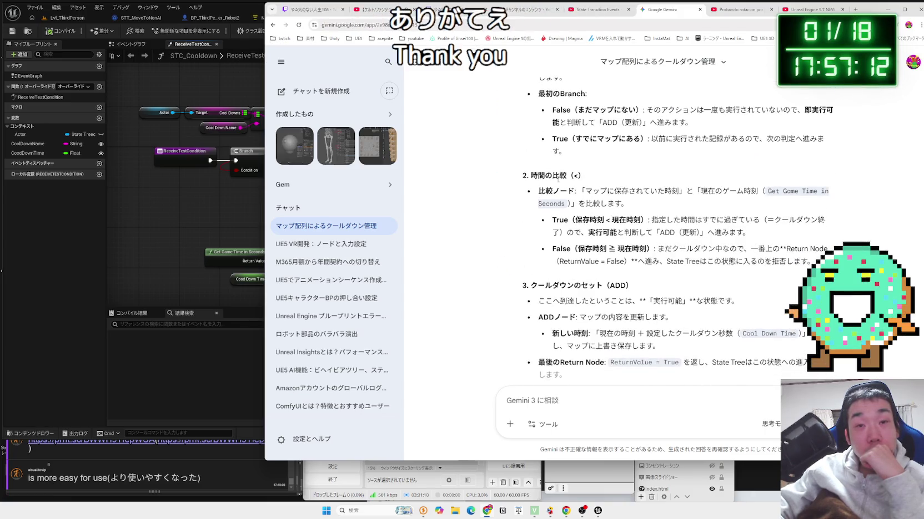
left_click_drag(579, 191, 683, 190)
left_click(683, 191)
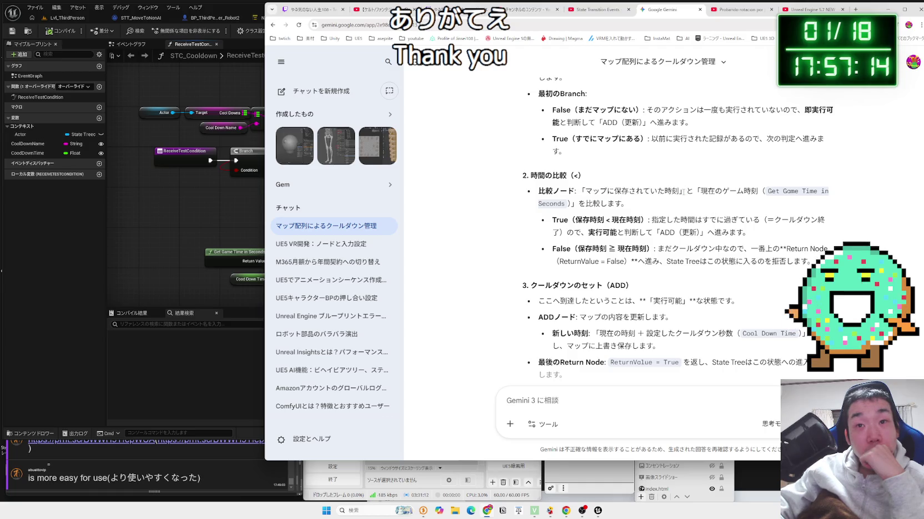
left_click(568, 173)
scroll(568, 173, "down", 1)
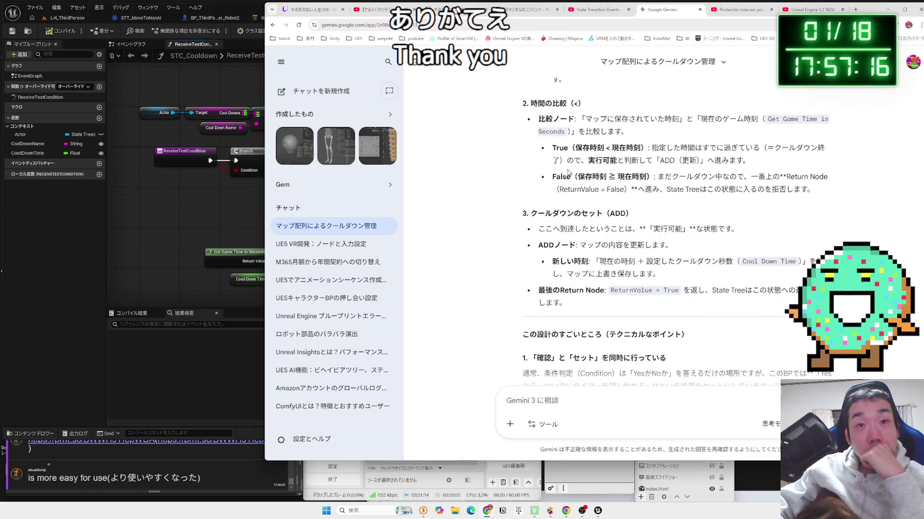
left_click(646, 155)
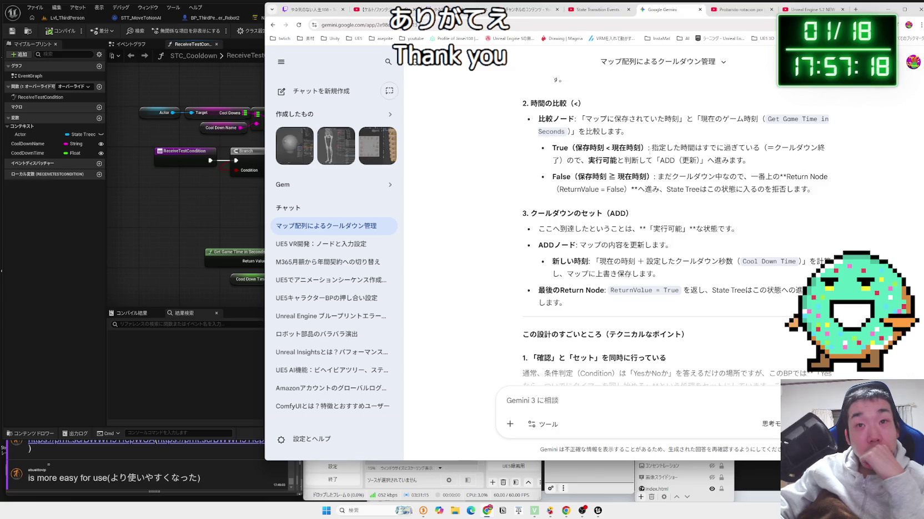
left_click(756, 148)
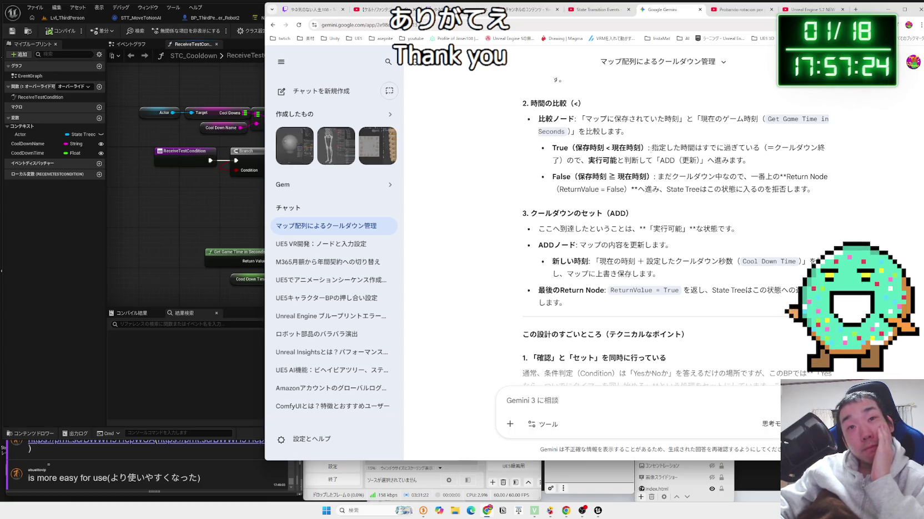
mouse_move(656, 162)
left_mouse_down()
mouse_move(750, 161)
mouse_move(570, 156)
left_mouse_up()
- Switch back to Unreal Engine and center the STC_Cooldown ReceiveTestCondition graph
left_click(570, 156)
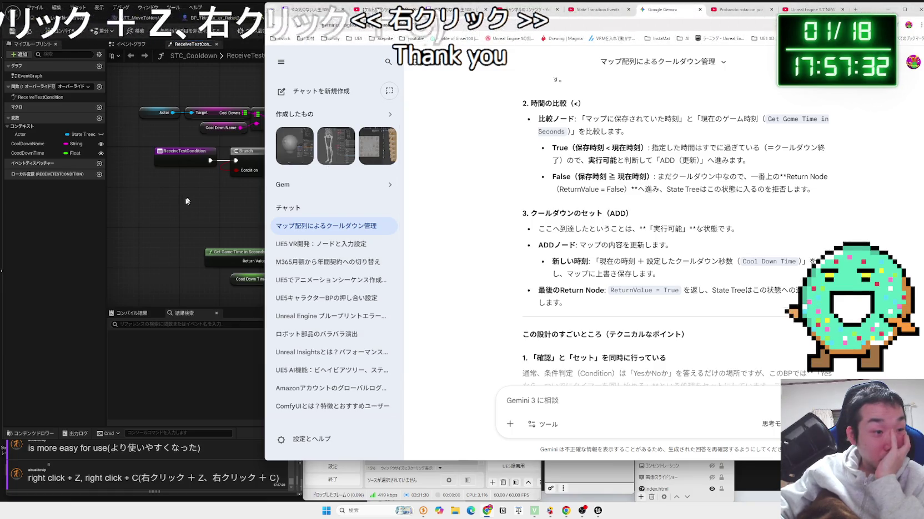
left_click(71, 253)
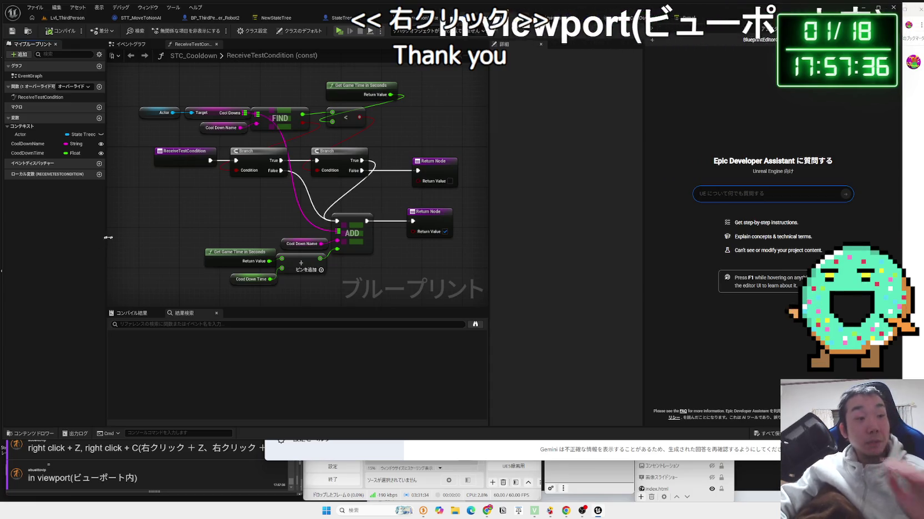
left_click_drag(300, 194, 311, 196)
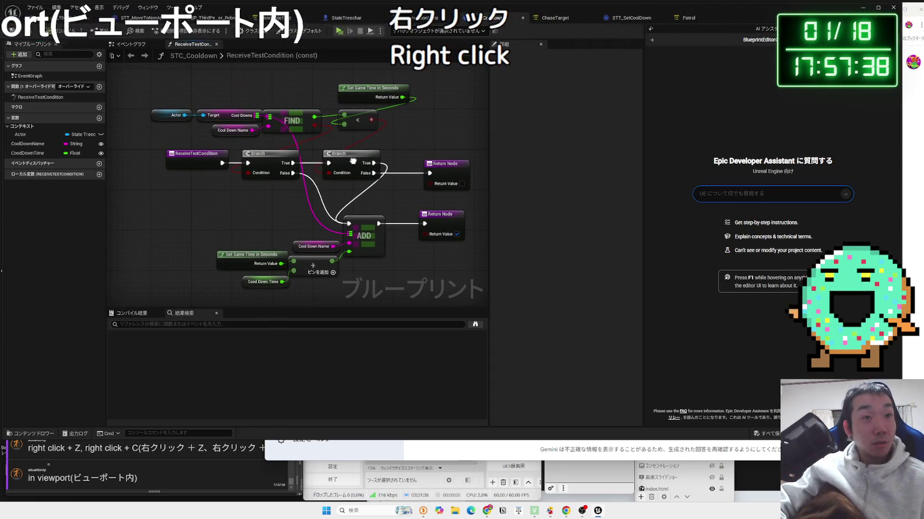
left_click_drag(353, 162, 336, 165)
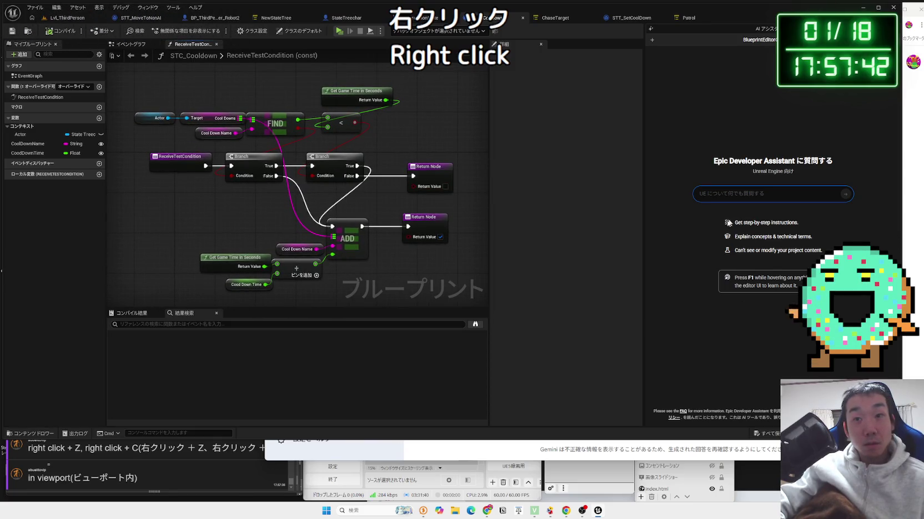
- Add three nested comment boxes below the graph's Return Node
mouse_move(333, 196)
left_mouse_down()
mouse_move(339, 210)
mouse_move(423, 198)
mouse_move(419, 212)
left_mouse_up()
key("c")
mouse_move(268, 249)
left_mouse_down()
mouse_move(323, 229)
mouse_move(320, 202)
left_mouse_up()
left_click_drag(298, 153, 309, 158)
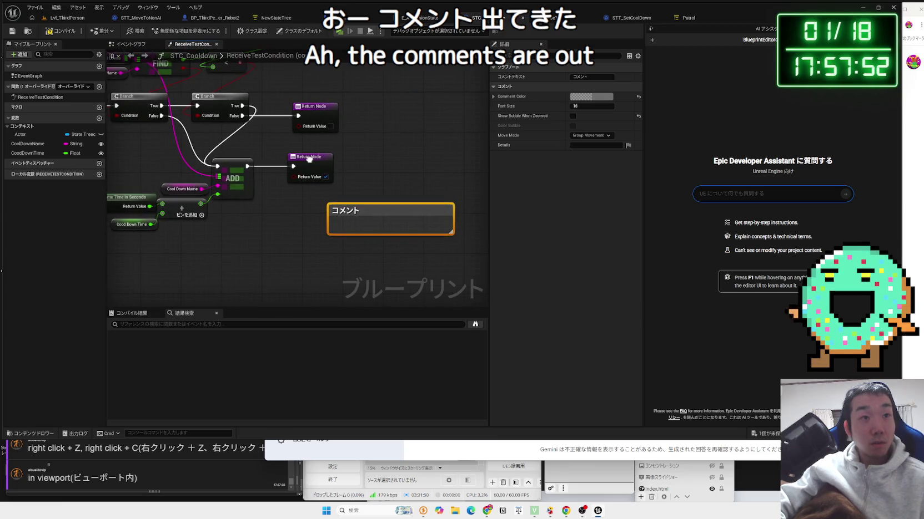
left_click_drag(372, 162, 393, 162)
key("c")
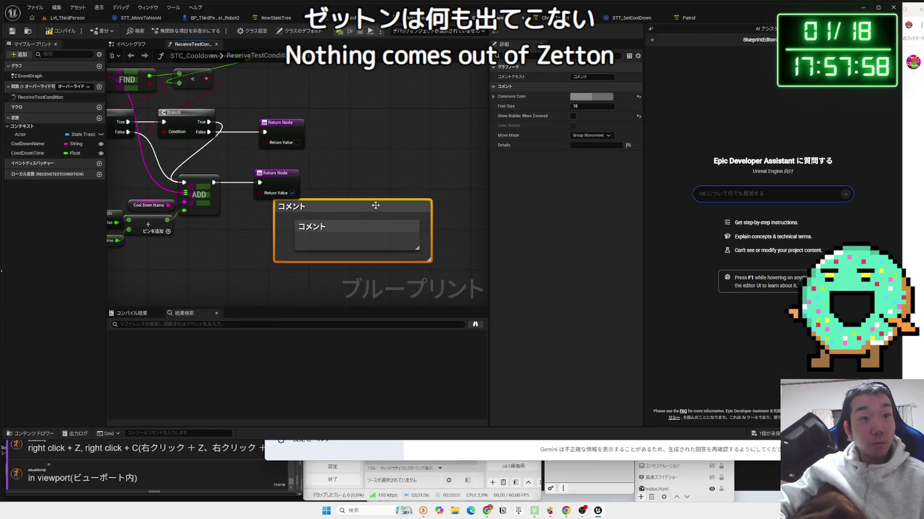
left_click_drag(376, 206, 423, 205)
key("c")
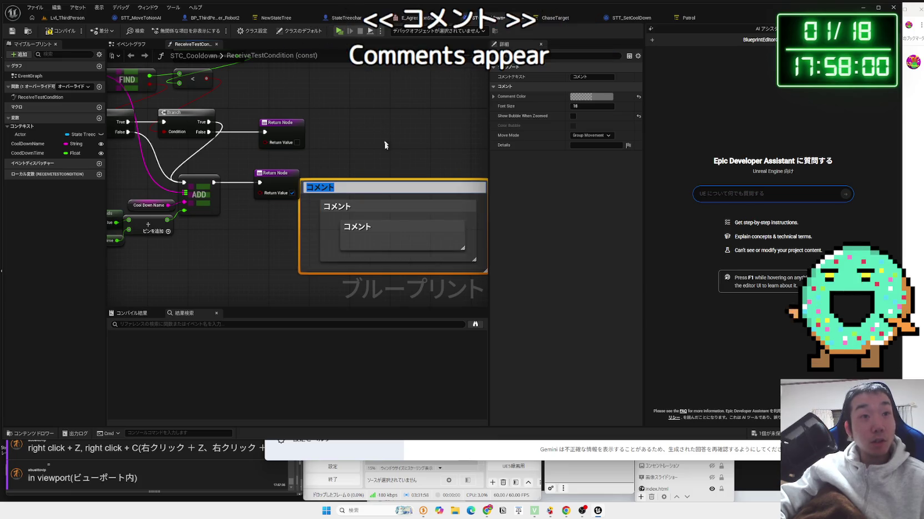
left_click(385, 145)
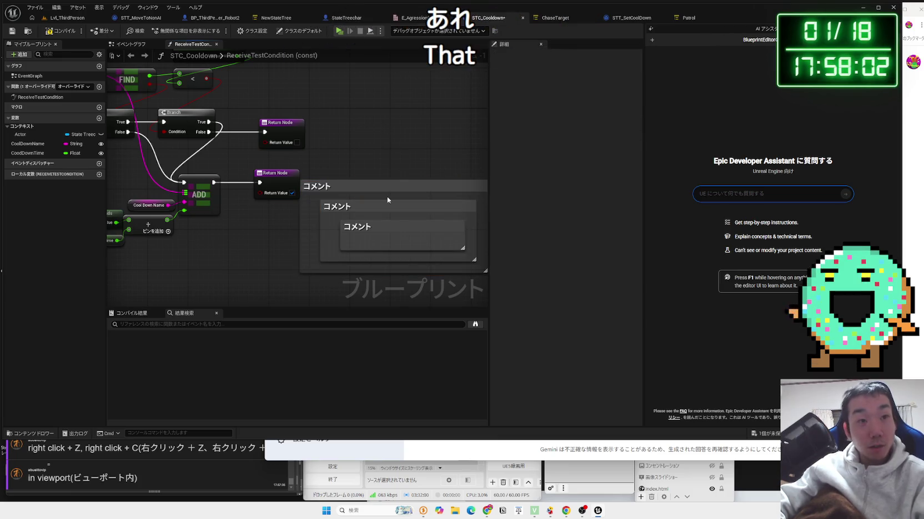
- Delete the outer and middle comment boxes and return to the Lvl_ThirdPerson level editor
left_click(399, 186)
key("Delete")
left_click(398, 206)
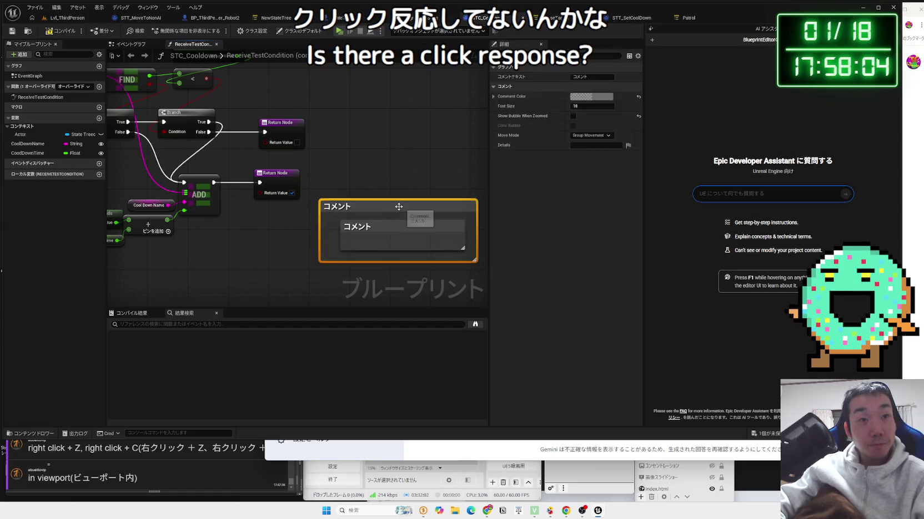
key("Delete")
mouse_move(410, 193)
left_mouse_down()
mouse_move(384, 216)
mouse_move(386, 201)
left_mouse_up()
left_click(67, 17)
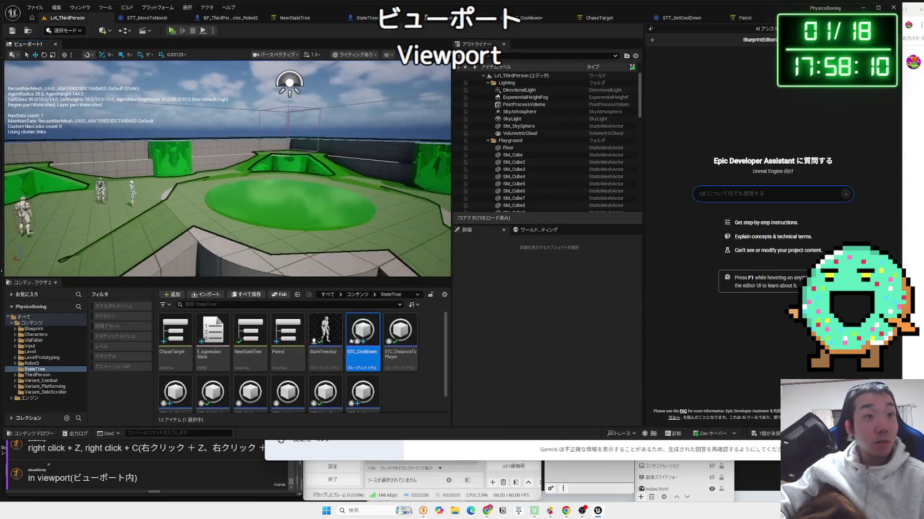
- Open the Map_SquareBattle level from the Level folder, hide the nav mesh, and face the arena
mouse_move(258, 159)
left_mouse_down()
mouse_move(244, 172)
mouse_move(256, 160)
mouse_move(252, 172)
left_mouse_up()
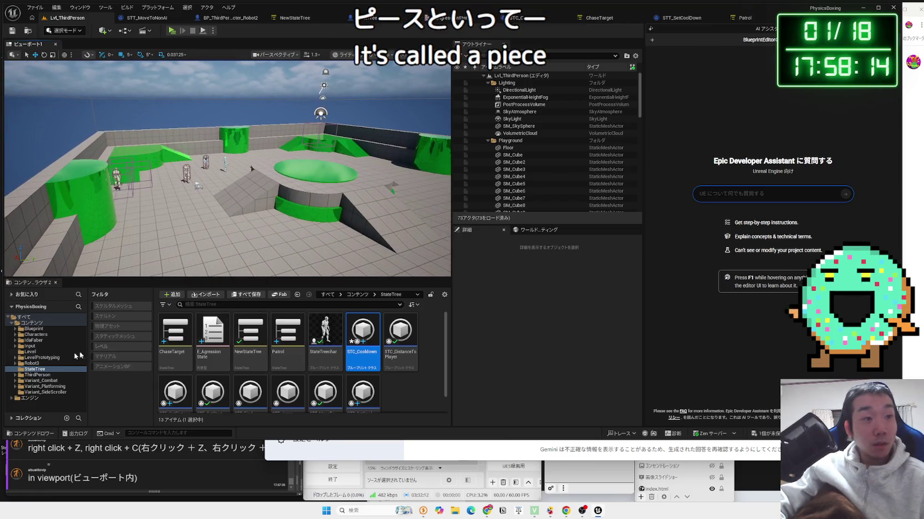
left_click(33, 358)
left_click(31, 352)
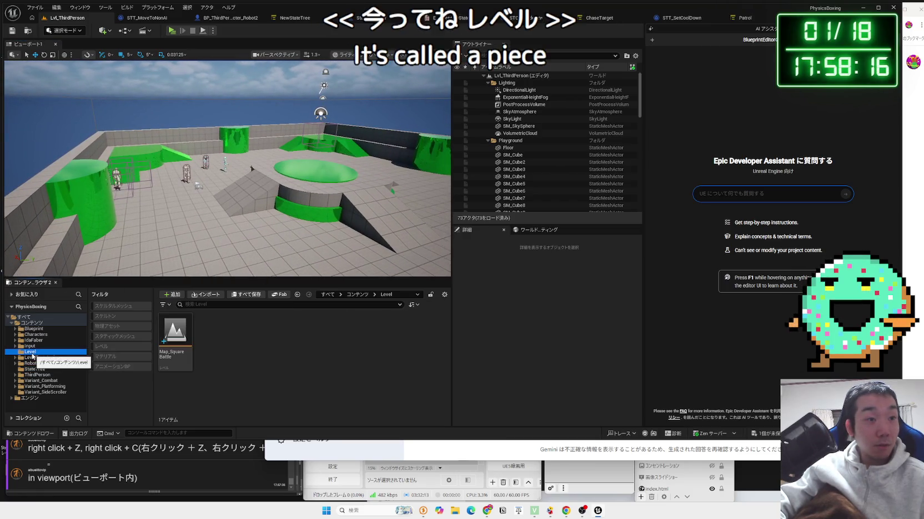
double_click(183, 355)
left_click(474, 336)
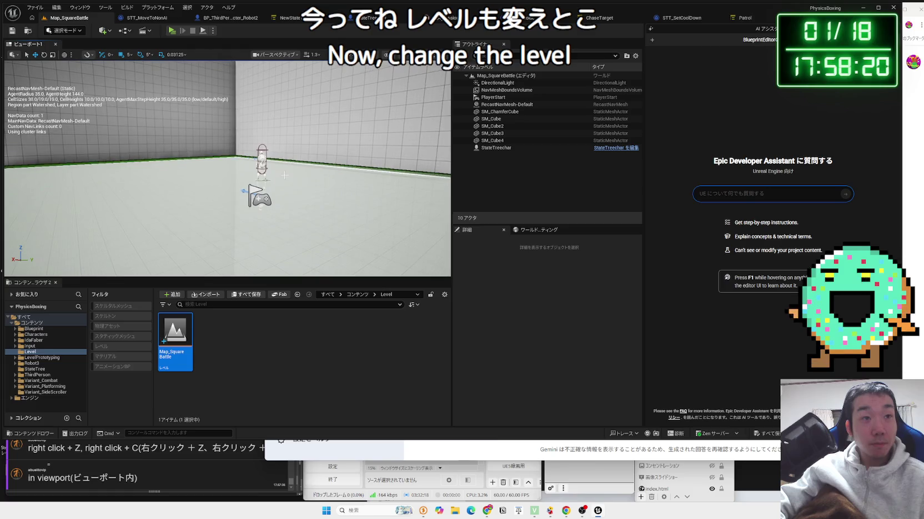
key("p")
mouse_move(228, 166)
left_mouse_down()
mouse_move(205, 161)
mouse_move(236, 164)
left_mouse_up()
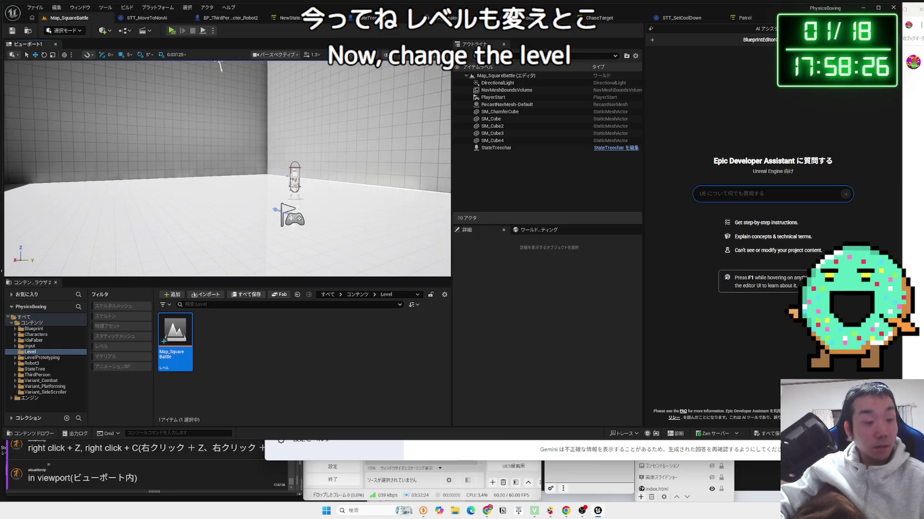
- Zoom the viewport in and out with Z and C until the robot character fills the view
key("z")
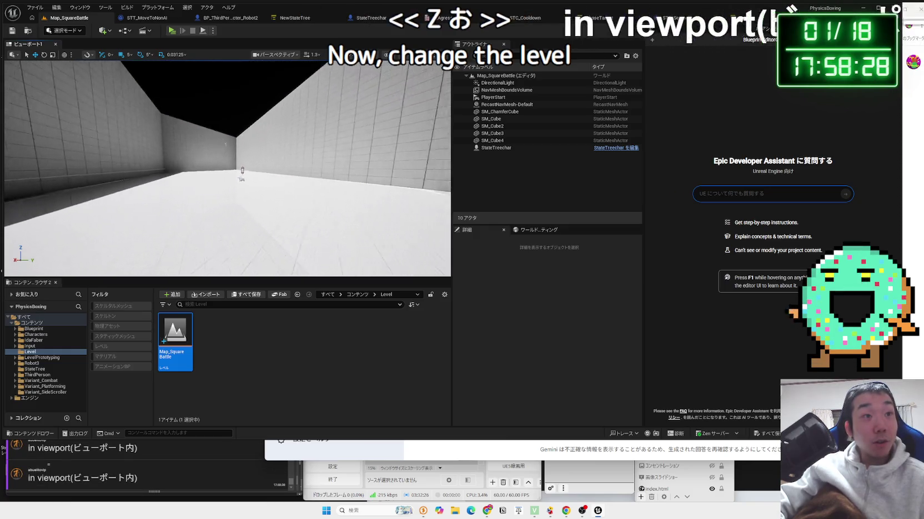
key("z")
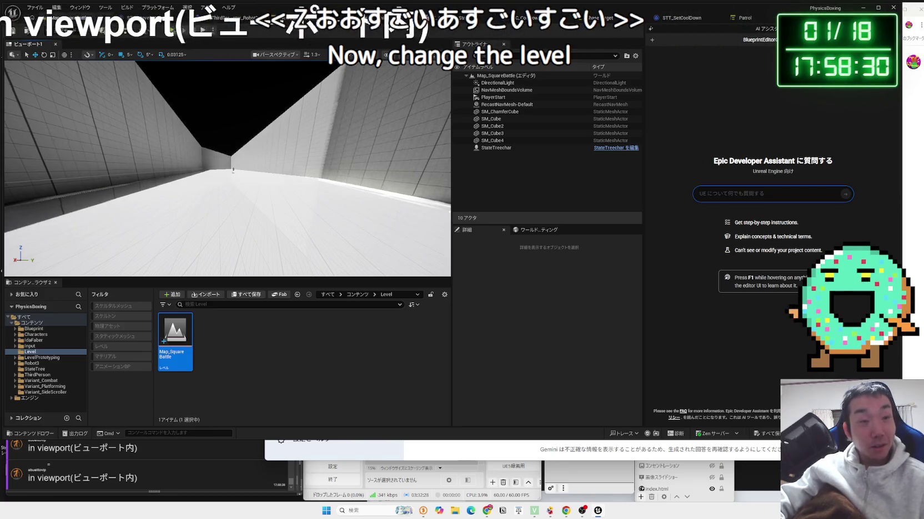
key("c")
key("z")
key("z")
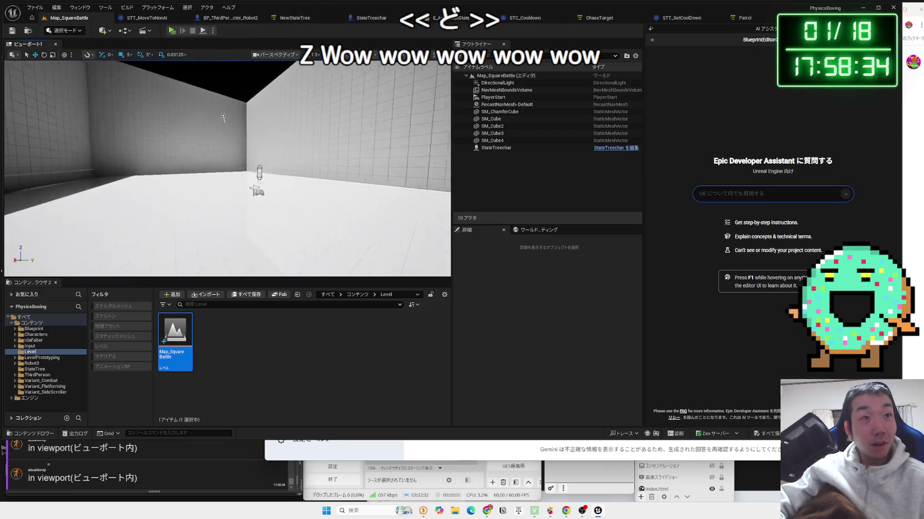
key("c")
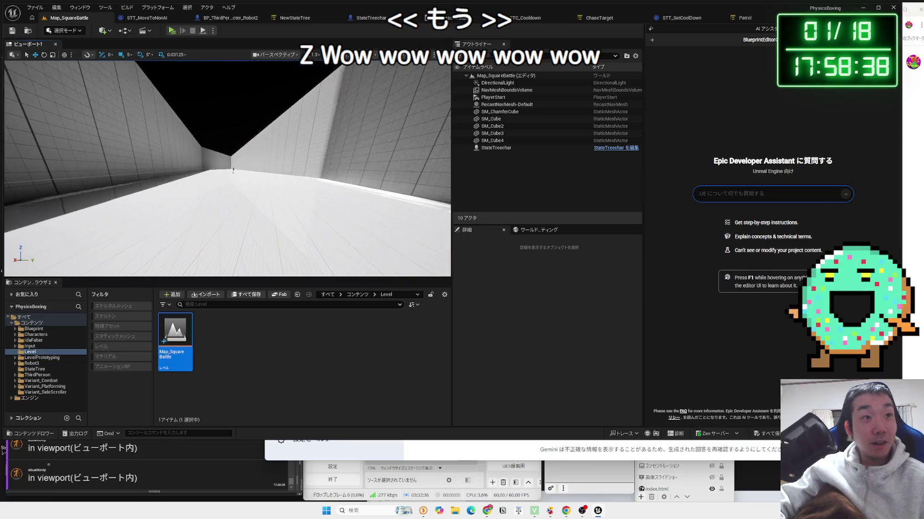
key("c")
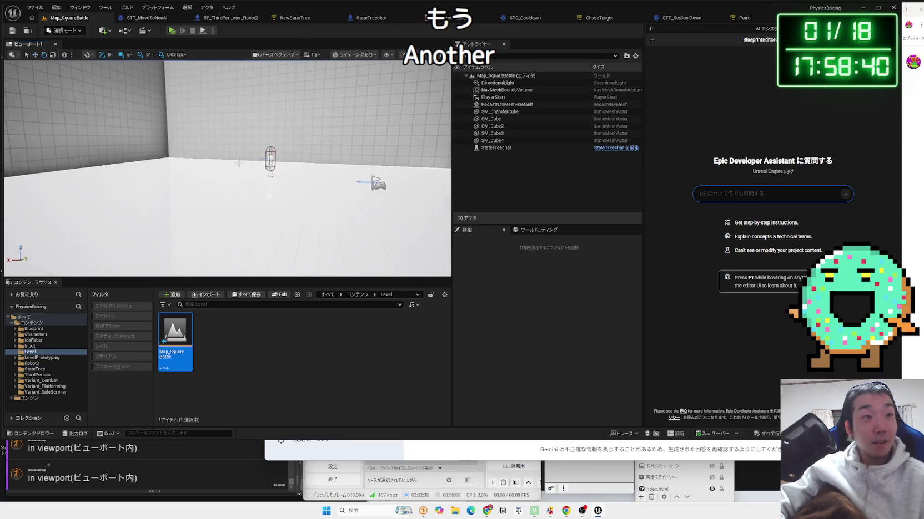
key("z")
key("z")
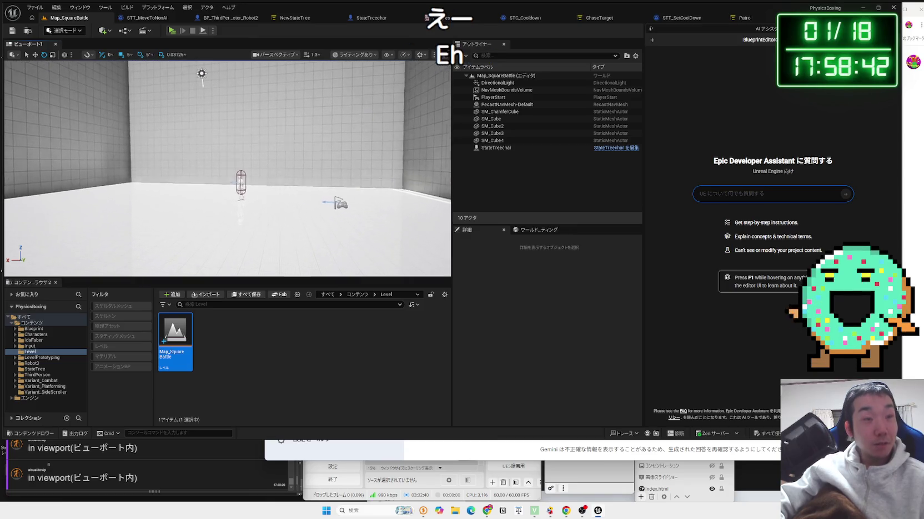
key("c")
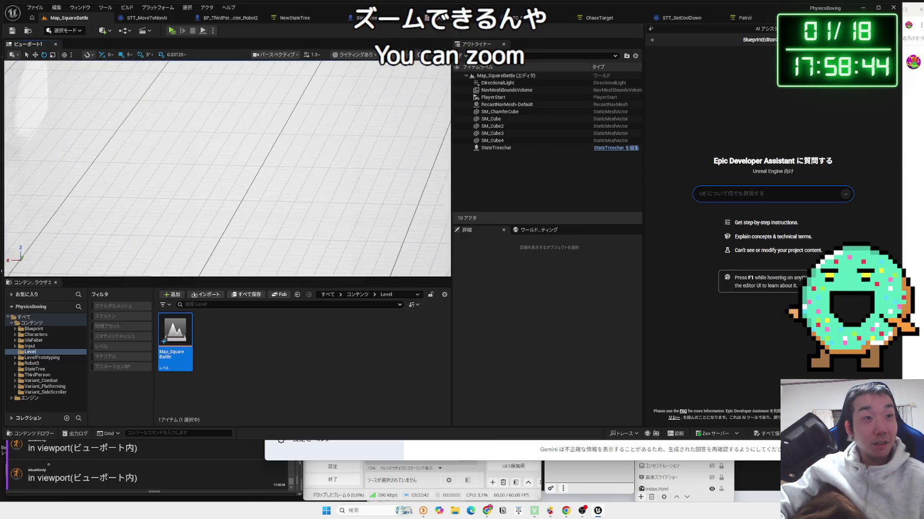
key("z")
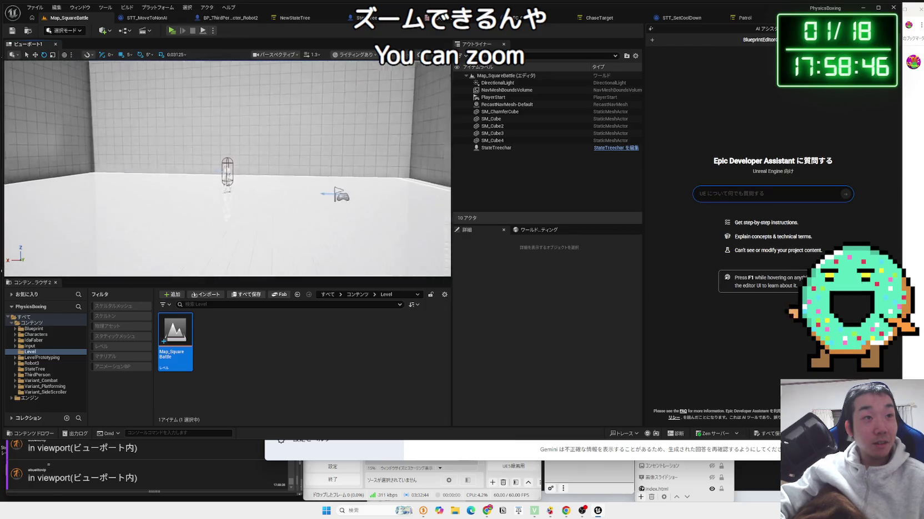
key("c")
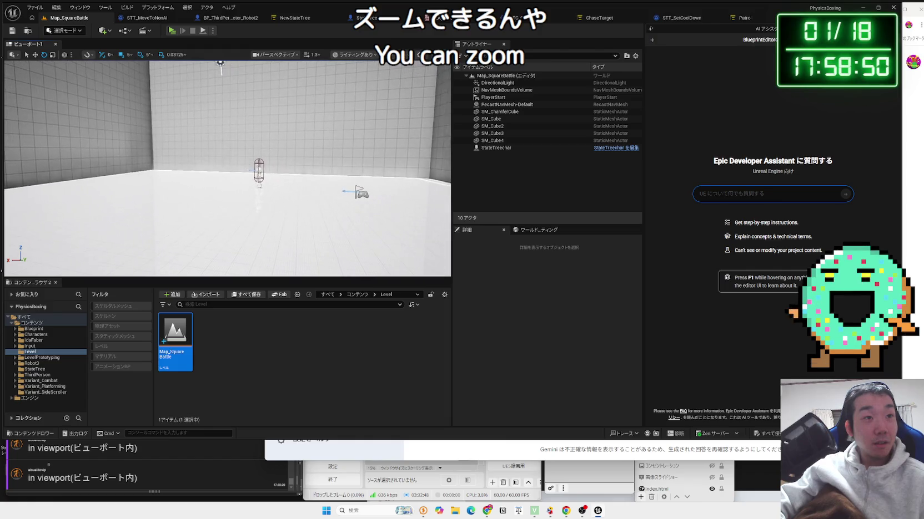
key("c")
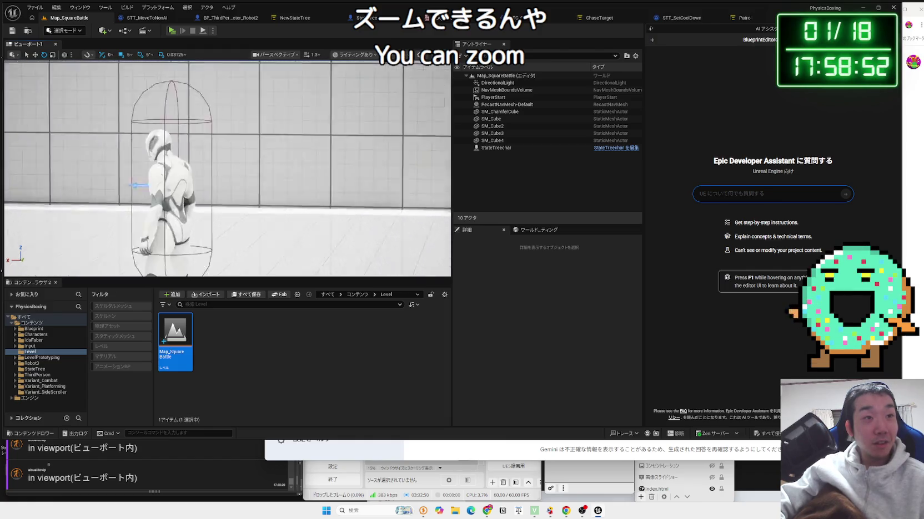
key("z")
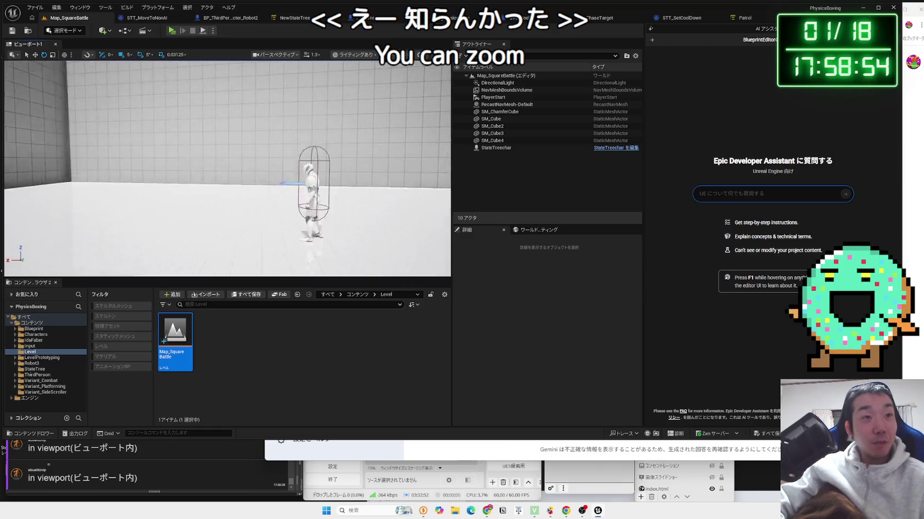
key("c")
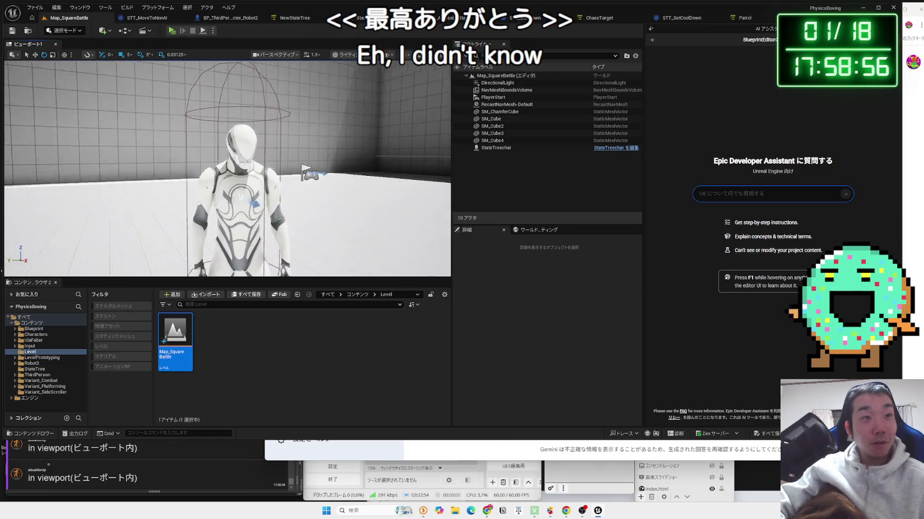
key("c")
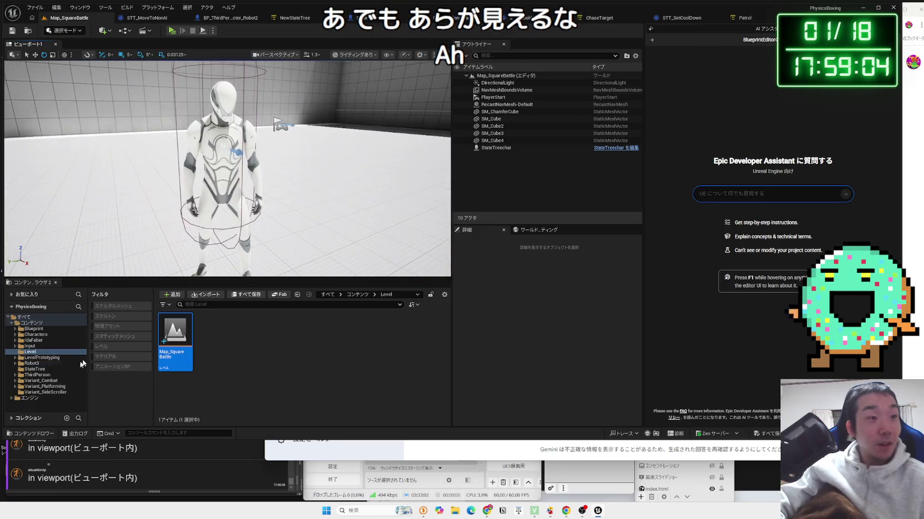
left_click(41, 358)
- Filter the Content root to show only levels and open L_MechanicGirl
left_click(34, 364)
left_click(40, 358)
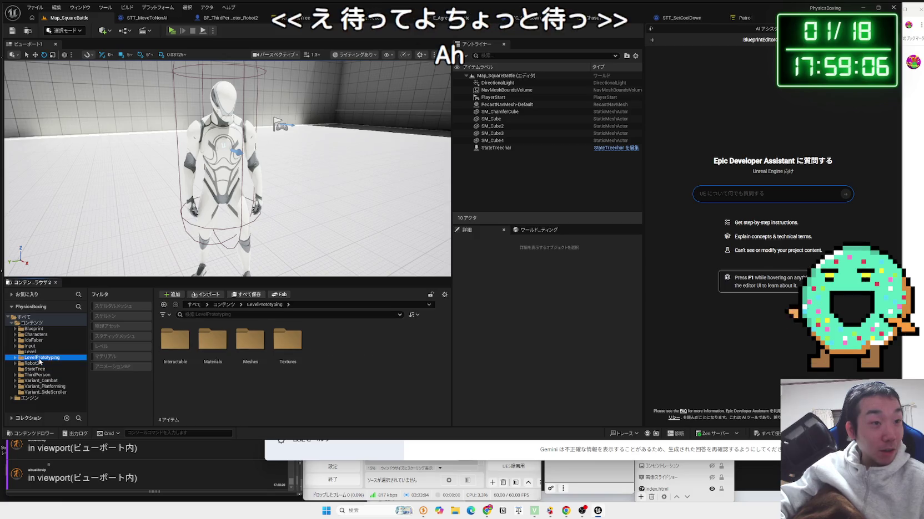
left_click(32, 322)
left_click(120, 347)
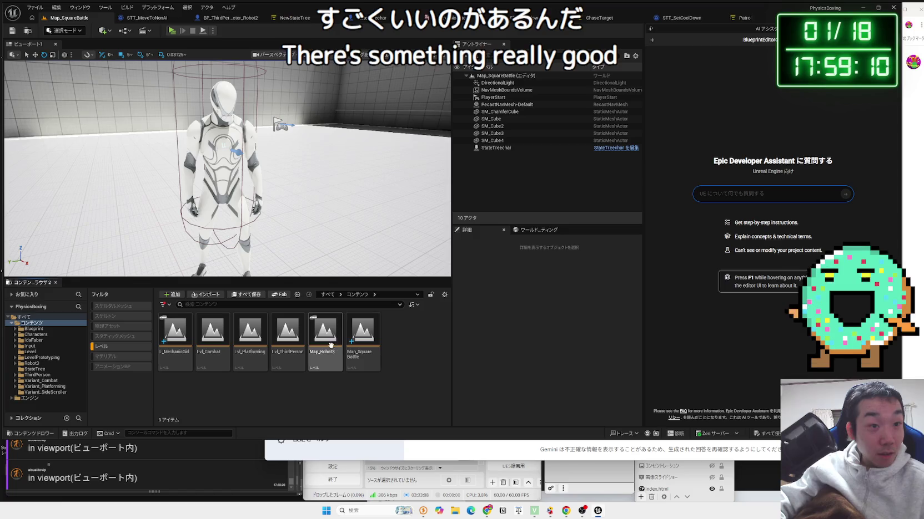
double_click(184, 339)
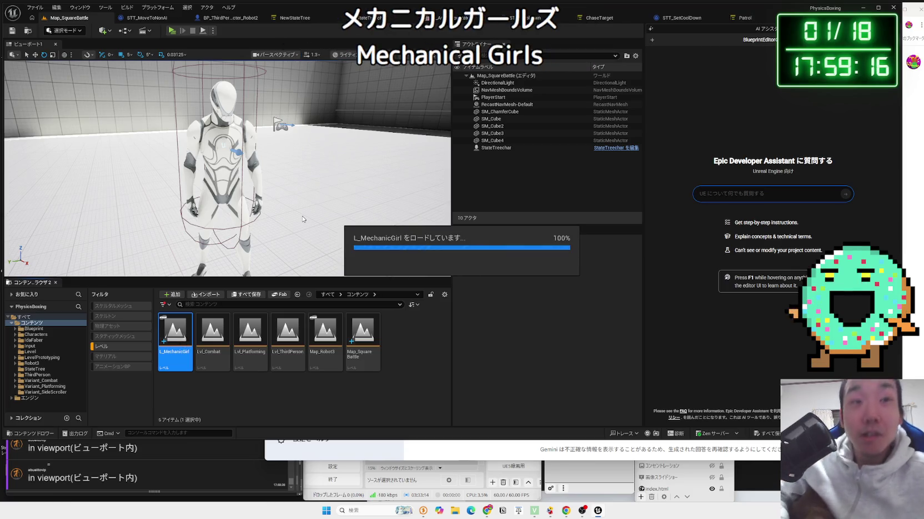
- Fly around the L_MechanicGirl level, getting close-up views of the girl, her clothing and the platform characters
mouse_move(301, 215)
left_mouse_down()
mouse_move(322, 189)
mouse_move(286, 194)
left_mouse_up()
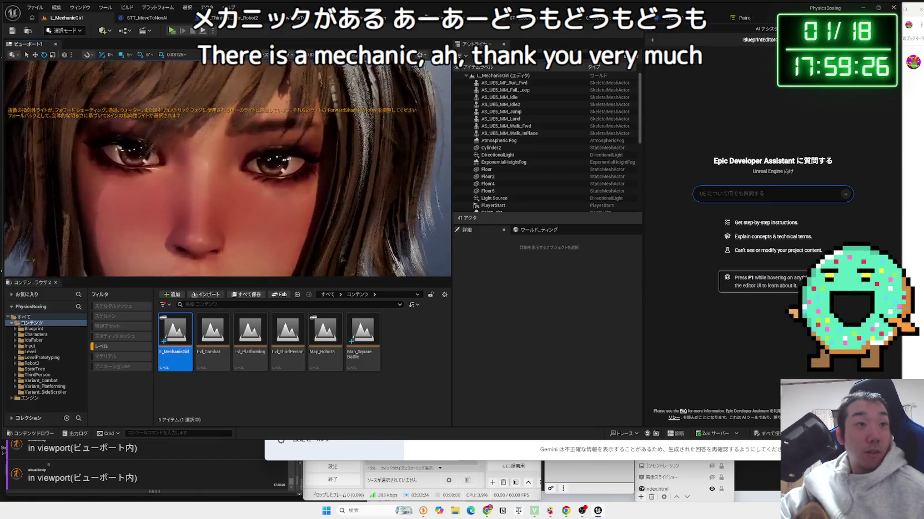
left_click_drag(384, 155, 384, 156)
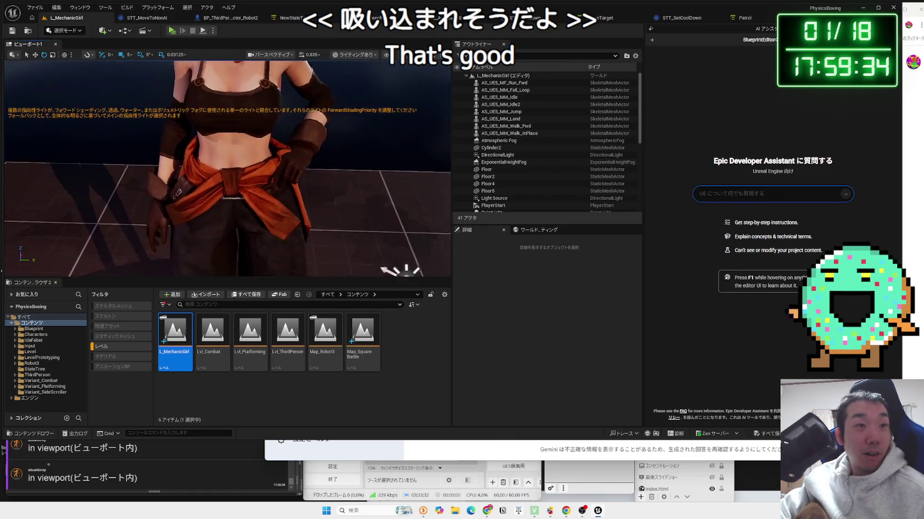
scroll(227, 166, "down", 3)
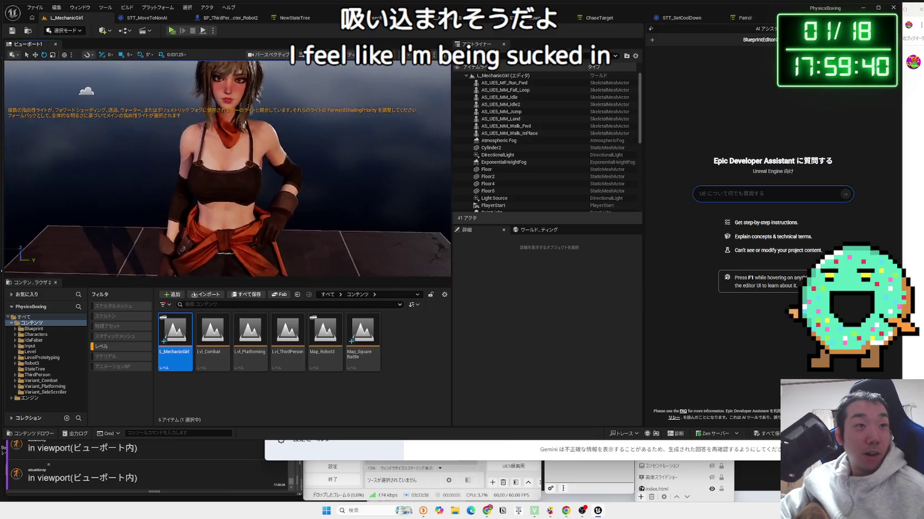
scroll(297, 153, "down", 5)
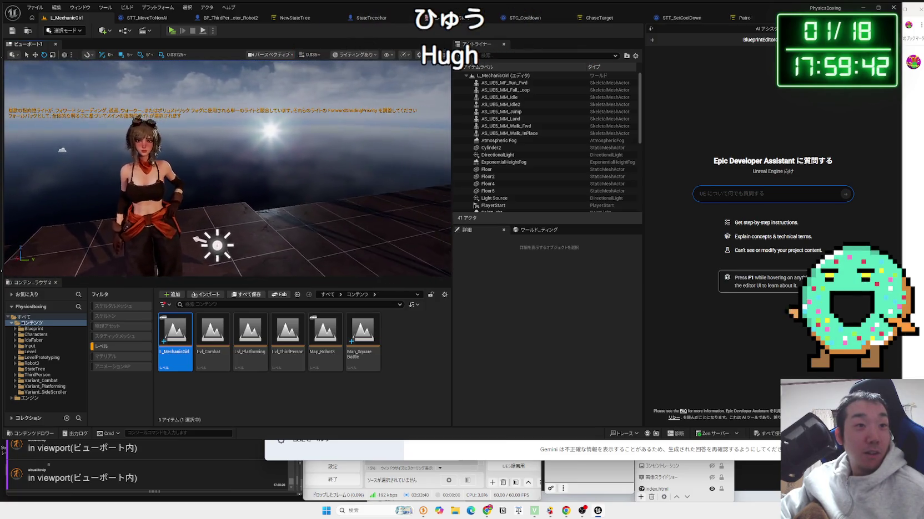
mouse_move(222, 200)
left_mouse_down()
mouse_move(184, 183)
mouse_move(222, 200)
mouse_move(222, 164)
mouse_move(222, 177)
left_mouse_up()
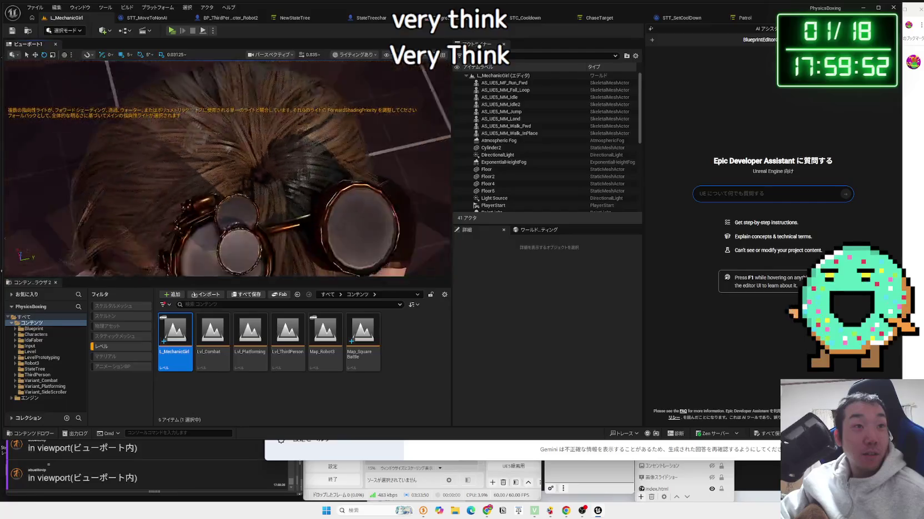
mouse_move(221, 177)
left_mouse_down()
mouse_move(221, 150)
mouse_move(230, 158)
left_mouse_up()
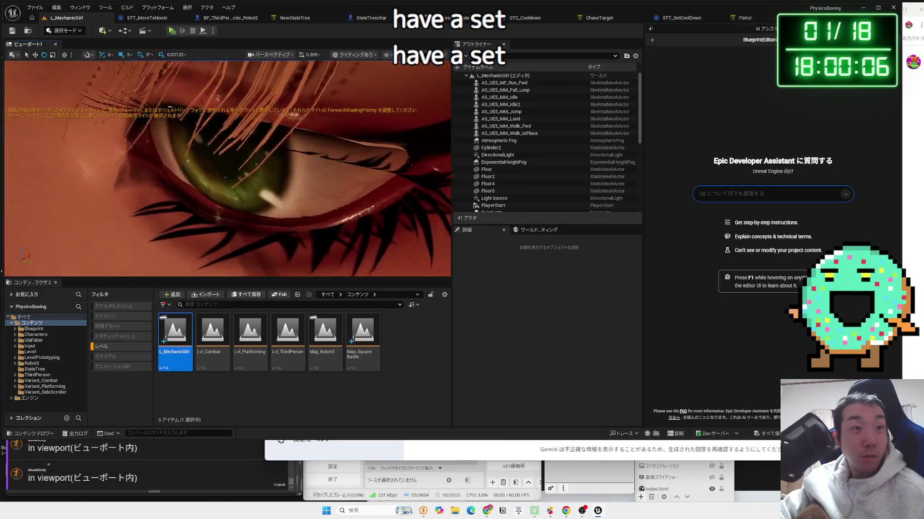
left_click_drag(224, 158, 225, 158)
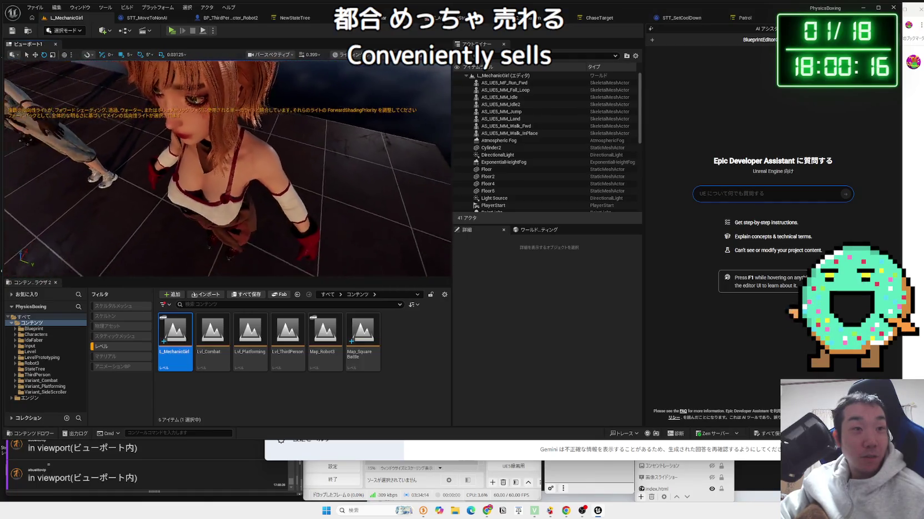
left_click_drag(225, 158, 224, 158)
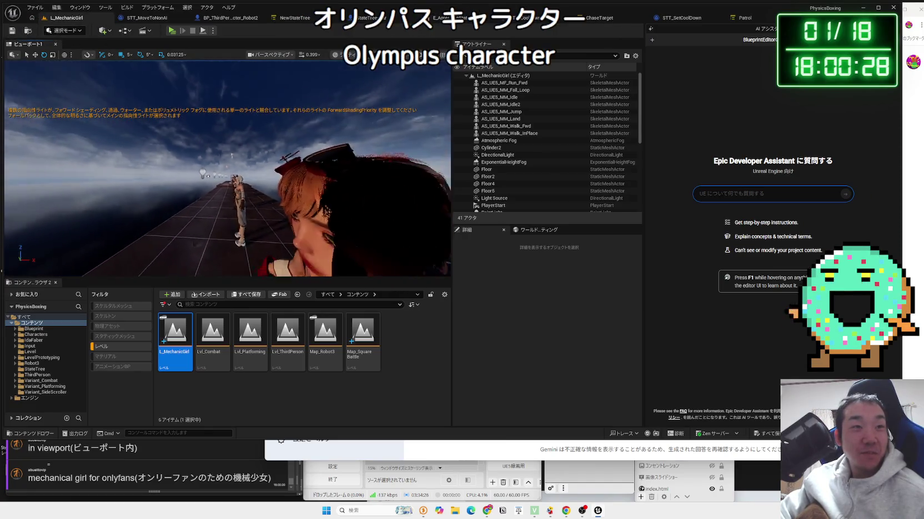
left_click_drag(225, 158, 225, 158)
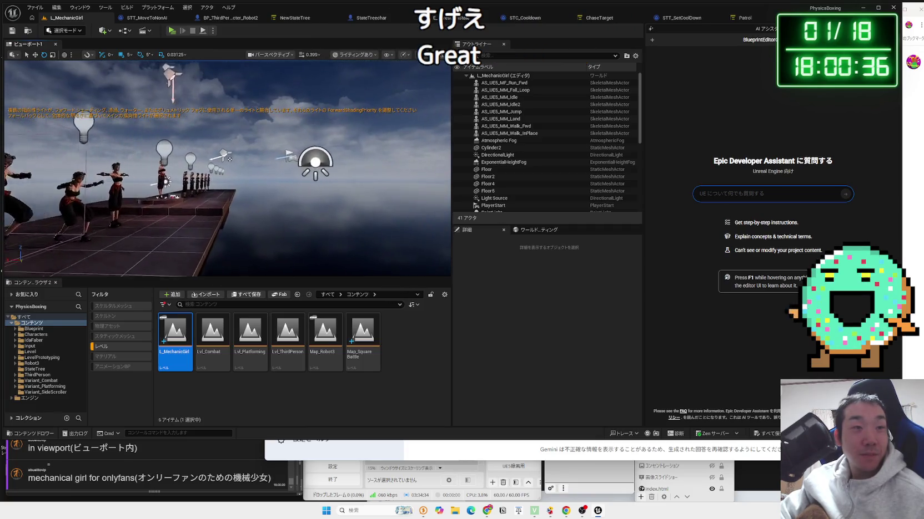
left_click_drag(260, 131, 259, 130)
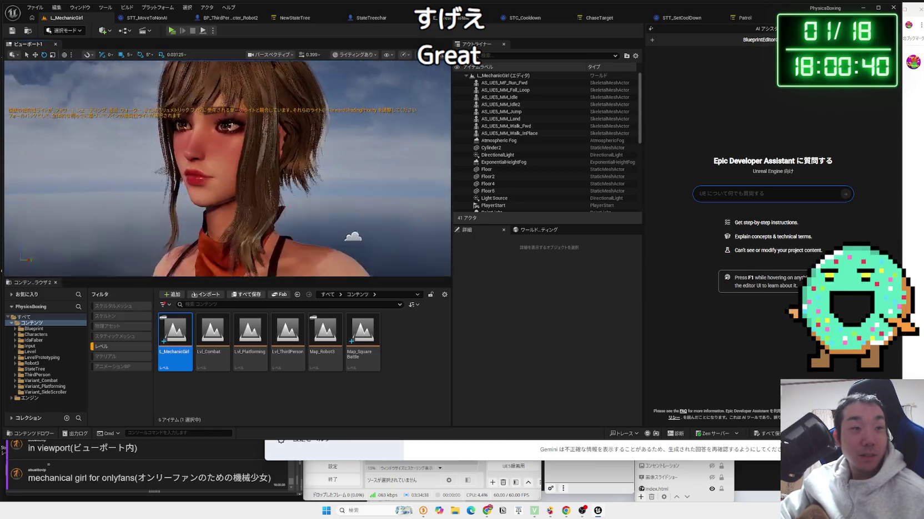
left_click_drag(225, 158, 225, 158)
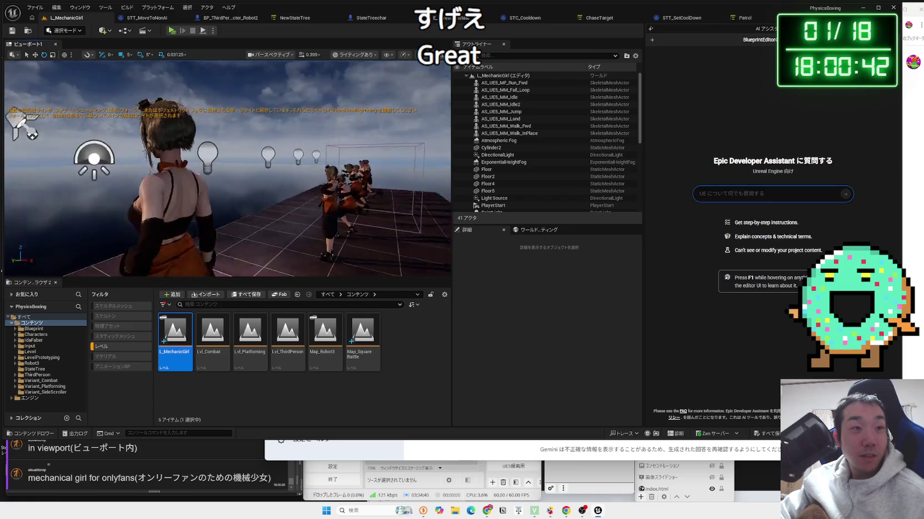
left_click_drag(224, 166, 225, 166)
- Open Map_SquareBattle from the Level folder and start playing it in the editor (Alt+P)
left_click(117, 349)
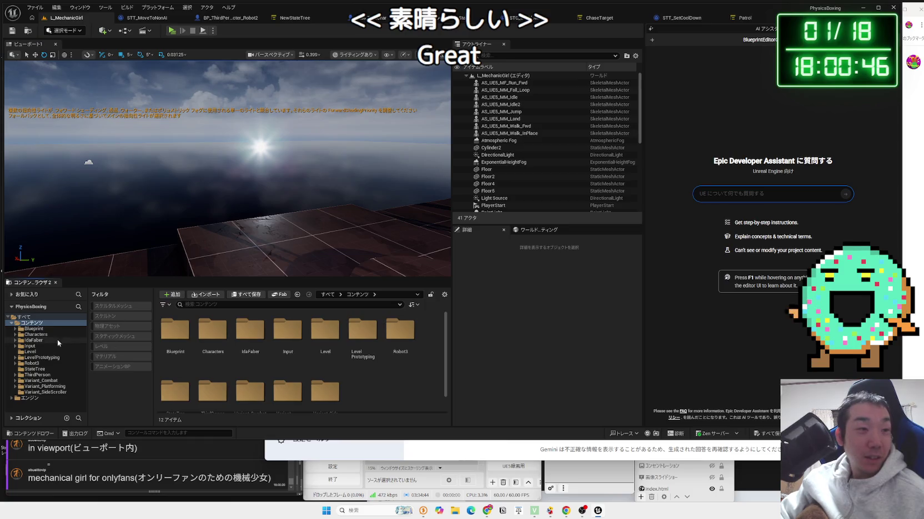
left_click(42, 358)
left_click(30, 352)
left_click(38, 362)
left_click(30, 352)
double_click(175, 333)
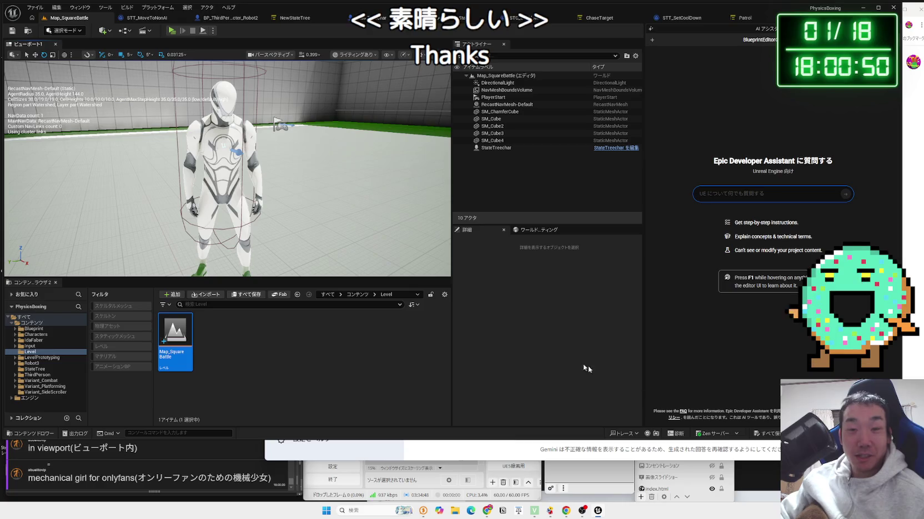
key("alt+p")
left_click(353, 199)
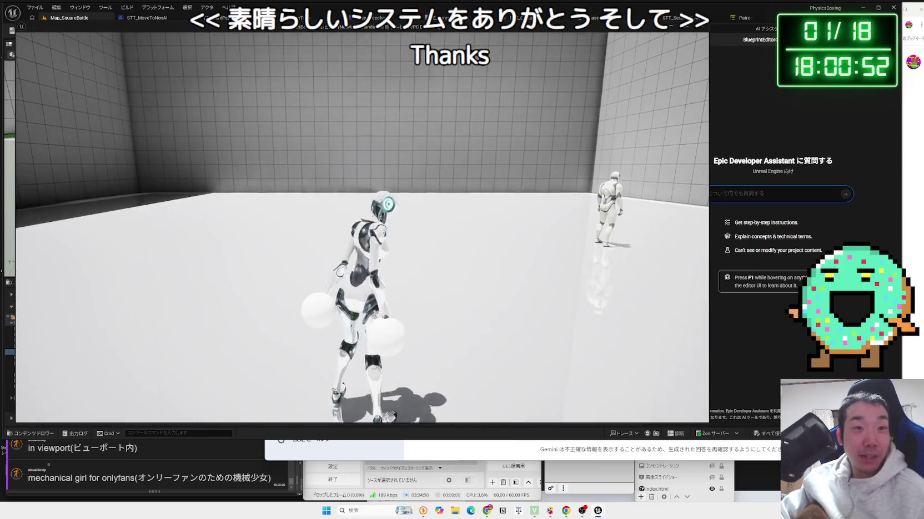
- Walk the robot boxer forward and left across the arena toward the far corner and opponent
key("w")
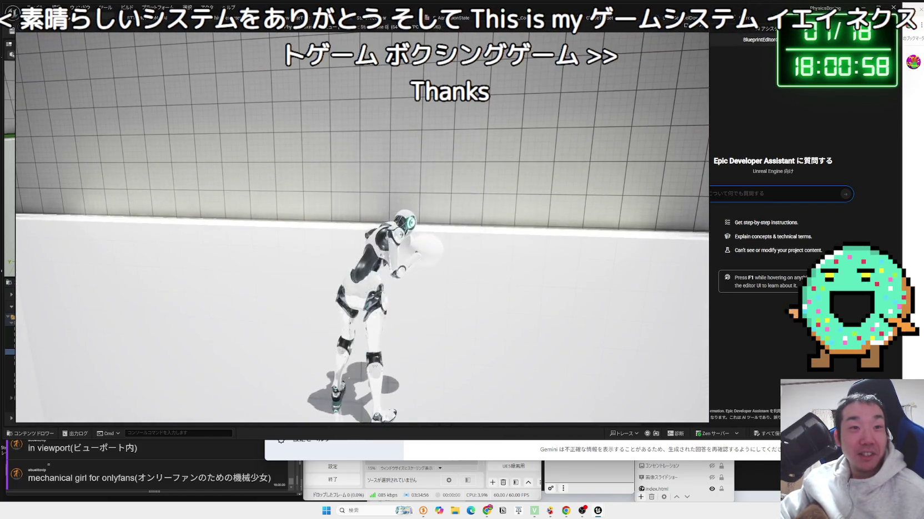
key("w")
key("a")
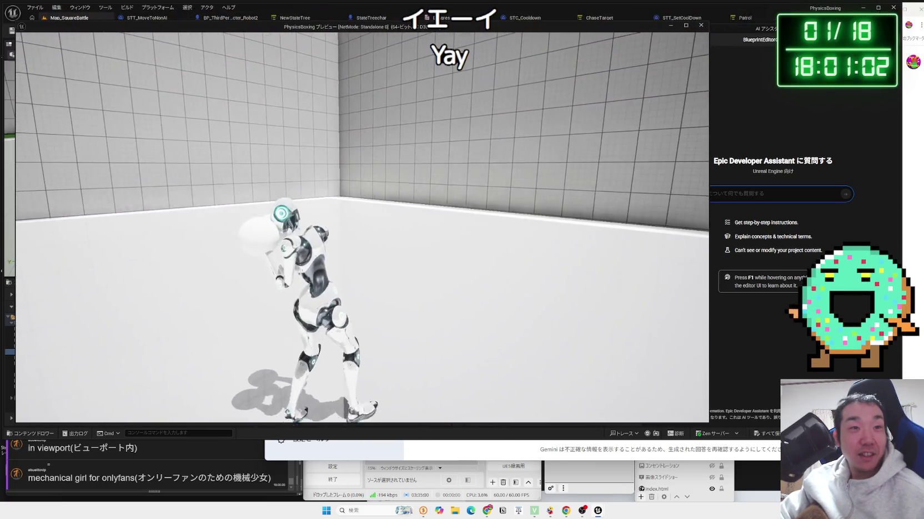
key("w")
key("w")
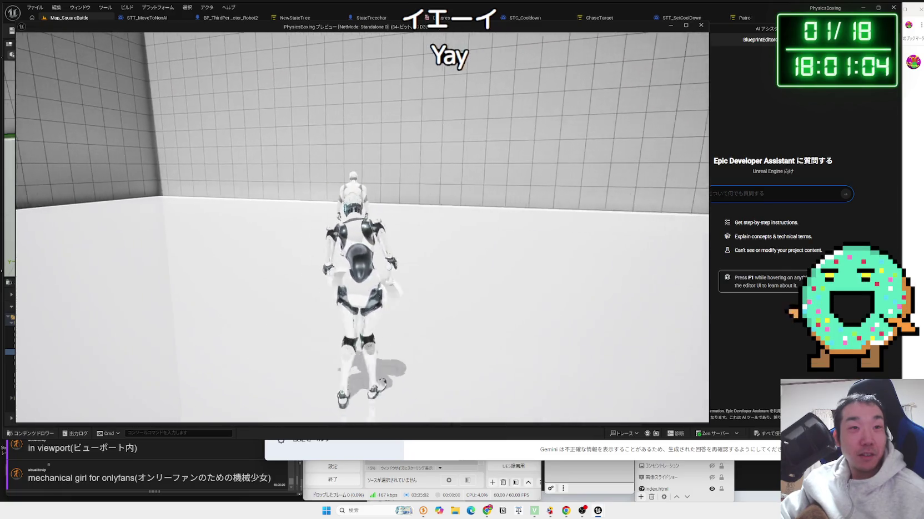
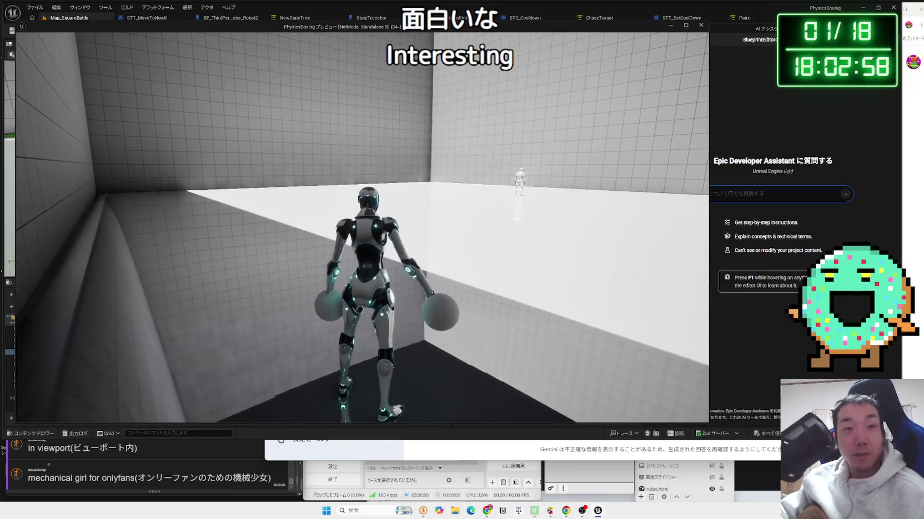
- Stop the game preview and open the ChaseTarget State Tree beside the Gemini chat
key("Escape")
scroll(421, 149, "down", 2)
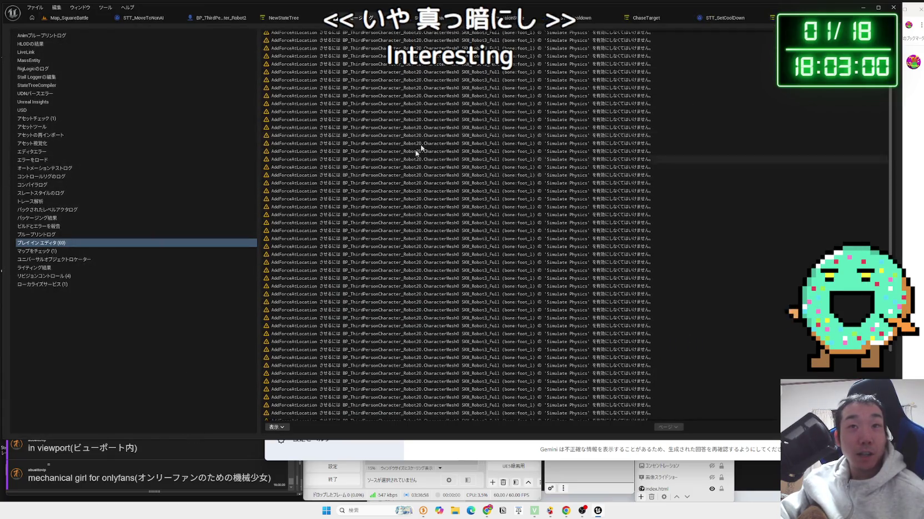
key("alt+Tab")
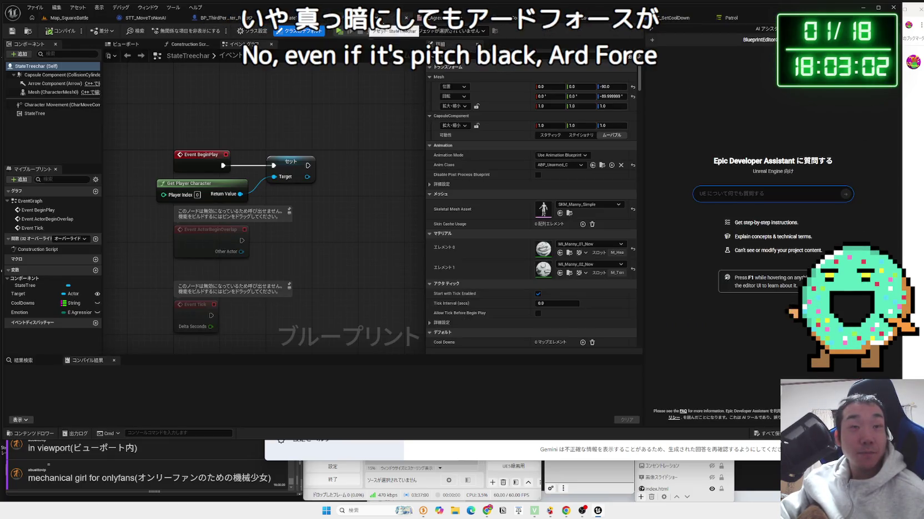
left_click(600, 23)
left_click(919, 162)
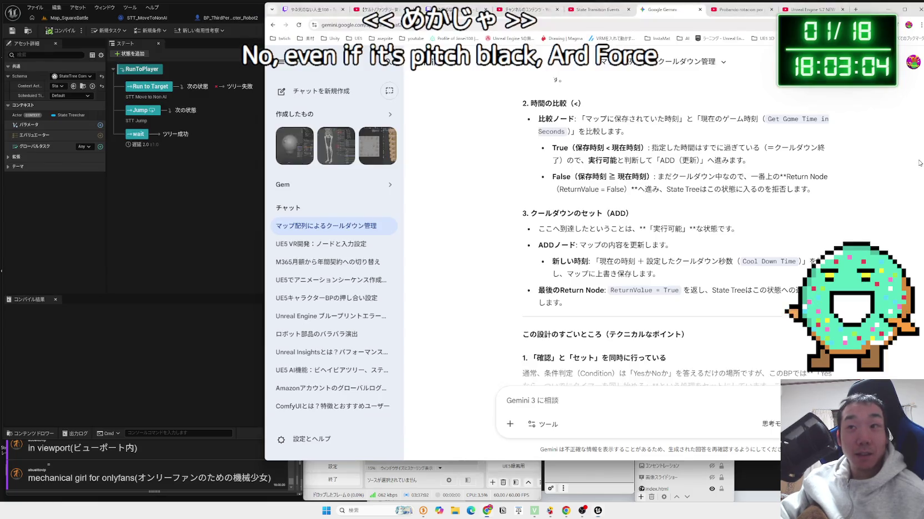
- Return to the Gemini cooldown chat and read the False-branch and already-in-map explanations
left_click(595, 10)
left_click(662, 10)
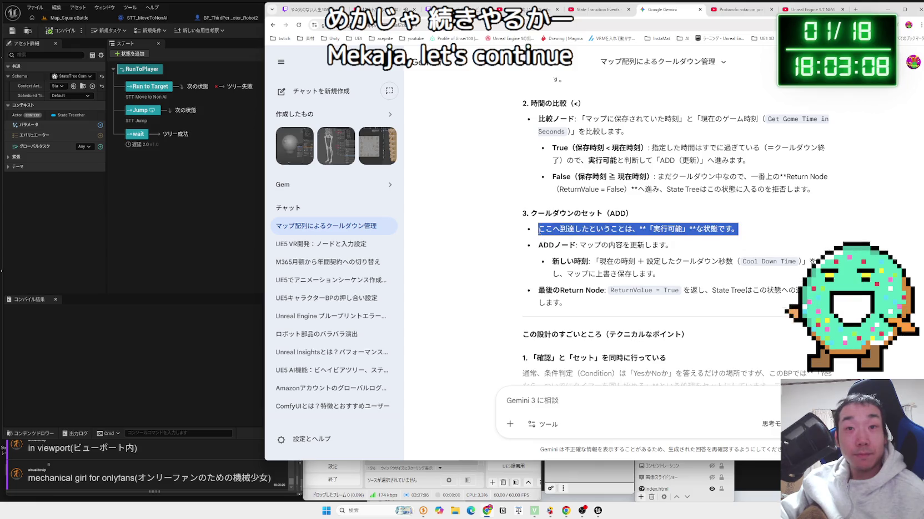
scroll(666, 243, "up", 10)
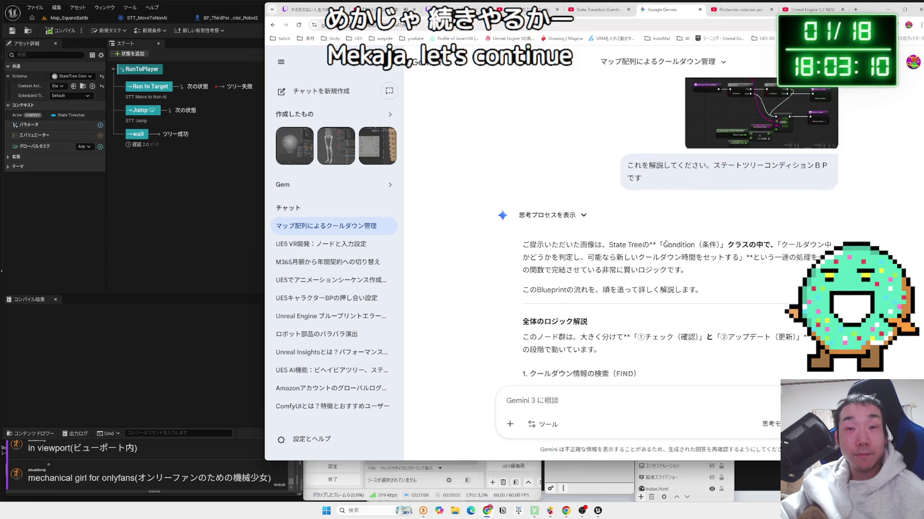
scroll(666, 243, "down", 3)
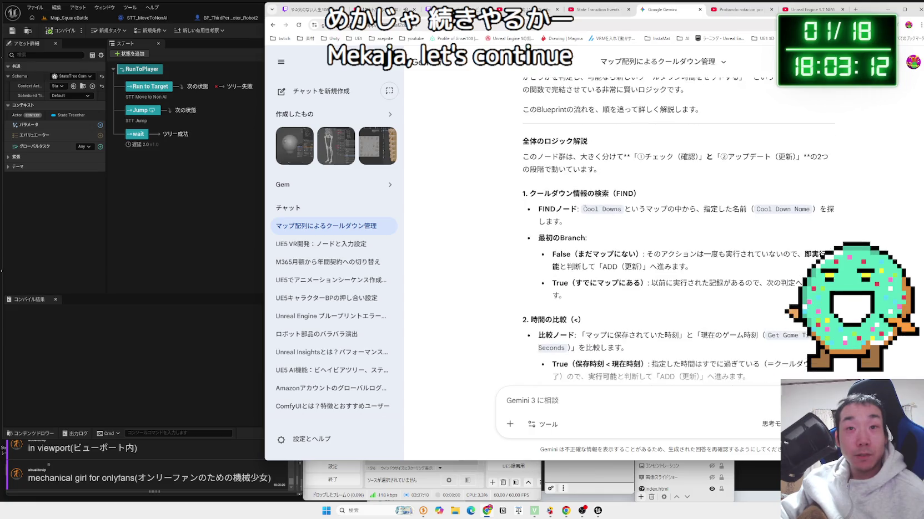
left_click_drag(742, 272, 567, 259)
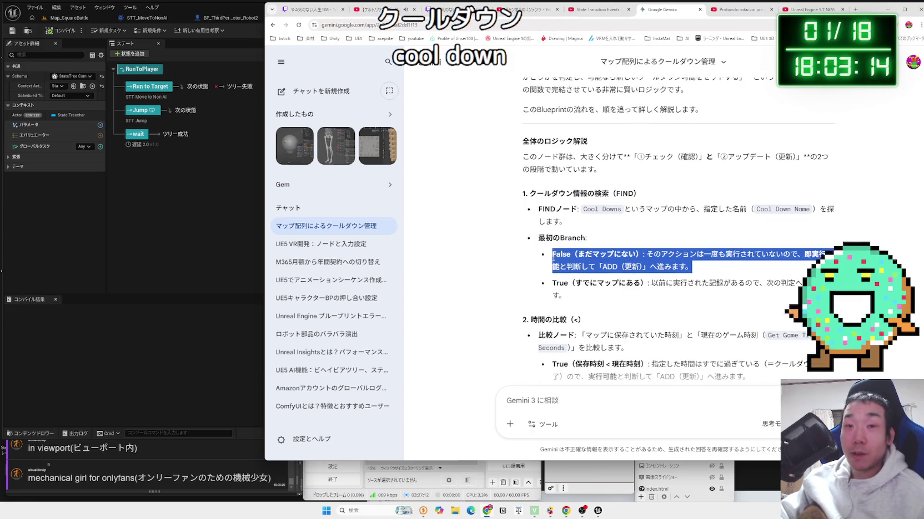
mouse_move(693, 267)
left_mouse_down()
mouse_move(649, 258)
mouse_move(696, 270)
left_mouse_up()
left_click(697, 270)
scroll(696, 271, "down", 1)
left_click_drag(576, 247, 772, 250)
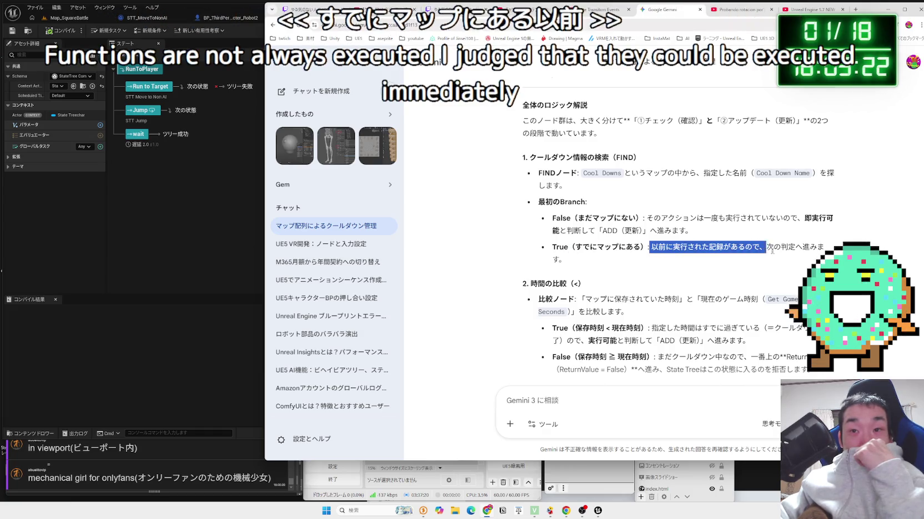
left_click(574, 203)
- Read how the stored time is compared with the current game time
scroll(575, 204, "down", 3)
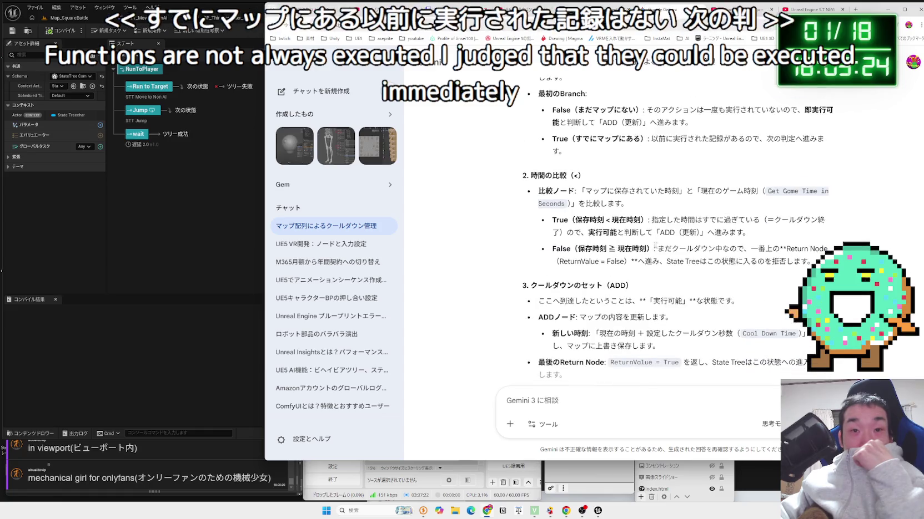
left_click_drag(579, 191, 635, 191)
left_click_drag(714, 191, 754, 190)
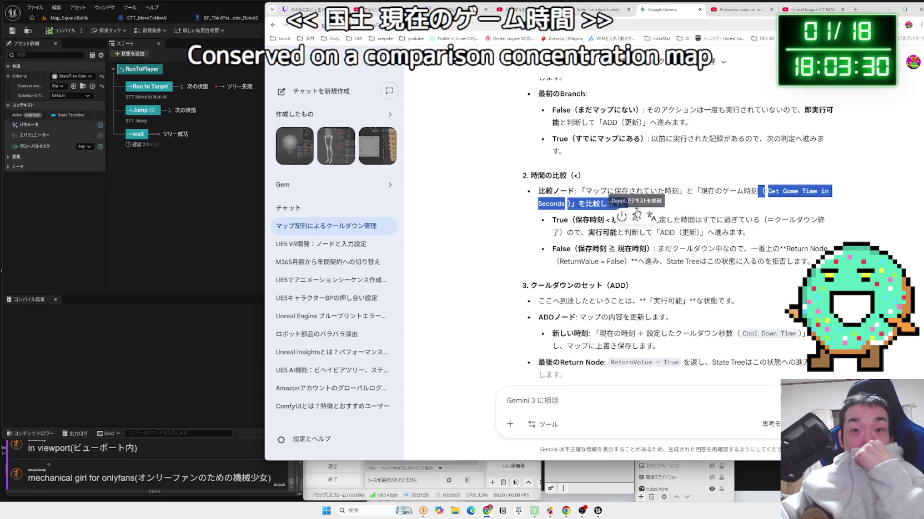
mouse_move(632, 205)
left_mouse_down()
mouse_move(567, 191)
mouse_move(642, 184)
left_mouse_up()
left_click(570, 194)
scroll(570, 194, "down", 1)
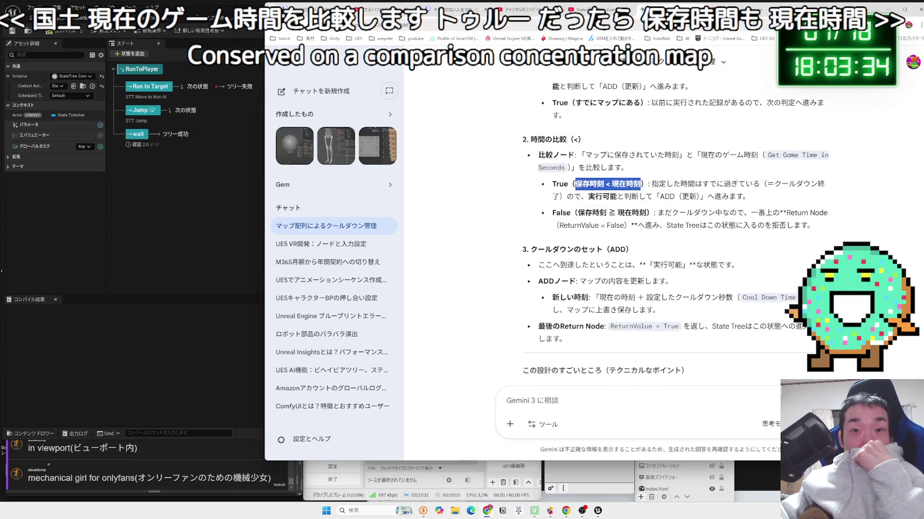
left_click(642, 185)
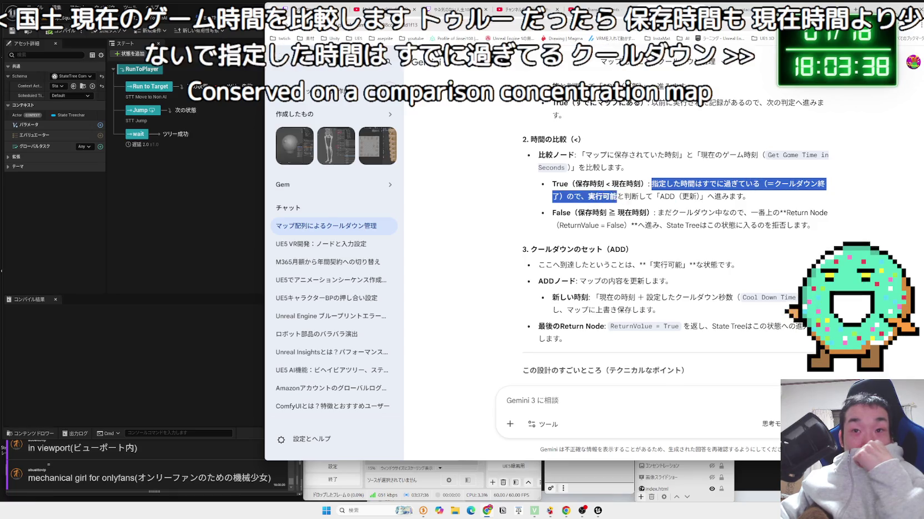
left_click_drag(680, 184, 750, 196)
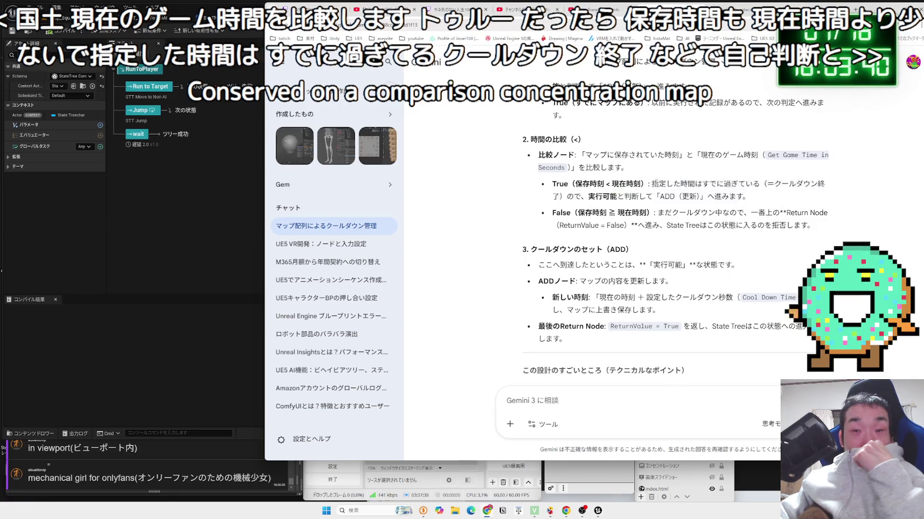
double_click(674, 186)
left_click(721, 206)
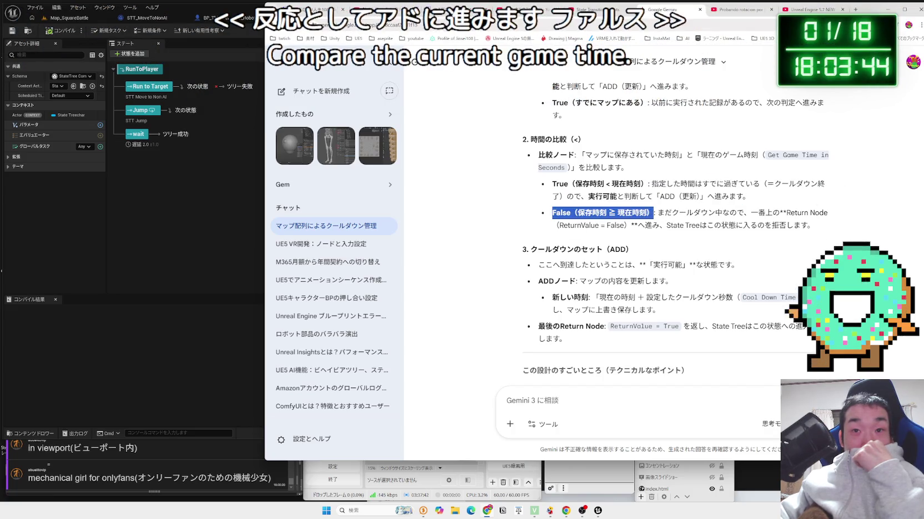
- Review the False-branch explanation that rejects entry while the cooldown is active
left_click_drag(577, 212, 655, 212)
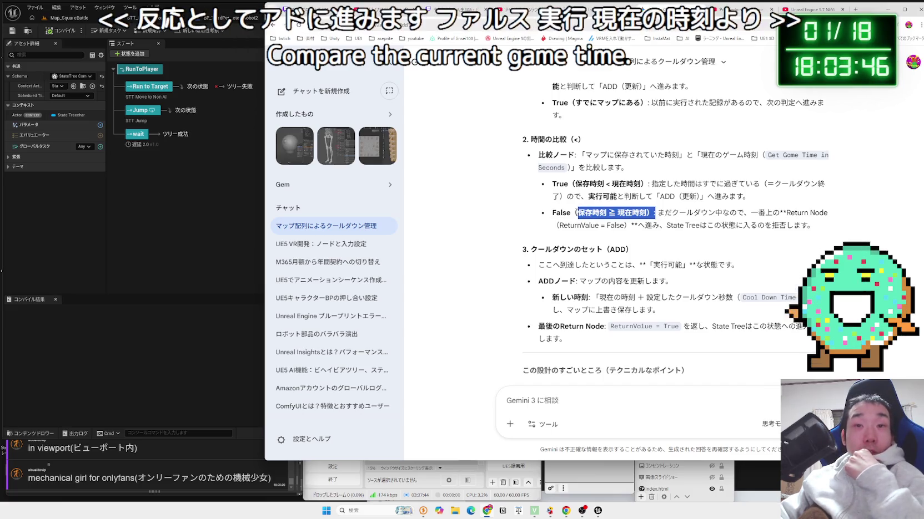
left_click(576, 210)
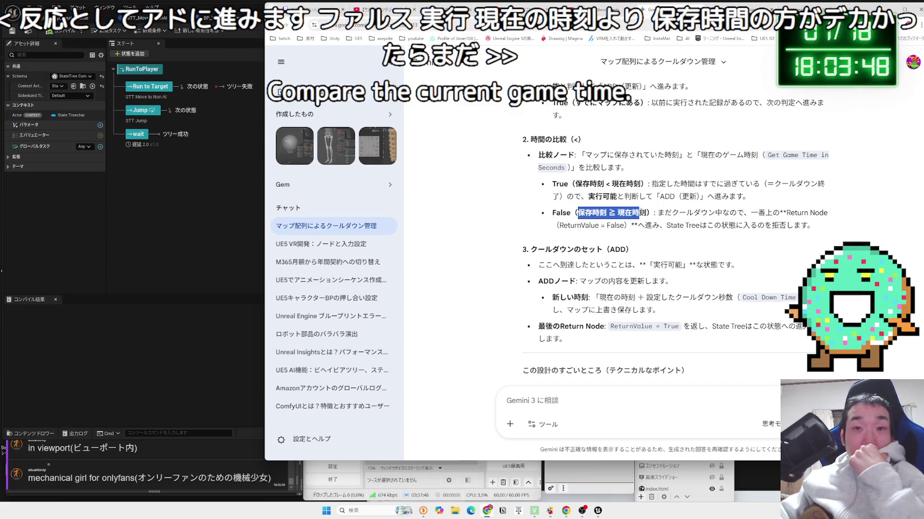
mouse_move(715, 212)
left_mouse_down()
mouse_move(811, 212)
mouse_move(766, 225)
mouse_move(585, 213)
left_mouse_up()
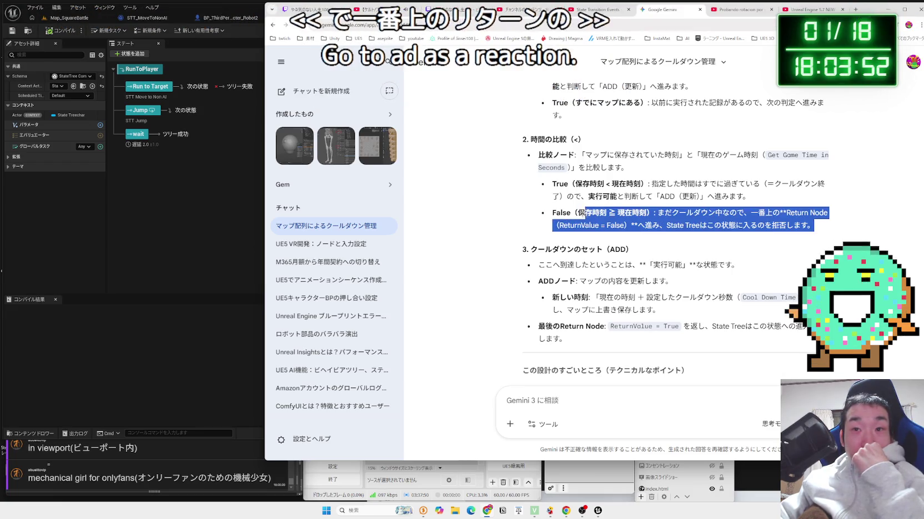
left_click(565, 213)
left_click(821, 224)
mouse_move(816, 225)
left_mouse_down()
mouse_move(552, 213)
mouse_move(832, 228)
left_mouse_up()
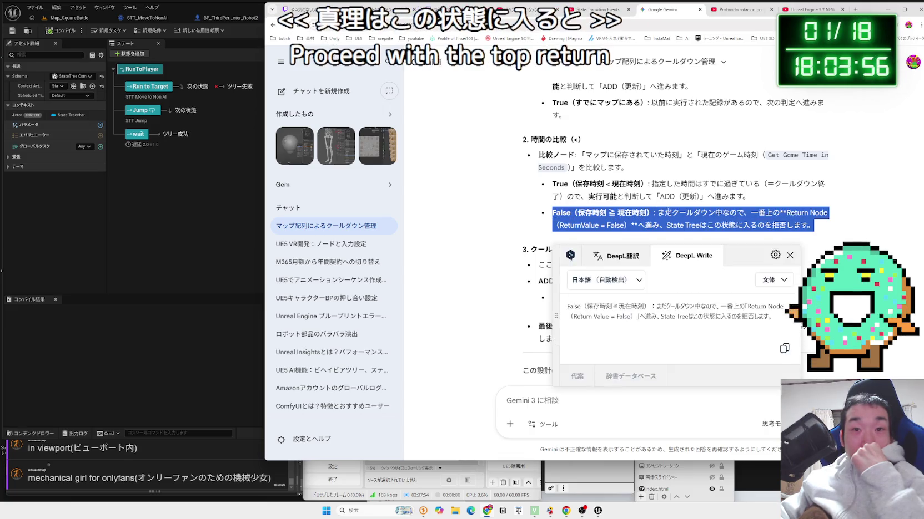
scroll(821, 225, "down", 2)
left_click_drag(535, 157, 794, 194)
left_click(793, 195)
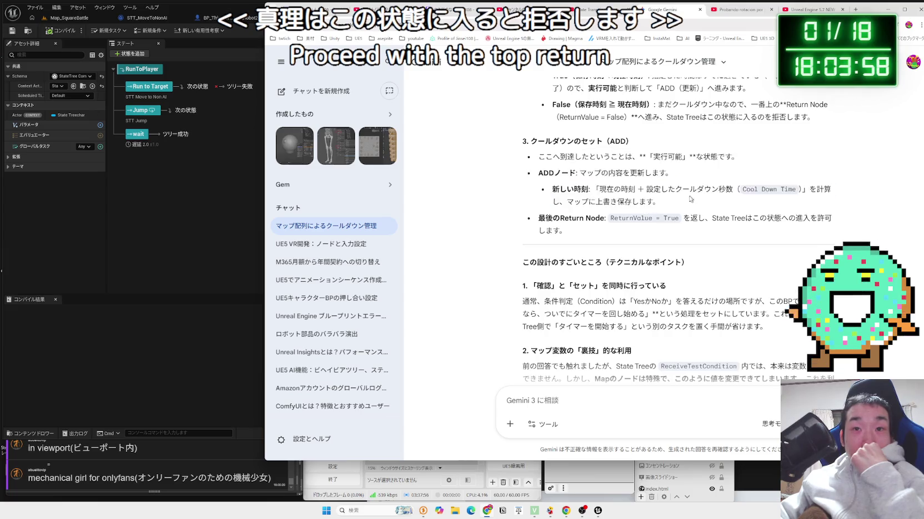
- Read the ReceiveTestCondition part of the cooldown explanation
left_click_drag(537, 157, 678, 218)
left_click(720, 225)
scroll(720, 225, "down", 1)
scroll(720, 225, "down", 3)
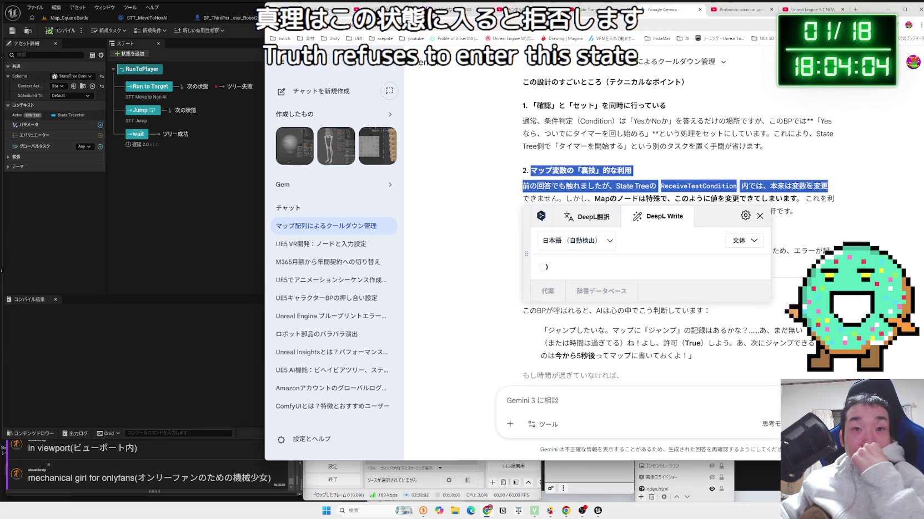
left_click(660, 183)
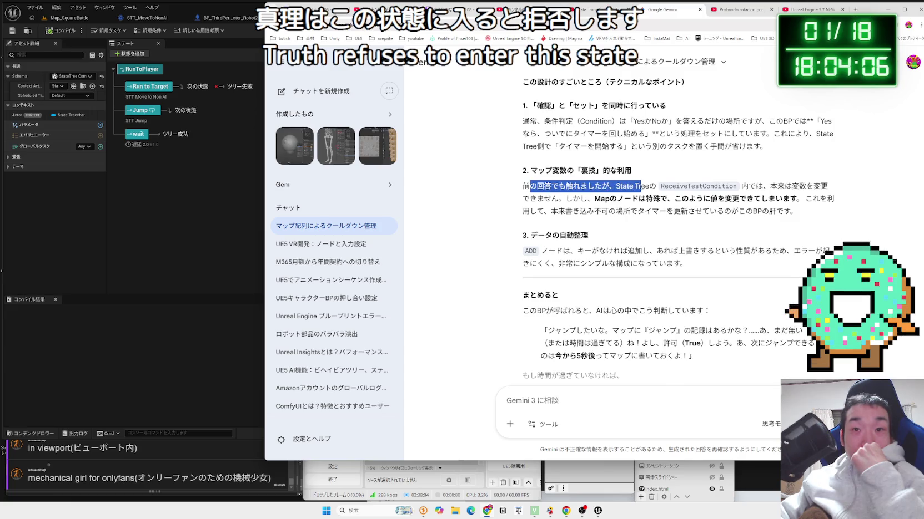
left_click_drag(735, 187, 763, 187)
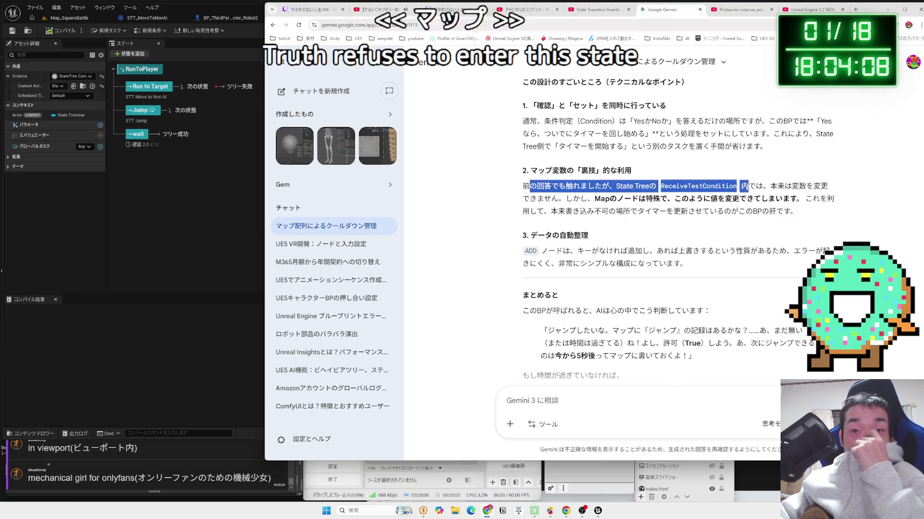
left_click(821, 186)
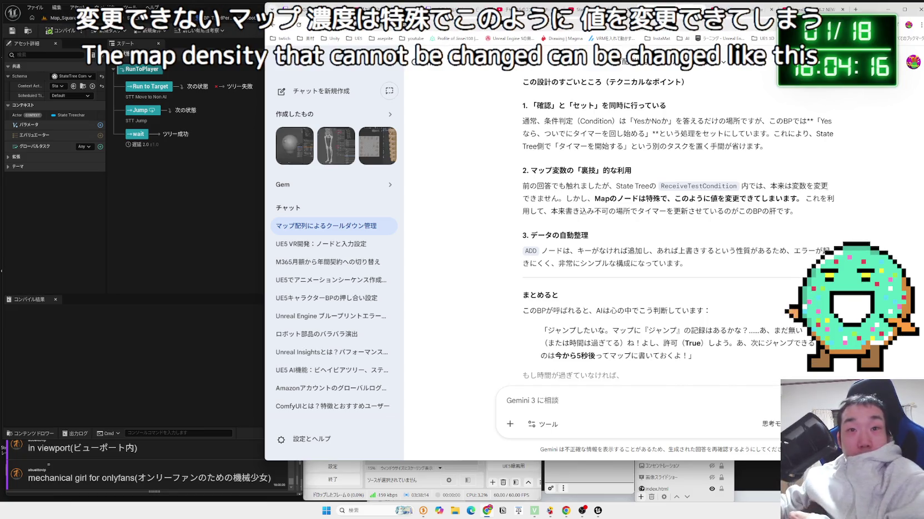
- Read the Map-node values paragraph, then check the State Transition Events tutorial video
mouse_move(593, 212)
left_mouse_down()
mouse_move(599, 199)
mouse_move(524, 186)
mouse_move(555, 186)
left_mouse_up()
left_click(781, 209)
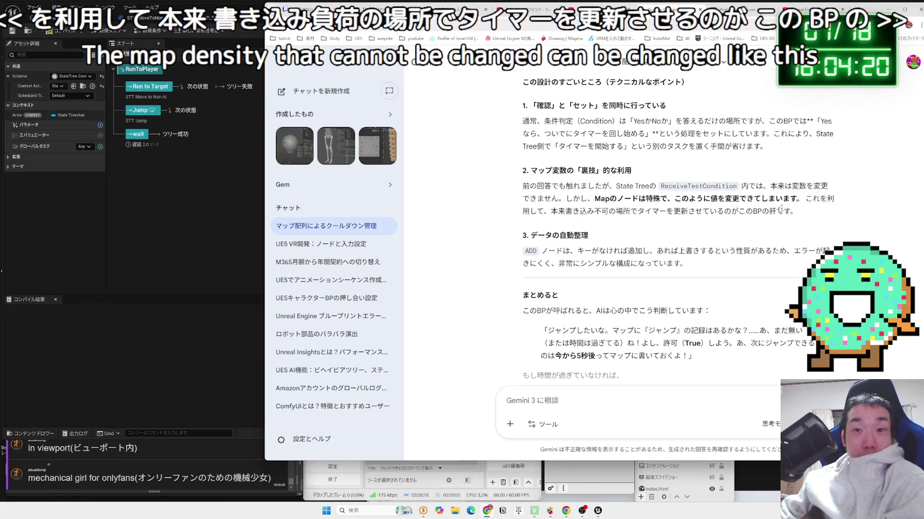
key("ctrl+Tab")
left_click(532, 217)
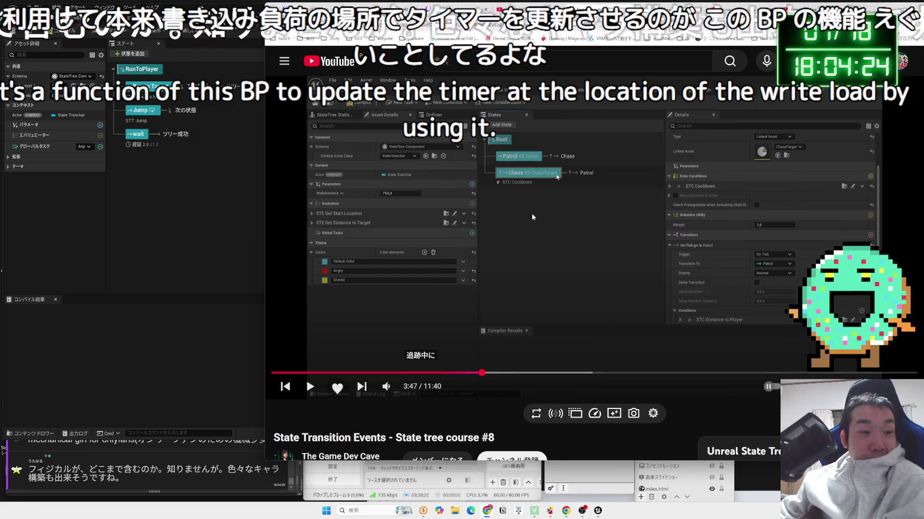
- Return to Map_SquareBattle in the Unreal Editor and start a Play test
left_click(74, 24)
left_click(173, 32)
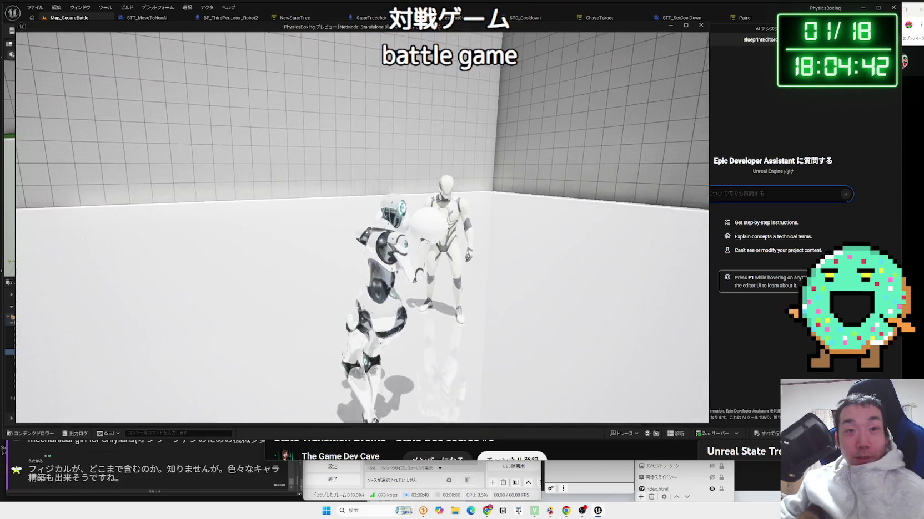
- Place BP_ThirdPersonCharacter_Robot2 from the Robot3 Blueprint folder into the level and play it
key("Escape")
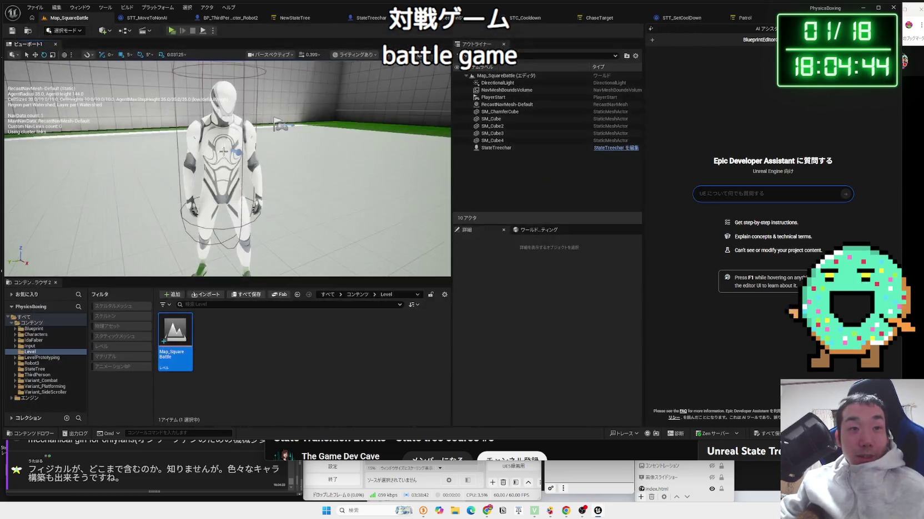
left_click(37, 364)
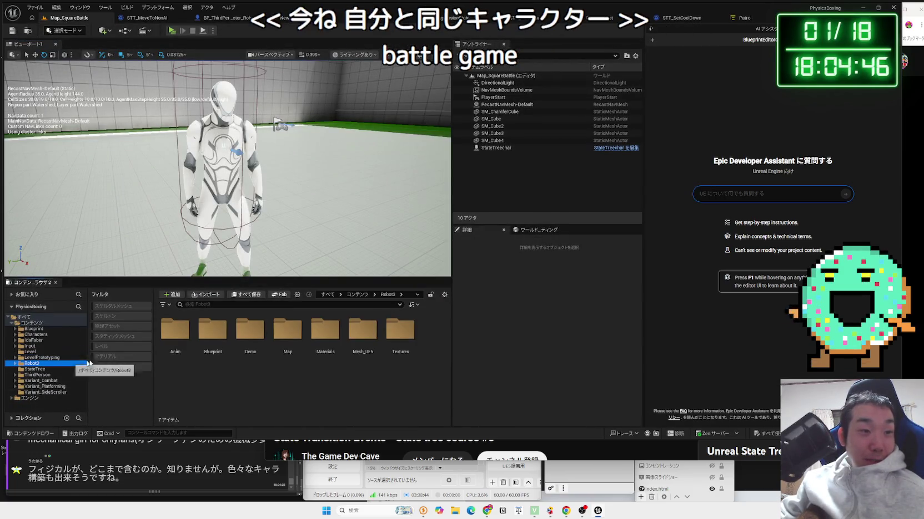
double_click(210, 336)
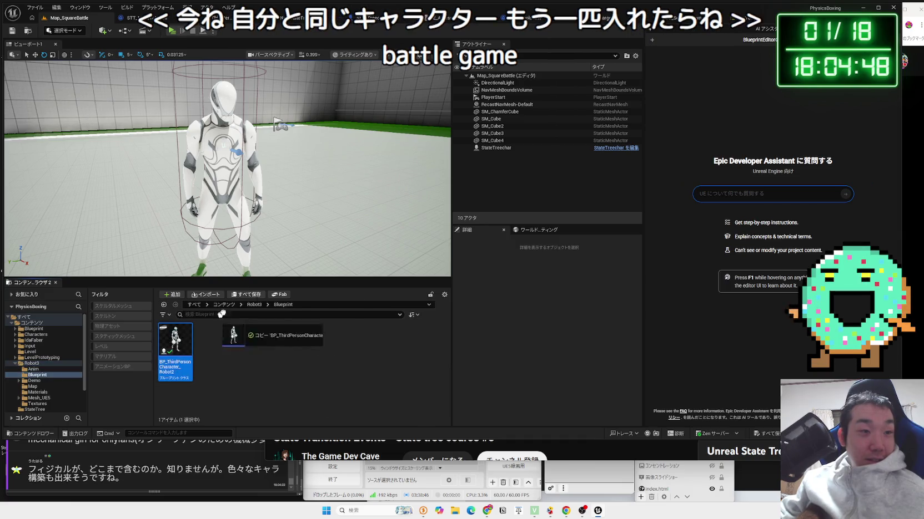
left_click_drag(373, 152, 375, 151)
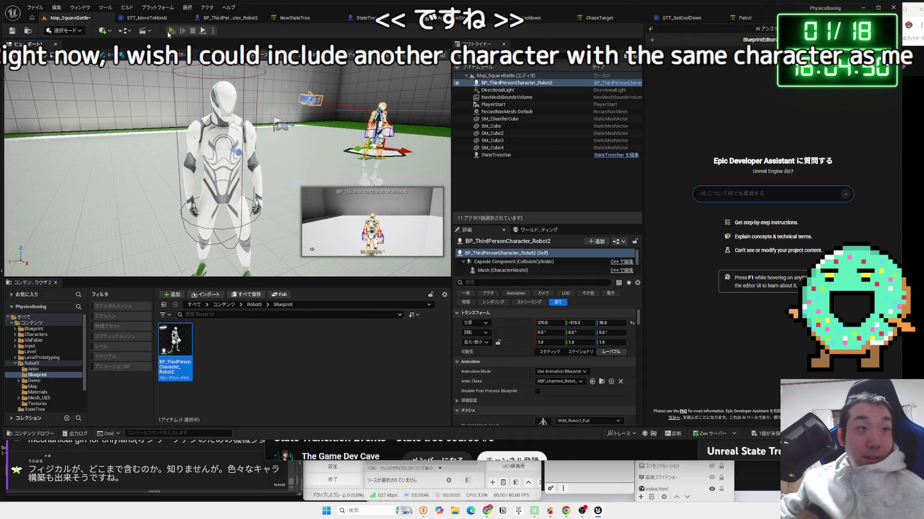
left_click(170, 31)
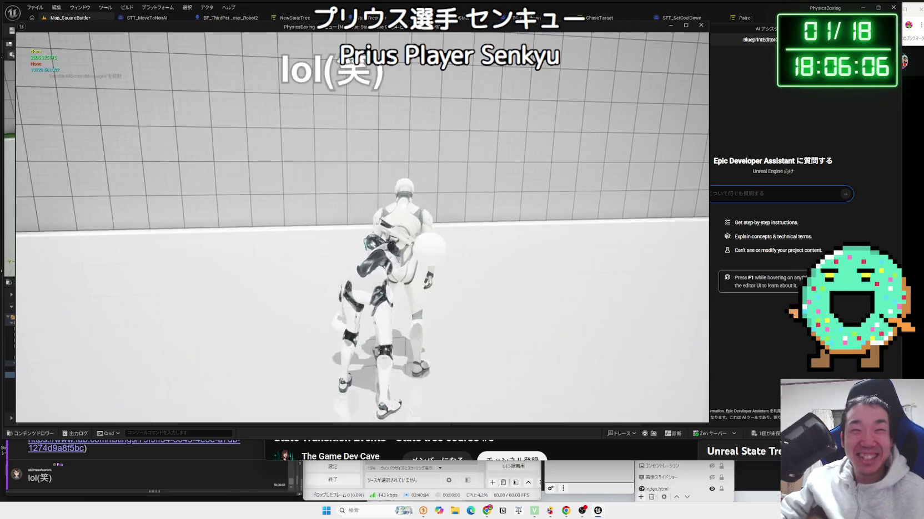
- End play and delete the added Robot2 character from Map_SquareBattle
key("Escape")
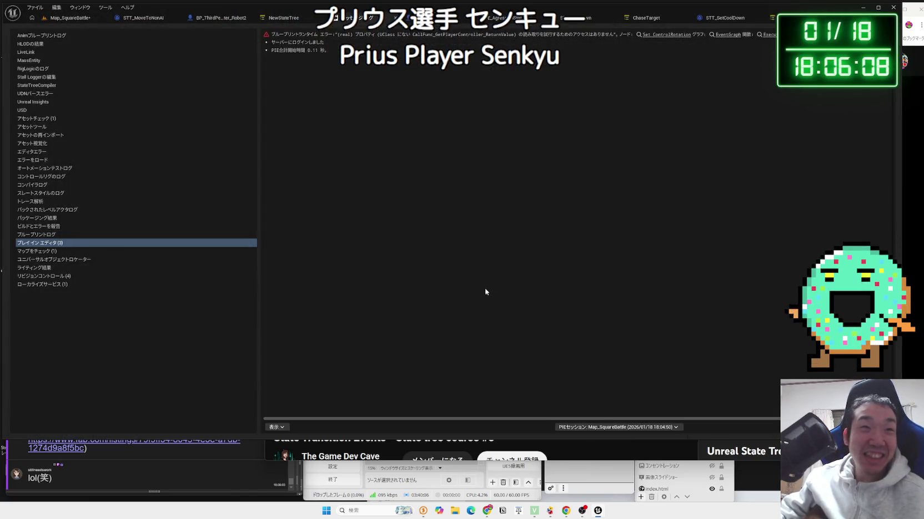
left_click(69, 18)
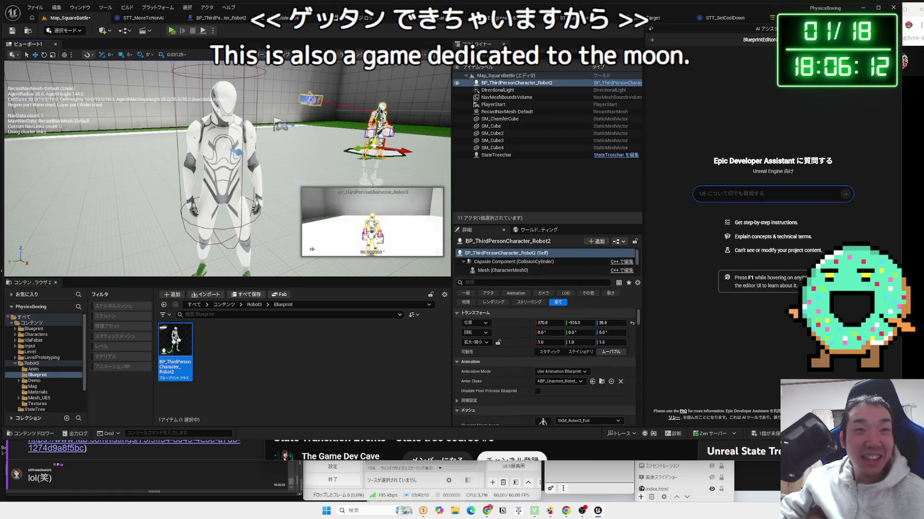
key("Delete")
left_click(83, 447)
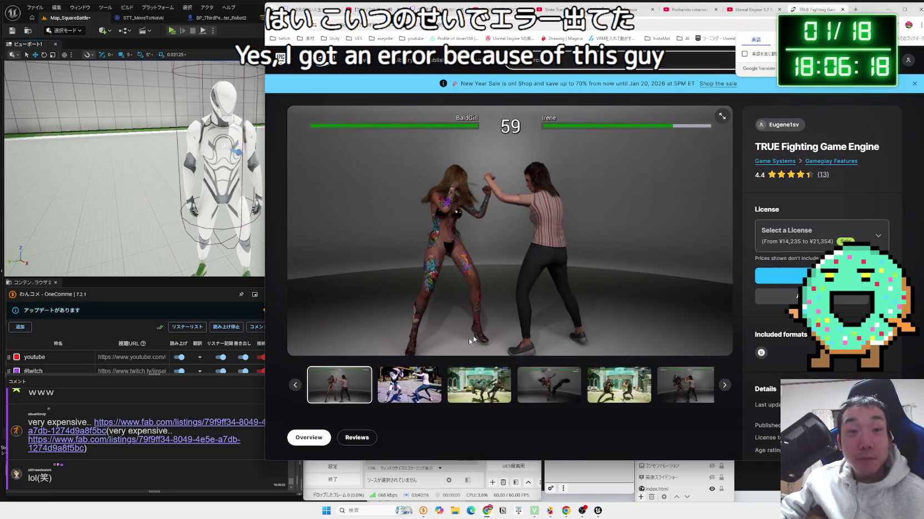
- Browse the TRUE Fighting Game Engine gallery images, from temple to mansion and mech fights
left_click(409, 385)
left_click(478, 384)
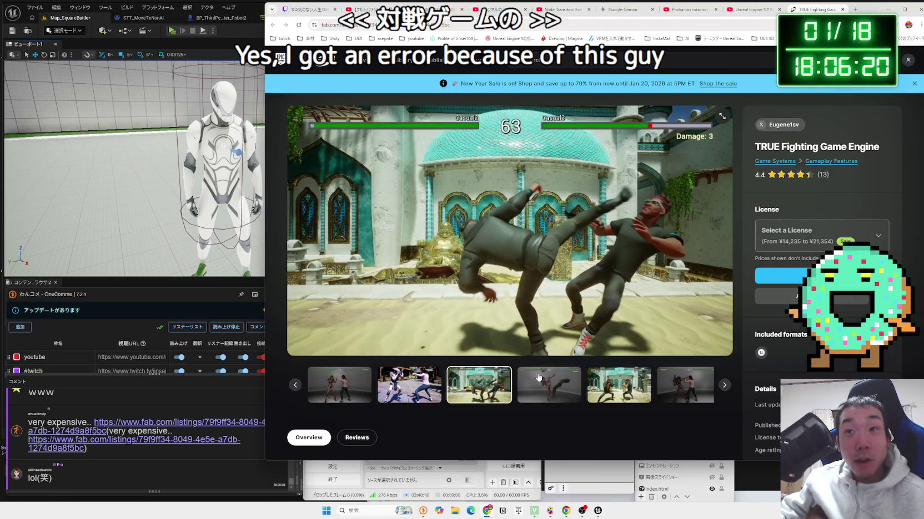
left_click(538, 378)
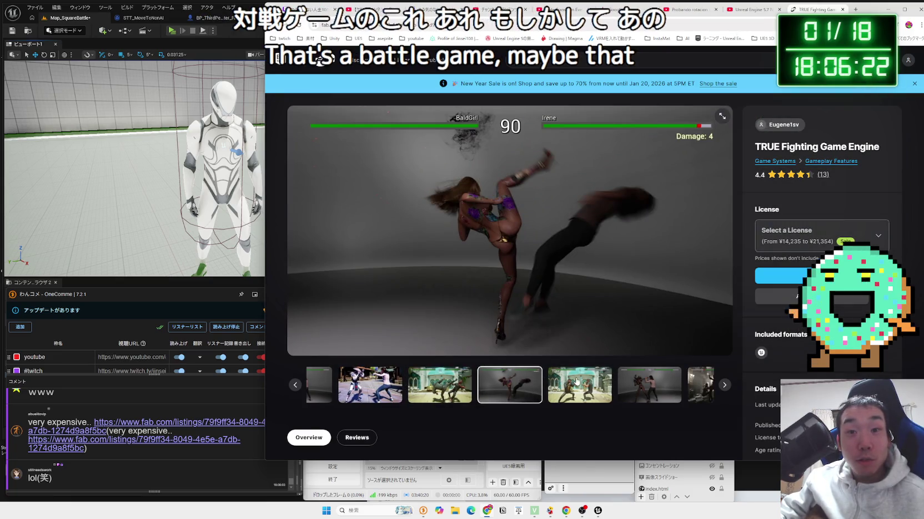
left_click(576, 381)
left_click(677, 388)
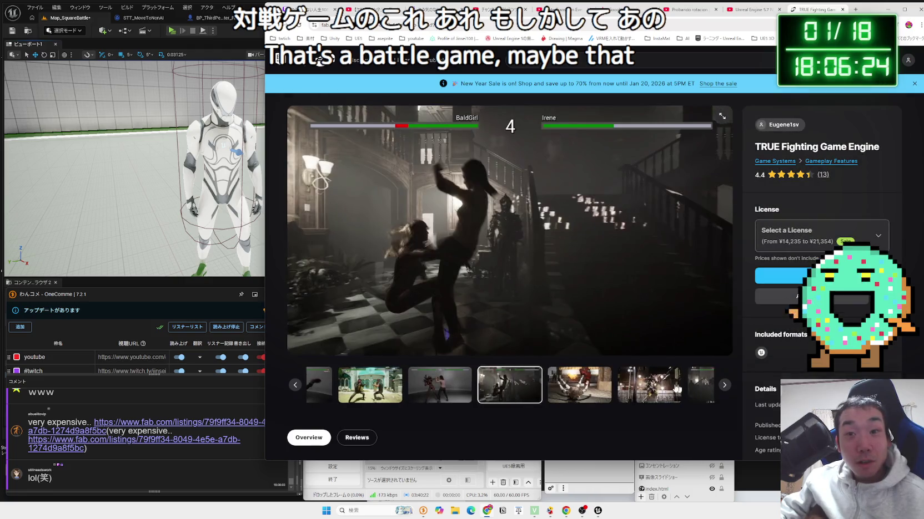
left_click(660, 388)
left_click(652, 387)
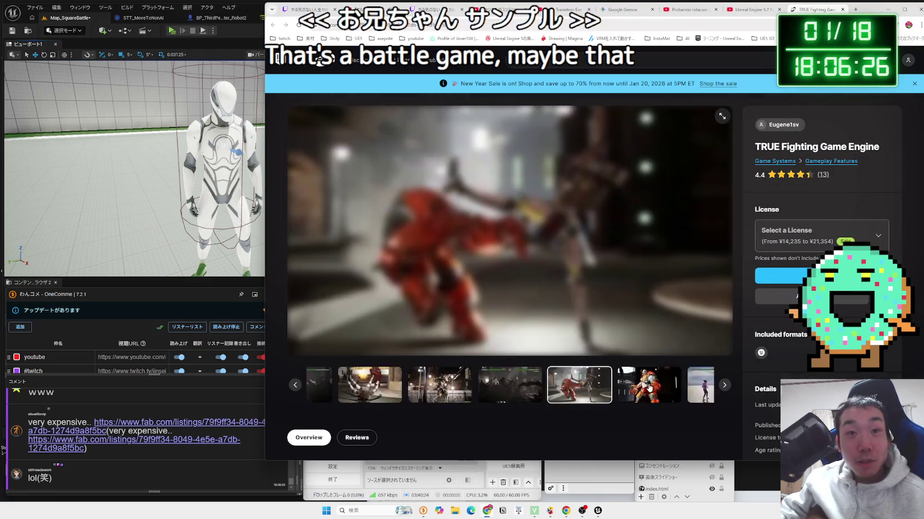
left_click(650, 387)
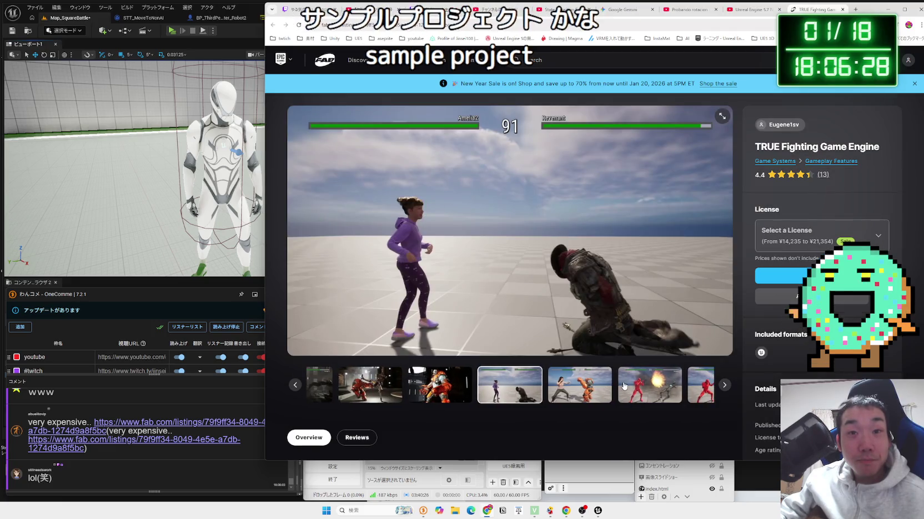
left_click(624, 386)
left_click(649, 386)
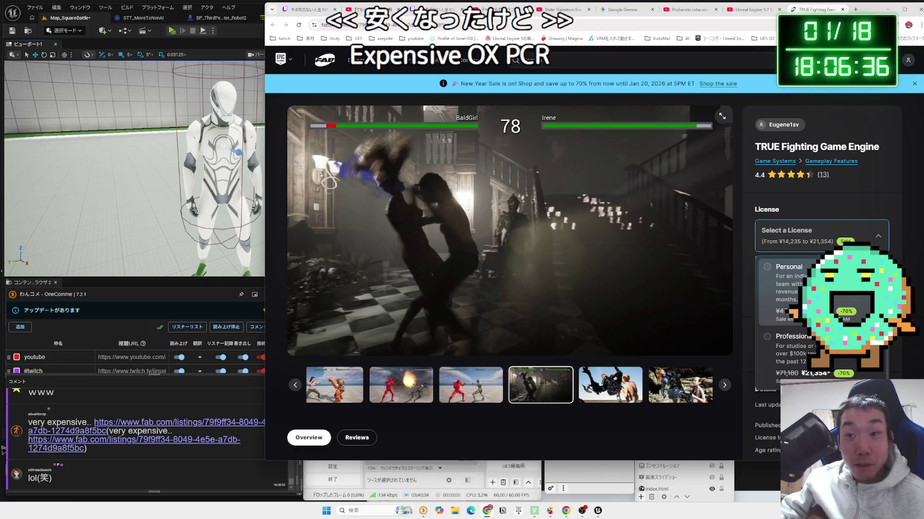
left_click(617, 392)
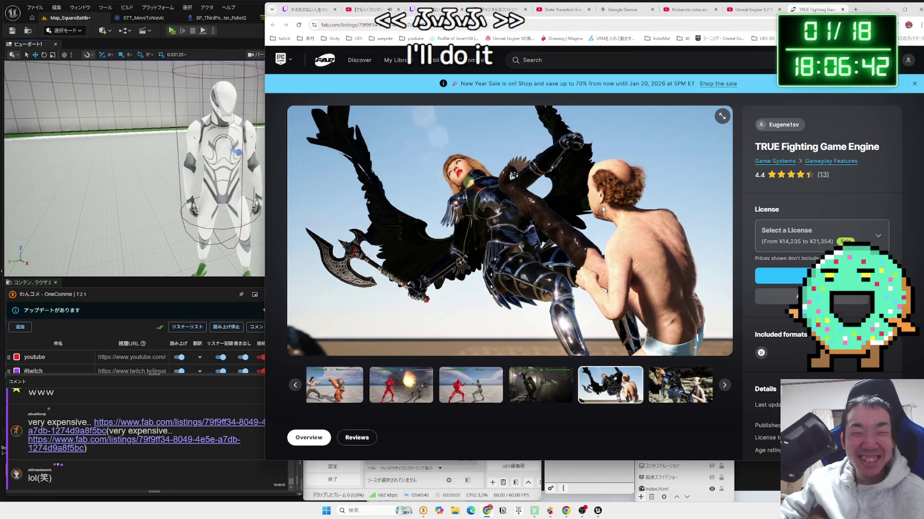
left_click(685, 378)
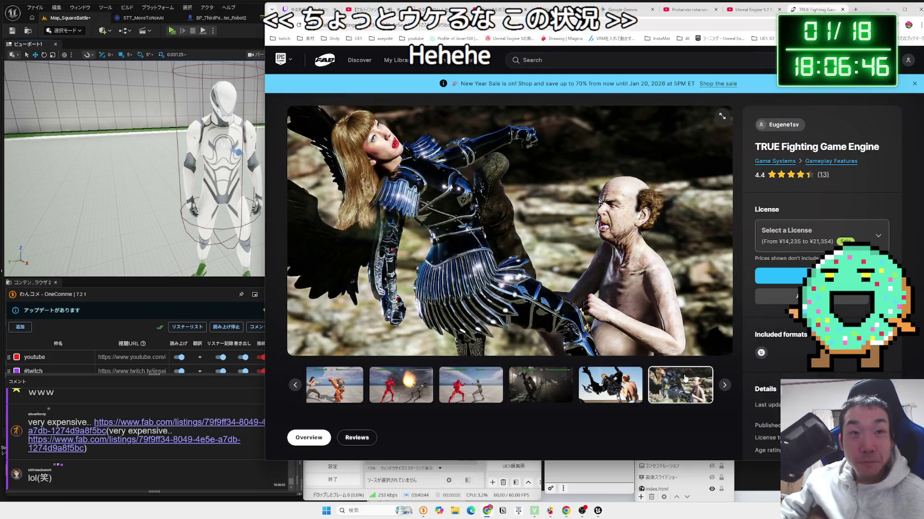
left_click(724, 384)
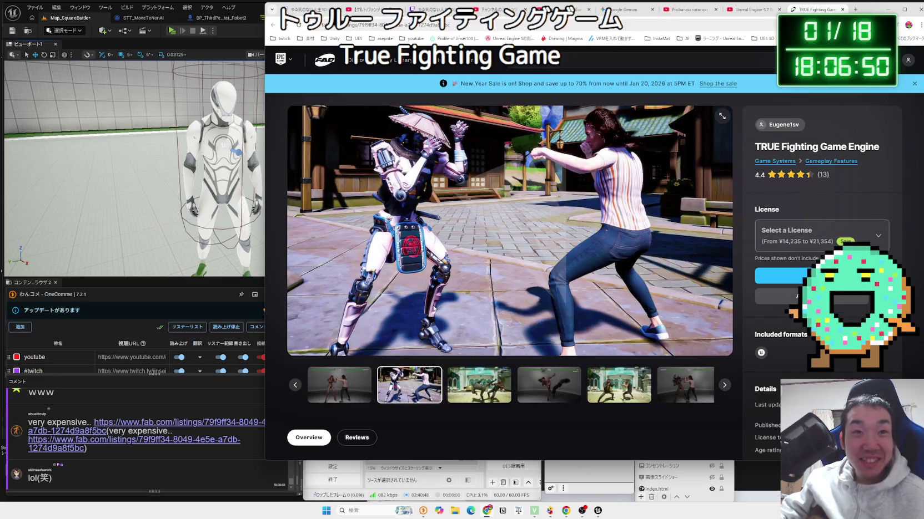
- Read the technical details and UE 5.0–5.7 compatibility, then browse the Template tag
scroll(434, 309, "down", 10)
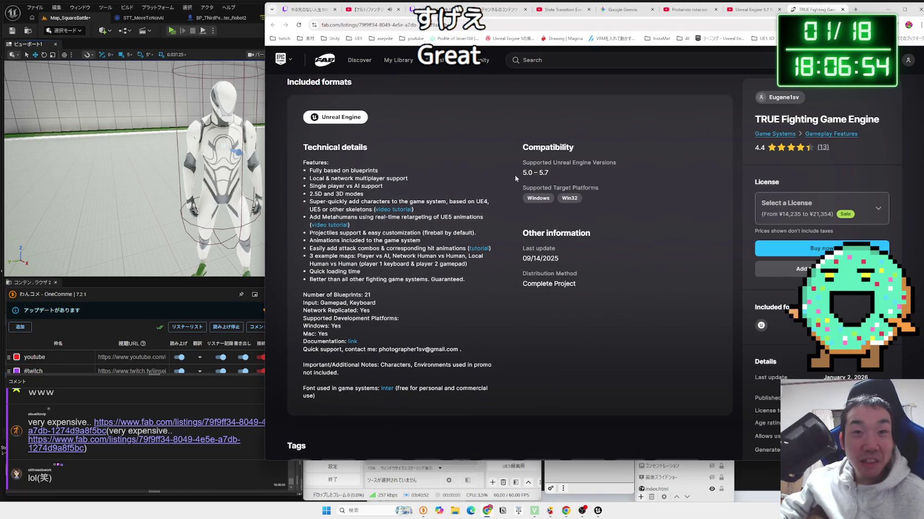
scroll(479, 311, "down", 5)
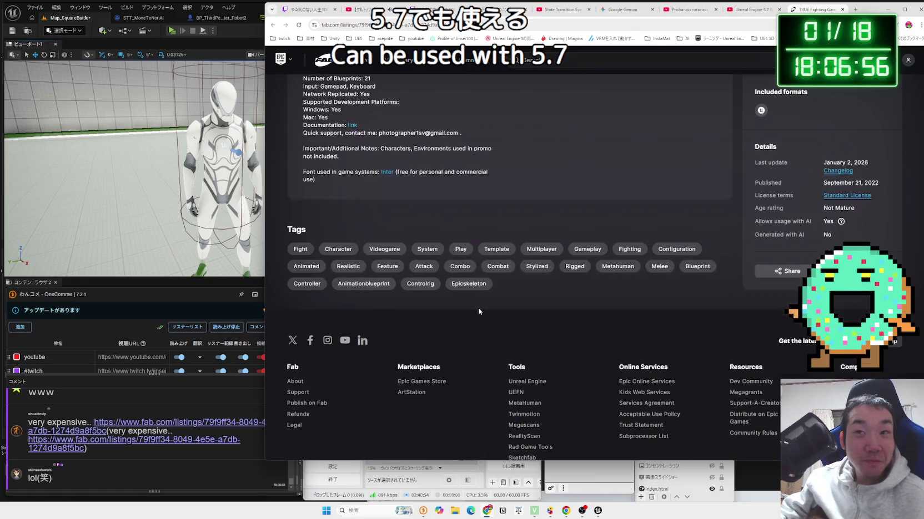
scroll(479, 310, "up", 3)
scroll(479, 310, "up", 4)
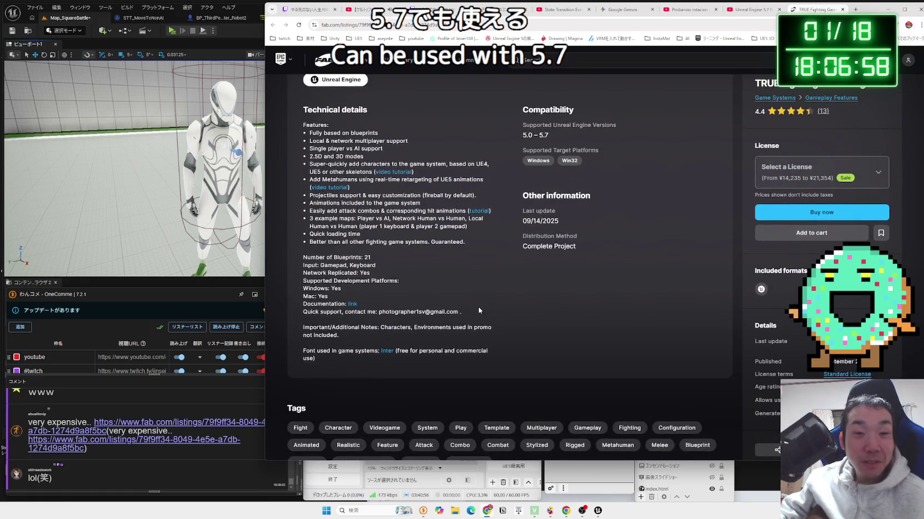
scroll(479, 317, "down", 3)
left_click(496, 392)
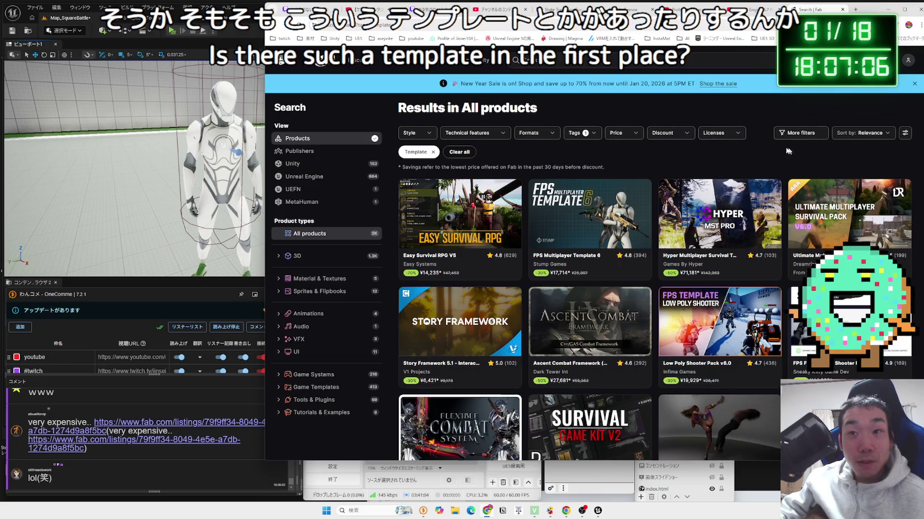
- Filter the Template results to free products only
left_click(590, 133)
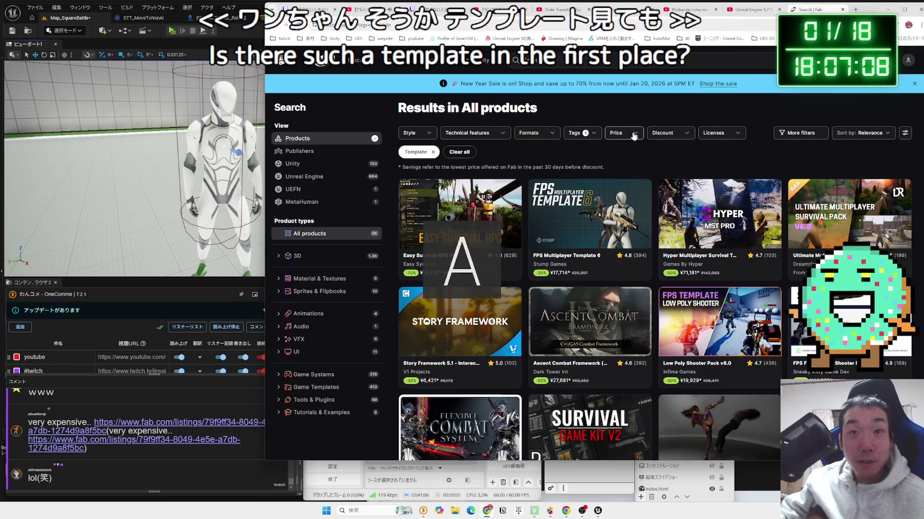
left_click(590, 134)
left_click(536, 134)
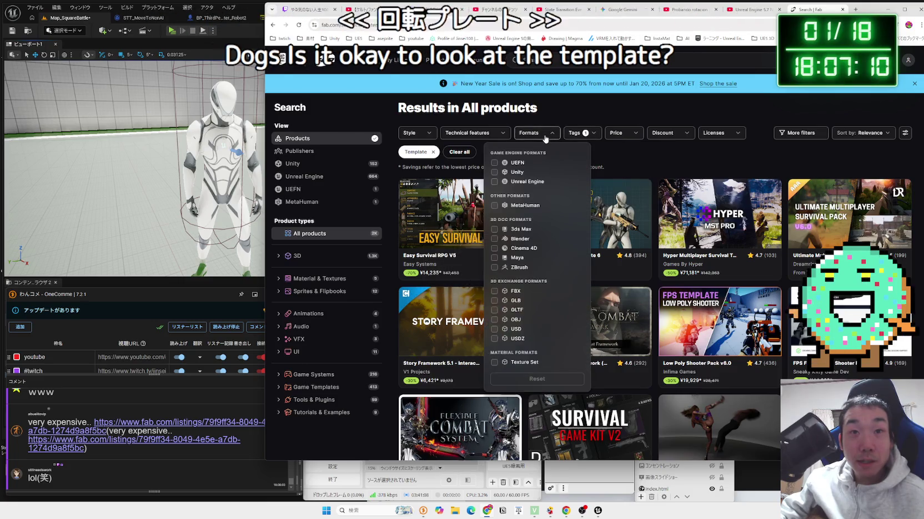
left_click(533, 133)
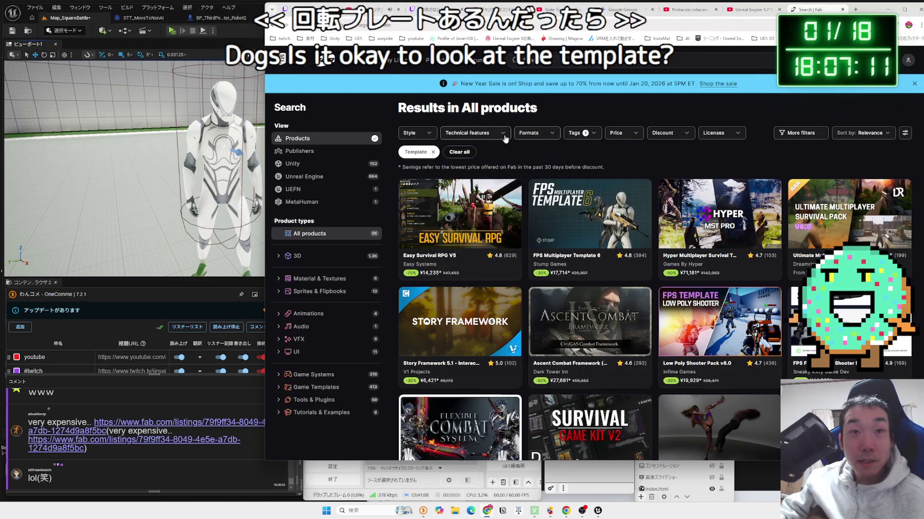
left_click(632, 139)
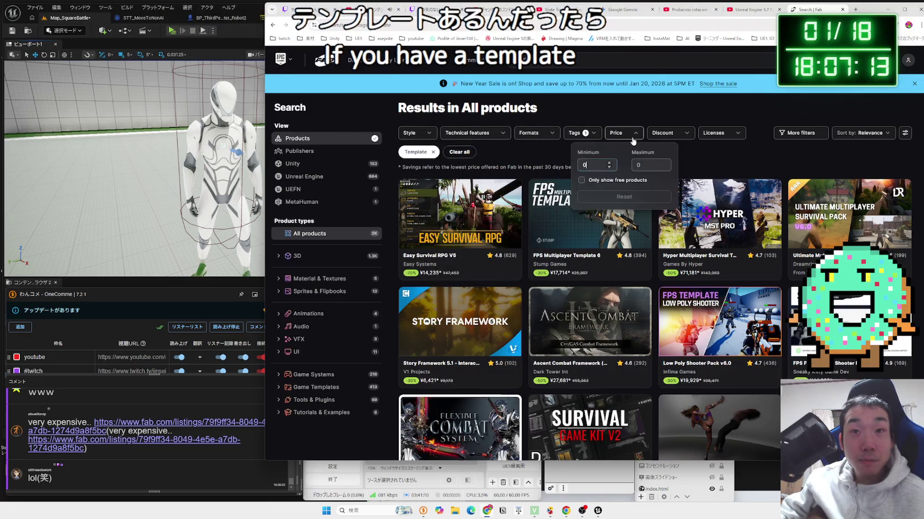
left_click(581, 180)
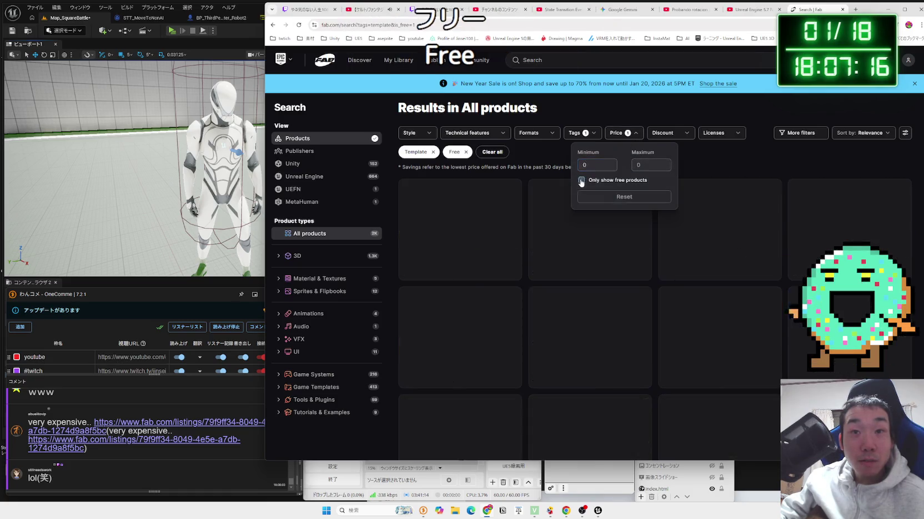
left_click(714, 157)
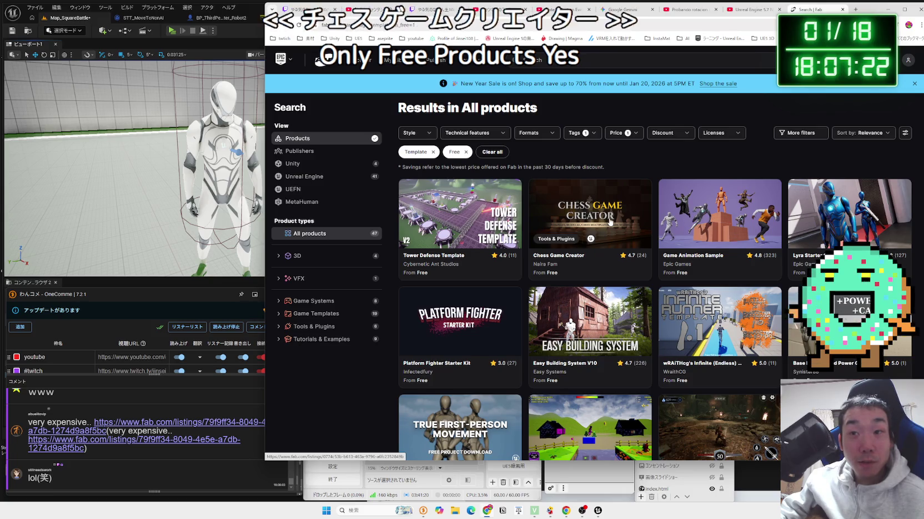
- Scroll through the free templates to the end and open Rainbow Jump
scroll(809, 216, "down", 2)
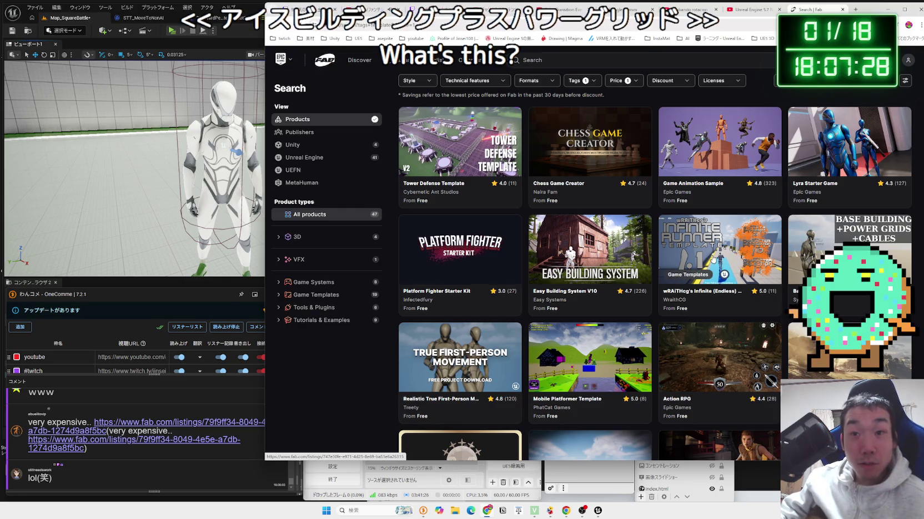
scroll(472, 241, "down", 3)
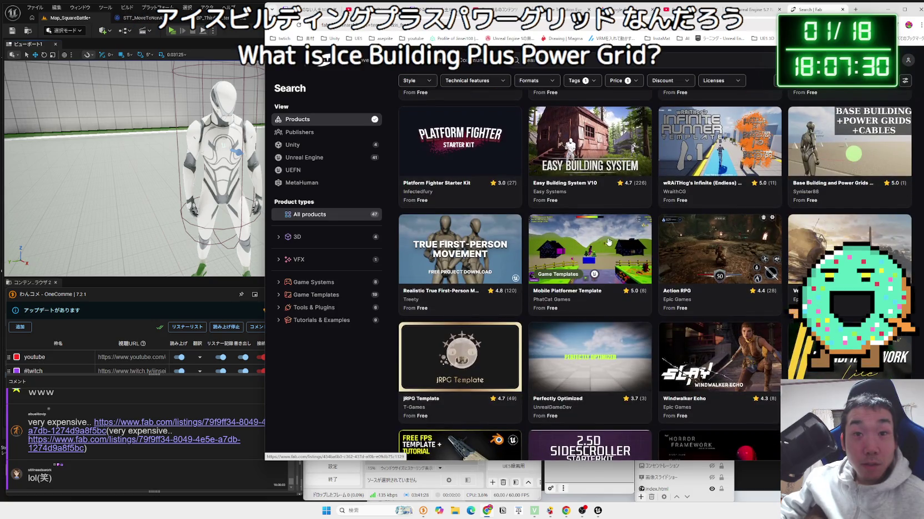
scroll(833, 239, "down", 3)
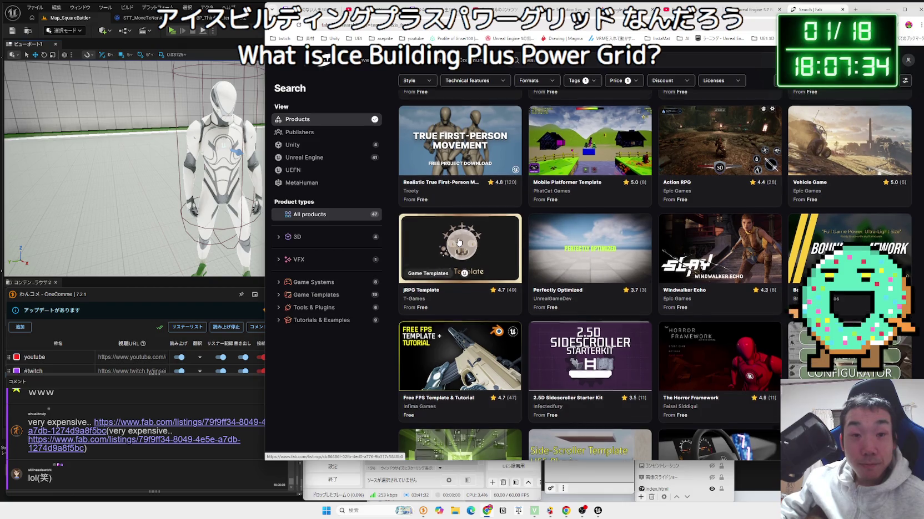
scroll(459, 242, "down", 3)
scroll(727, 234, "up", 2)
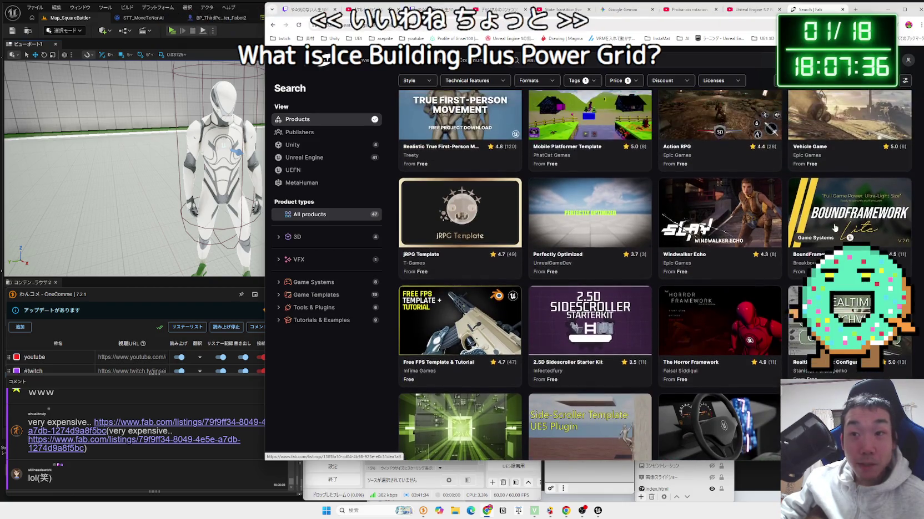
scroll(728, 234, "down", 4)
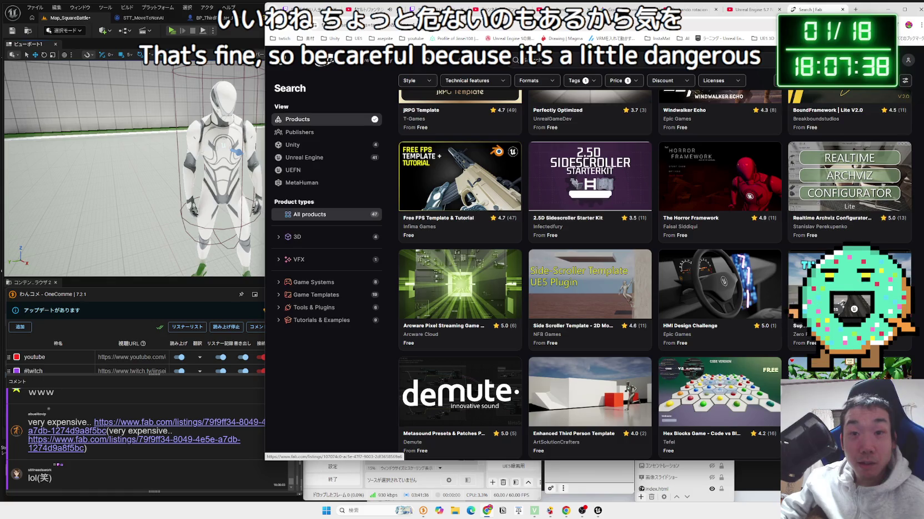
scroll(627, 288, "down", 3)
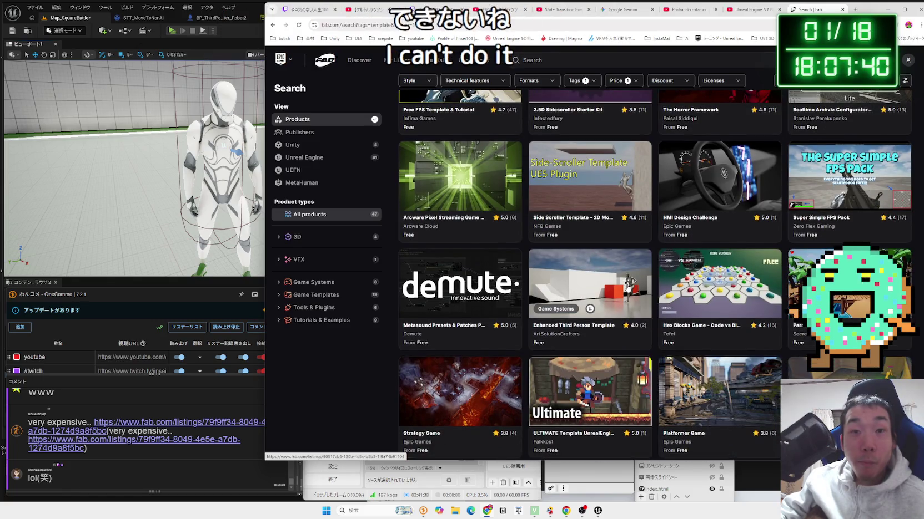
scroll(627, 287, "down", 3)
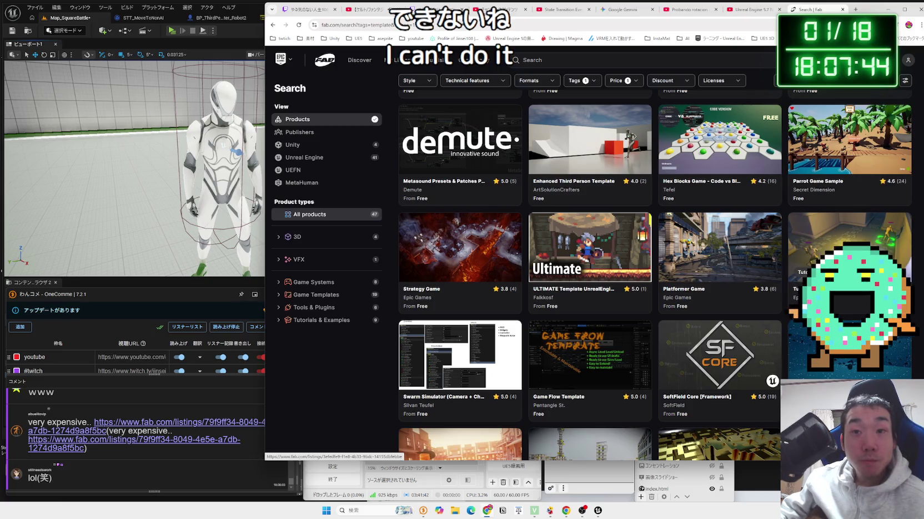
scroll(615, 255, "down", 6)
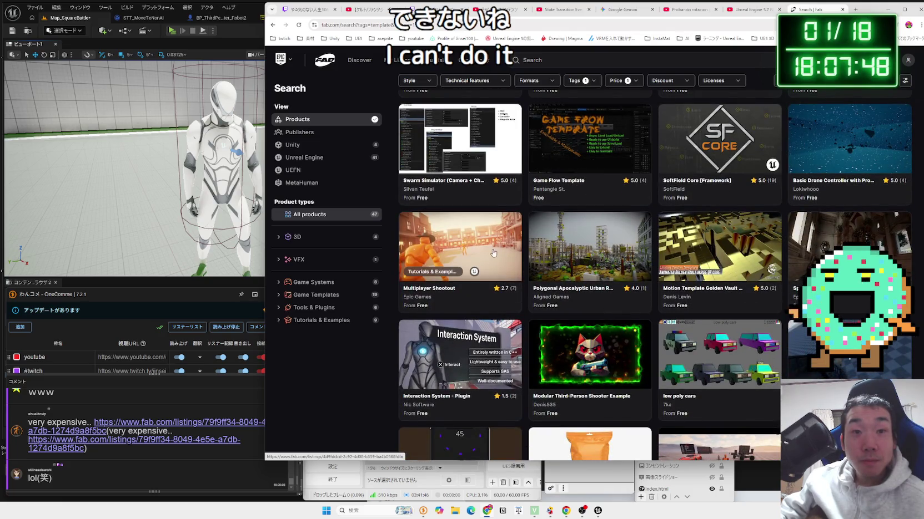
scroll(493, 253, "down", 2)
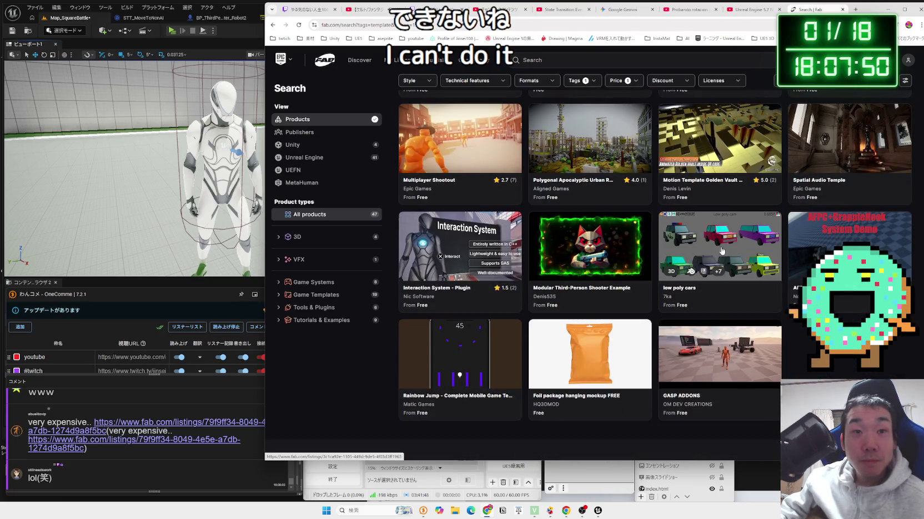
scroll(678, 333, "down", 2)
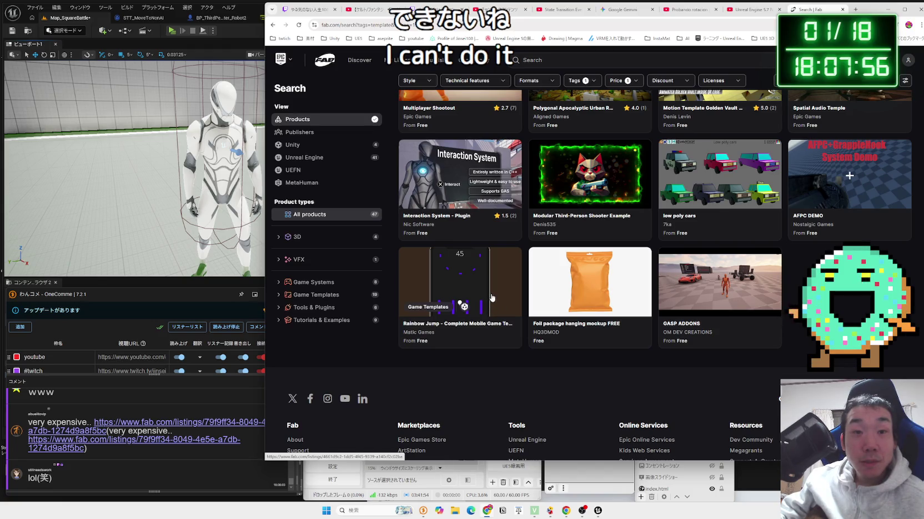
left_click(491, 292)
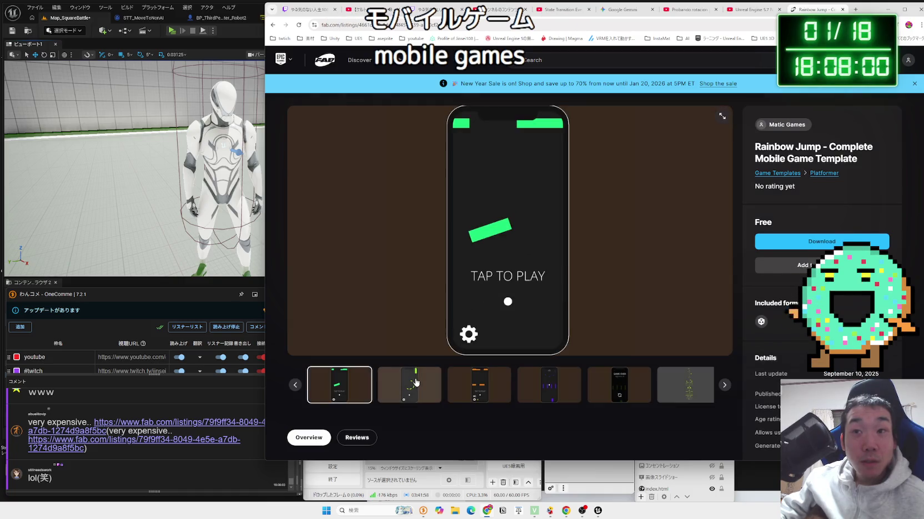
- Step through the Rainbow Jump template's preview images
left_click(416, 382)
left_click(475, 383)
left_click(549, 385)
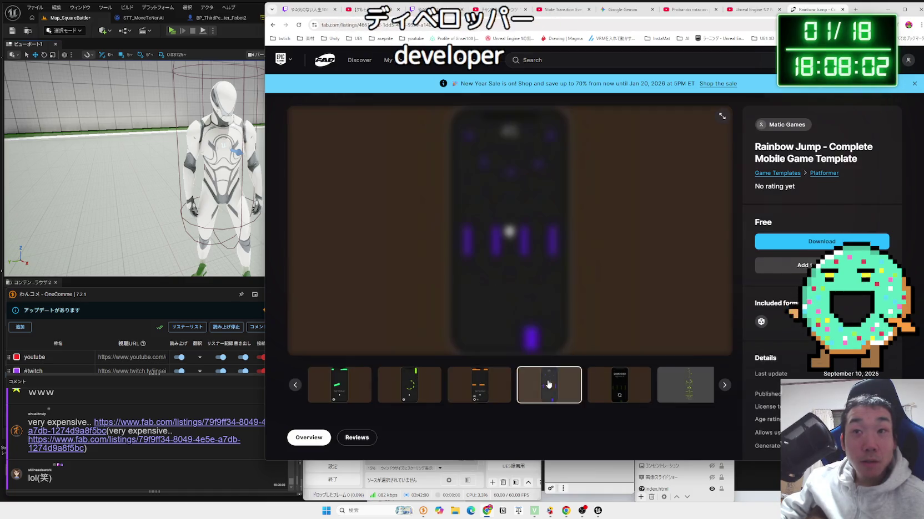
left_click(619, 384)
left_click(658, 383)
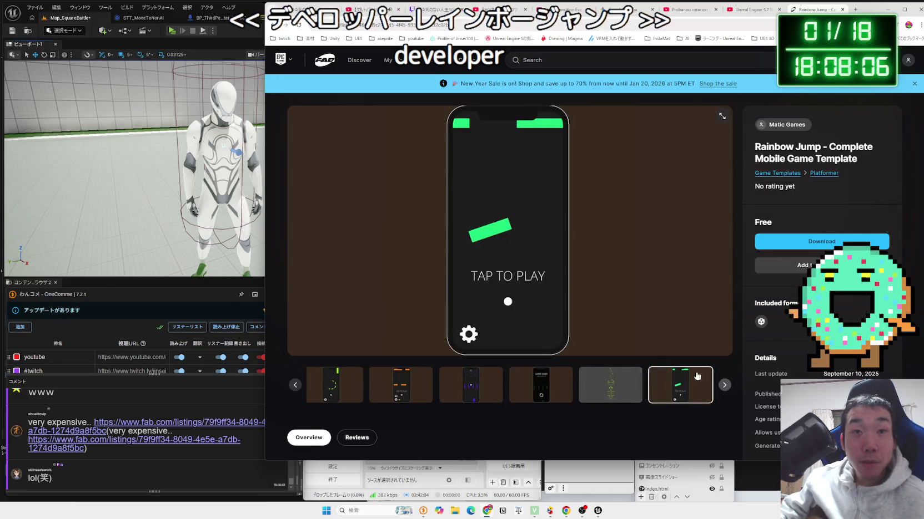
scroll(611, 347, "down", 5)
scroll(609, 347, "up", 5)
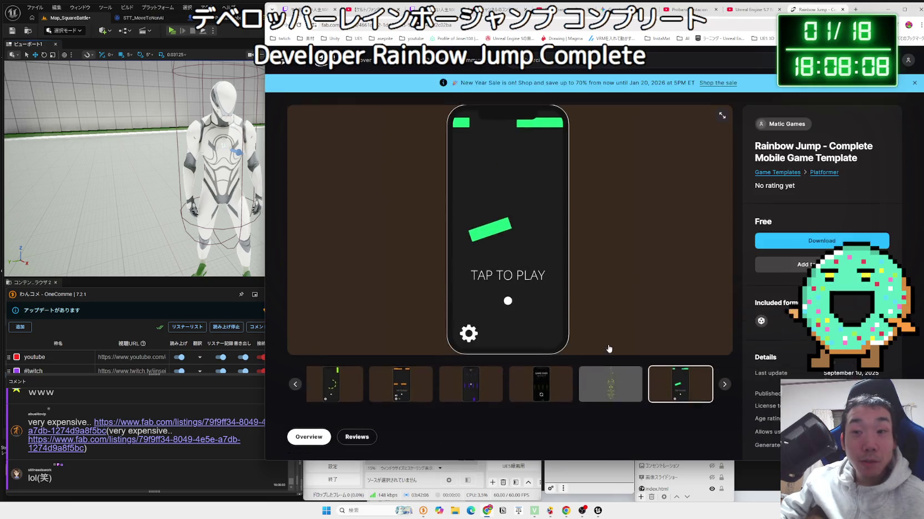
- Return to the Template results, remove the Free filter, and highlight 'necropolis' in a comment
key("alt+Left")
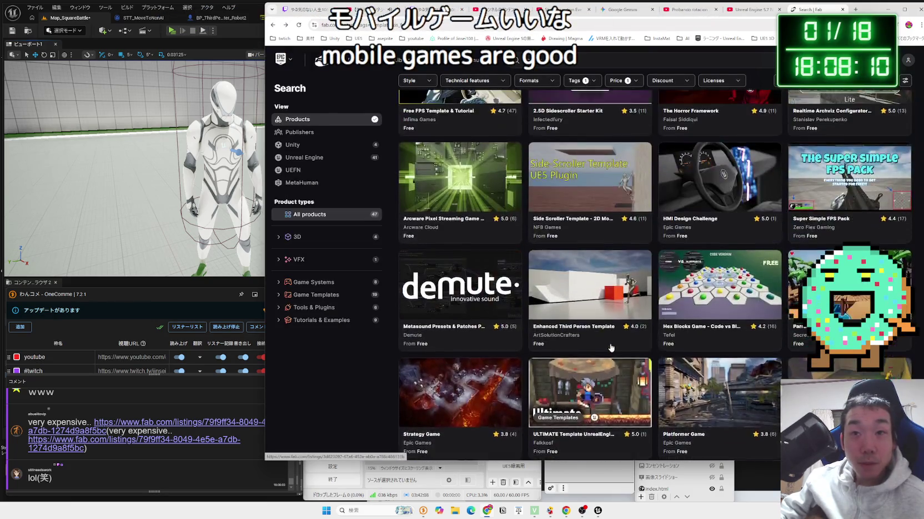
scroll(610, 348, "up", 10)
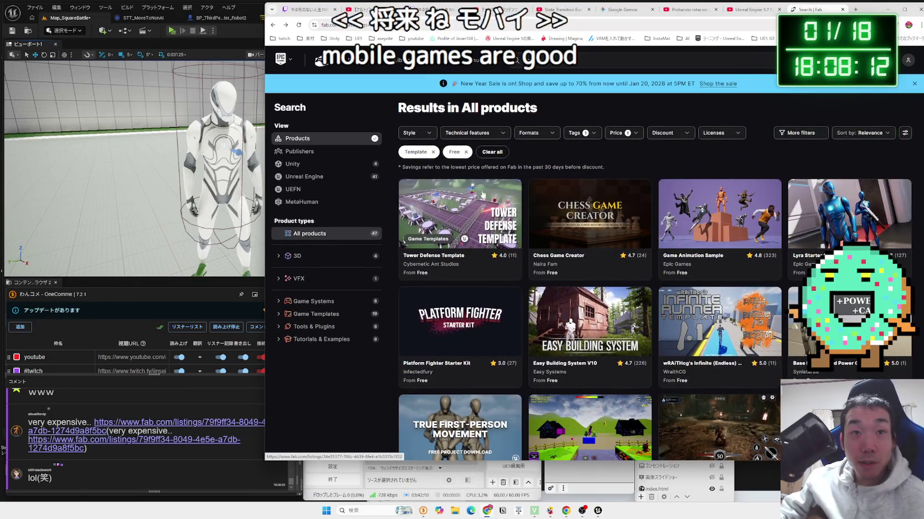
left_click(466, 152)
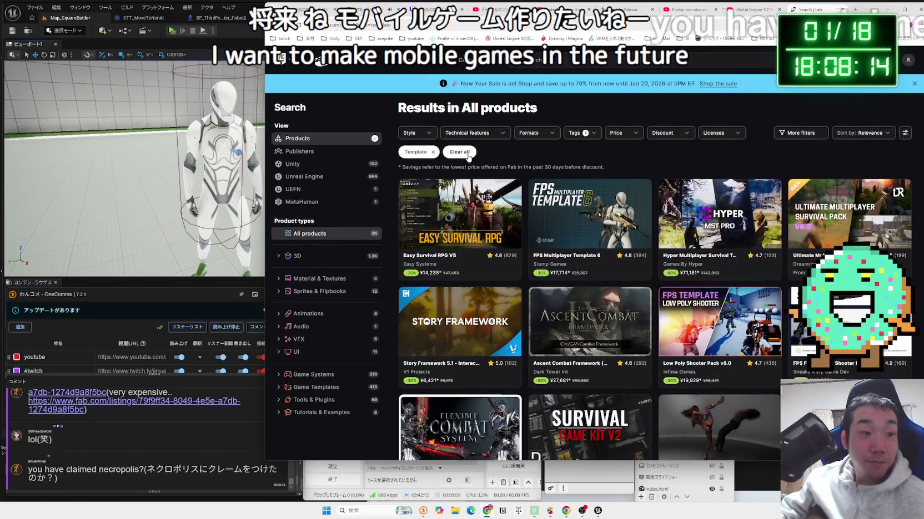
left_click_drag(99, 470, 137, 471)
- Search Google for necropolis and read the AI overview definition
left_click(146, 451)
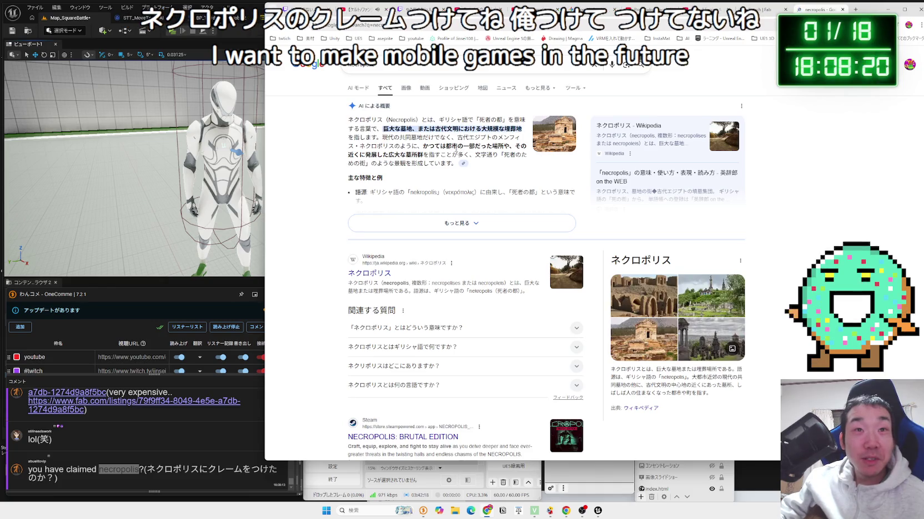
mouse_move(515, 129)
left_mouse_down()
mouse_move(383, 138)
mouse_move(412, 129)
left_mouse_up()
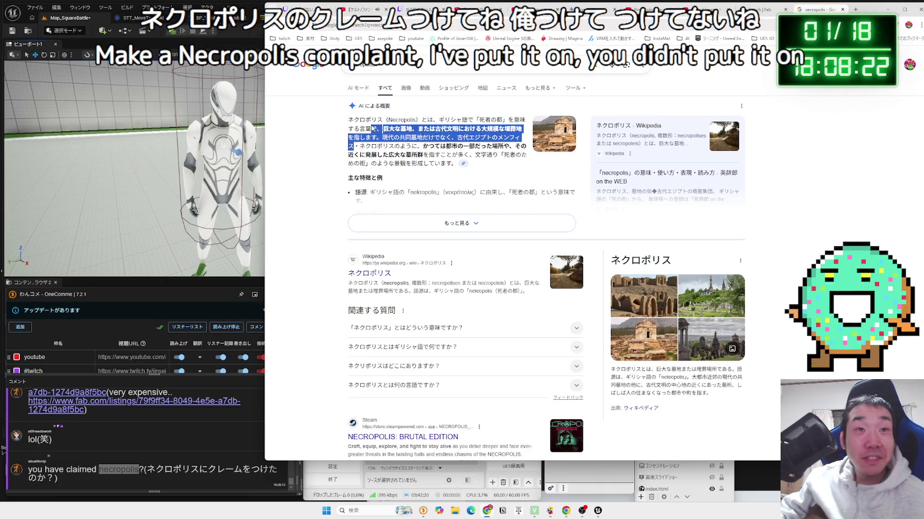
scroll(490, 146, "down", 5)
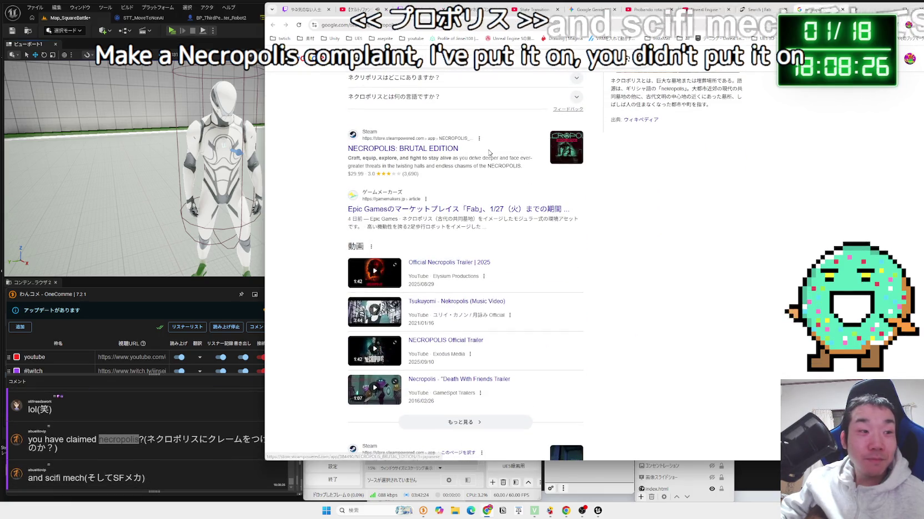
- View the NECROPOLIS: BRUTAL EDITION Steam screenshots, then return to the results
left_click(489, 152)
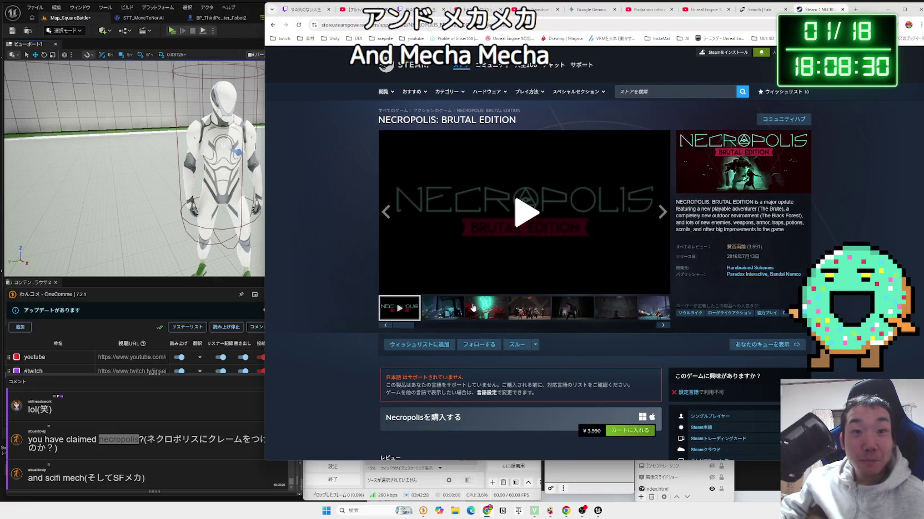
left_click(473, 308)
left_click(582, 310)
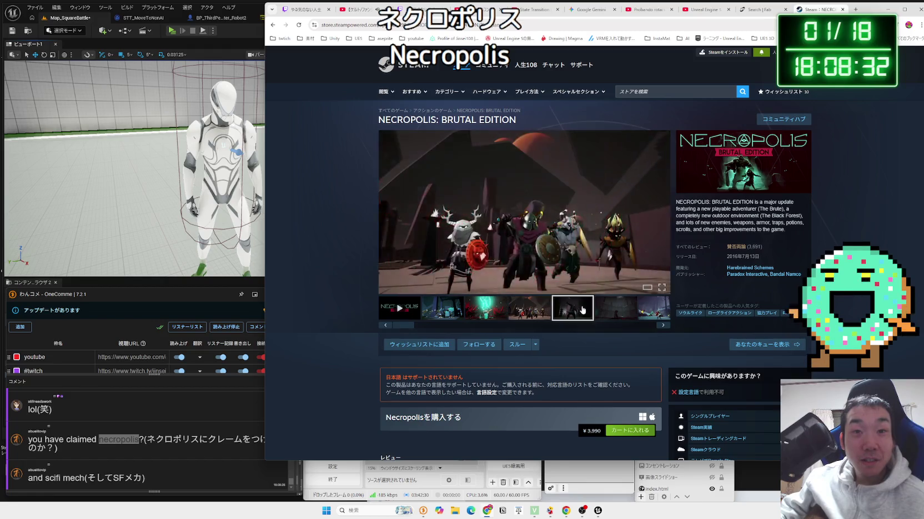
left_click(664, 326)
left_click(663, 325)
left_click(664, 326)
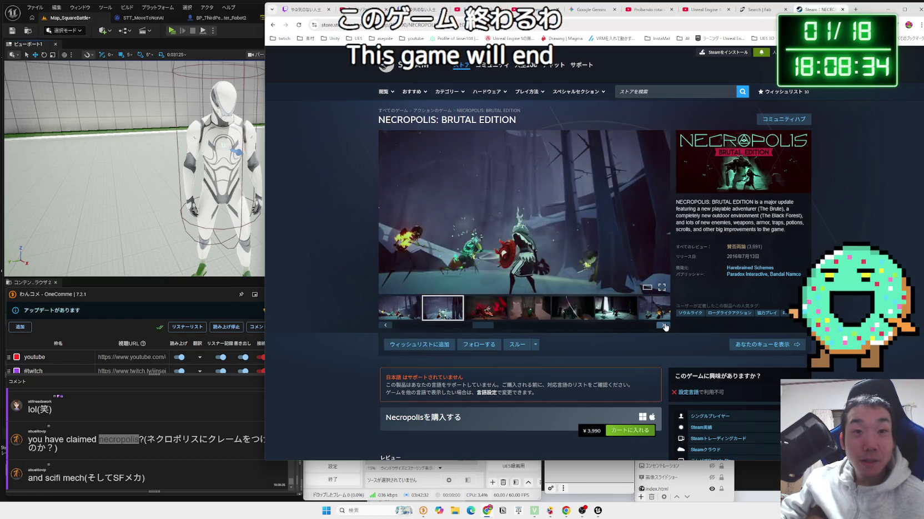
left_click(664, 325)
left_click(663, 326)
left_click(664, 326)
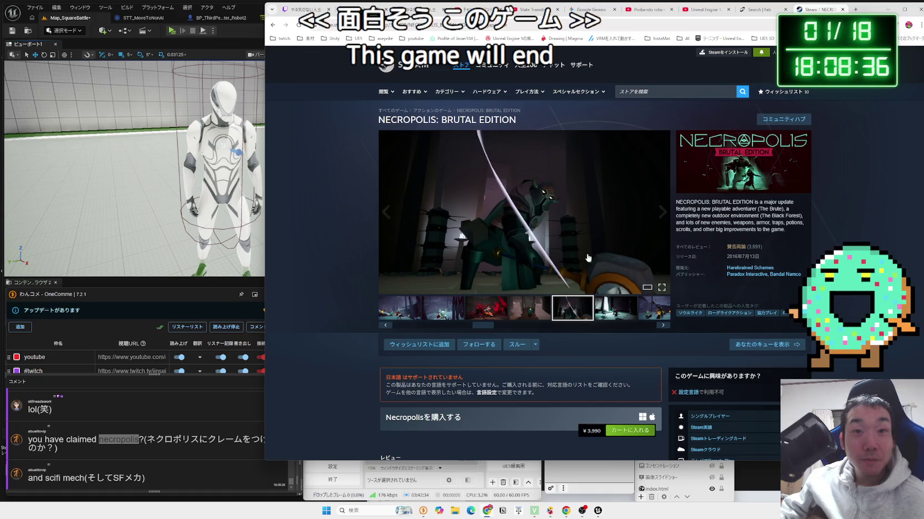
key("alt+Left")
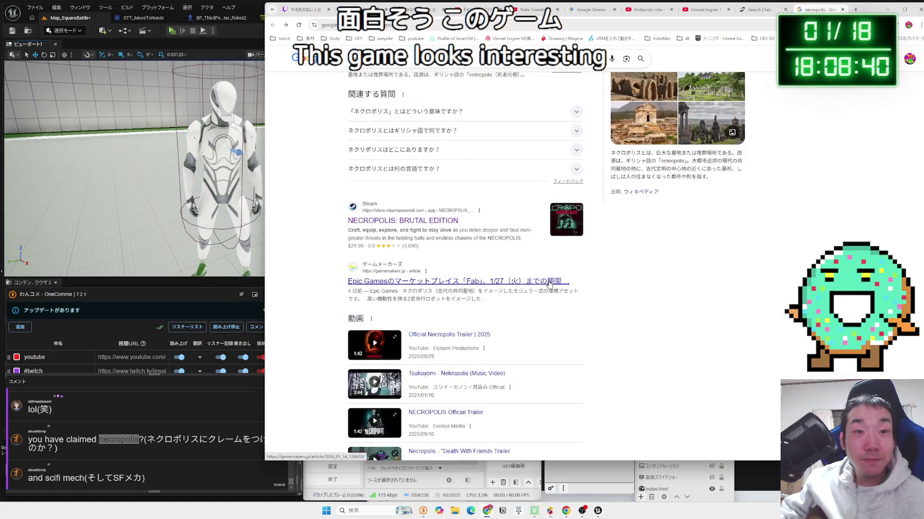
- Read the Game Makers article on Fab's free assets, then bring the Unreal Editor forward
scroll(549, 278, "down", 15)
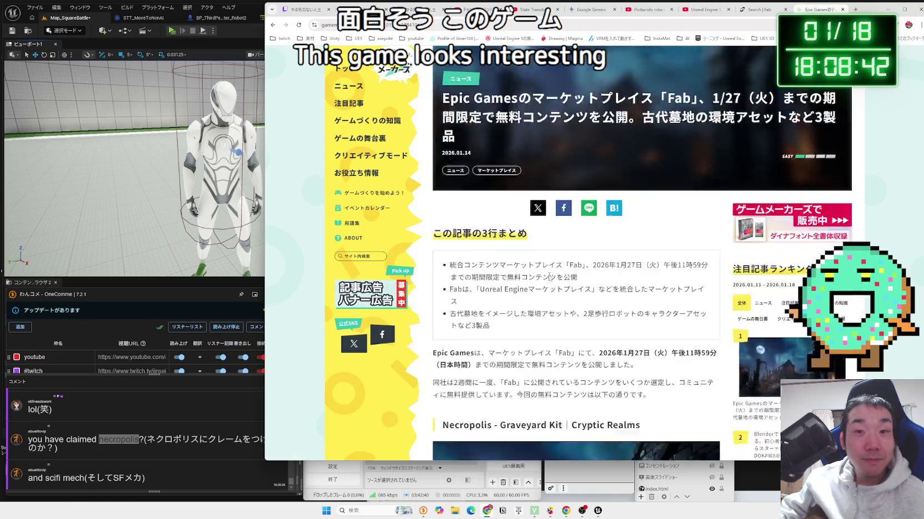
scroll(549, 272, "down", 1)
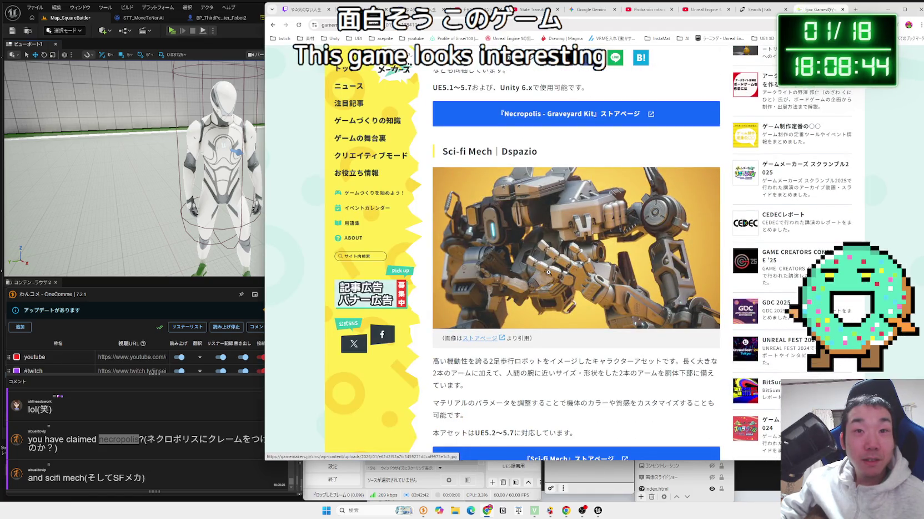
scroll(549, 272, "down", 12)
scroll(549, 270, "up", 6)
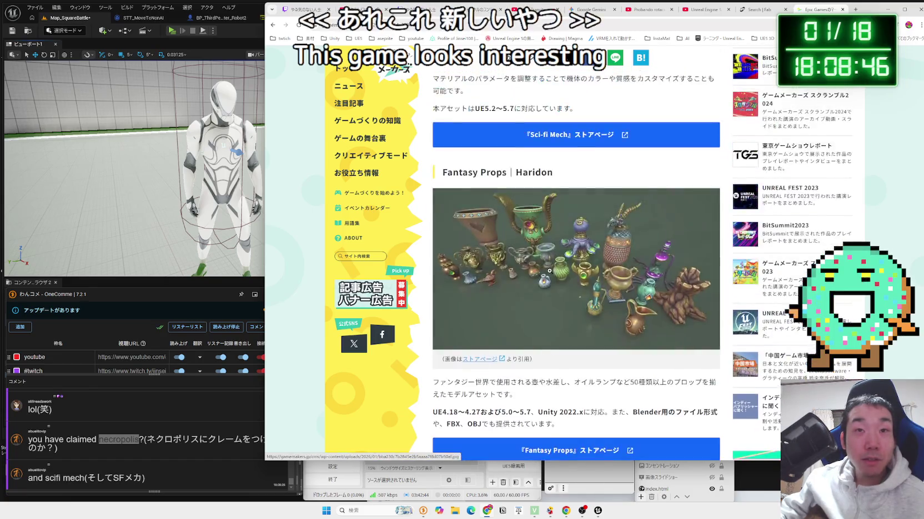
scroll(548, 270, "up", 5)
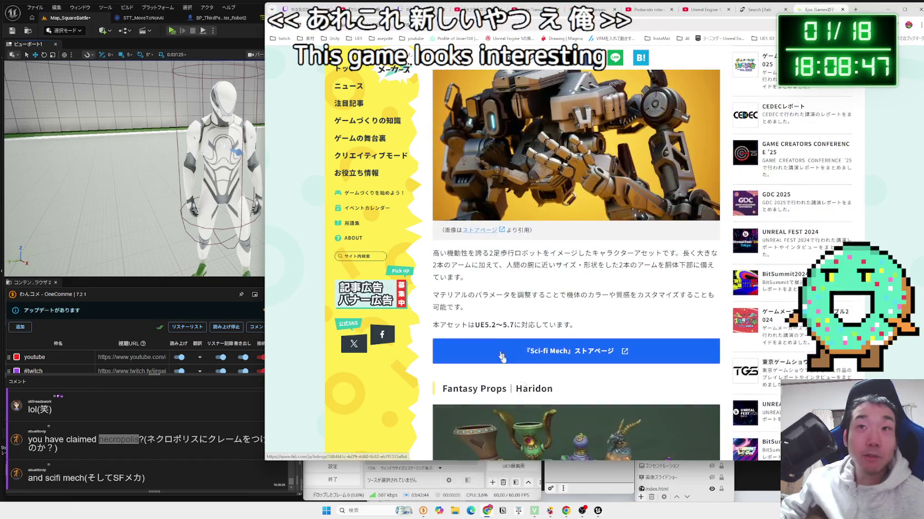
left_click(153, 425)
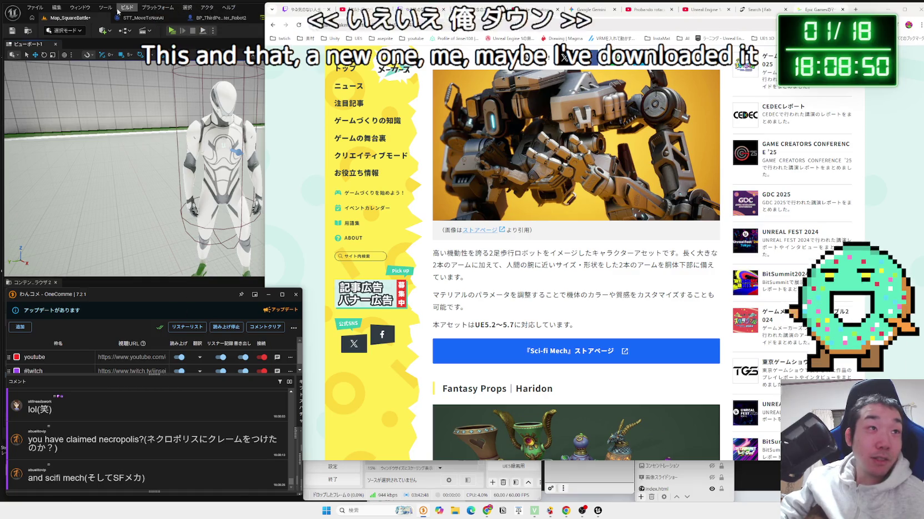
left_click(128, 8)
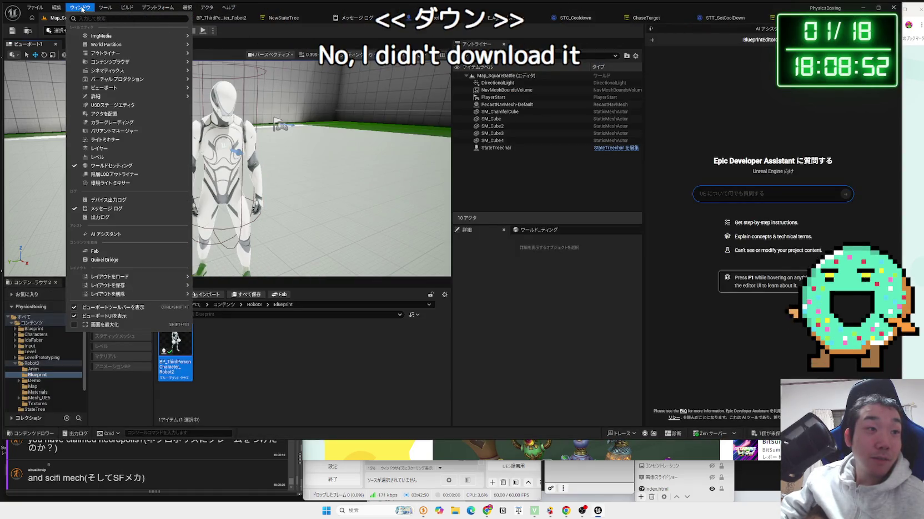
- Switch the Fab store language to 日本語, expand ツール・プラグイン, and close the Fab window
key("Zenkaku_Hankaku")
left_click(121, 248)
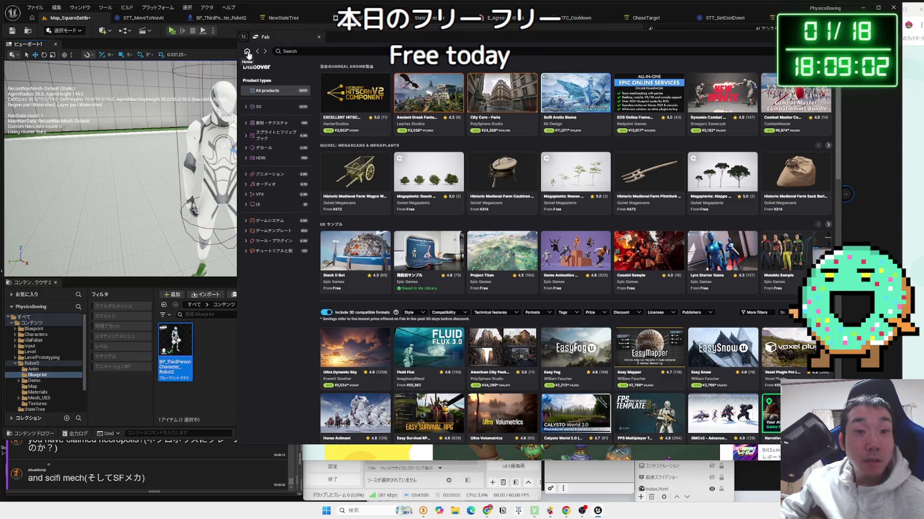
scroll(556, 214, "down", 5)
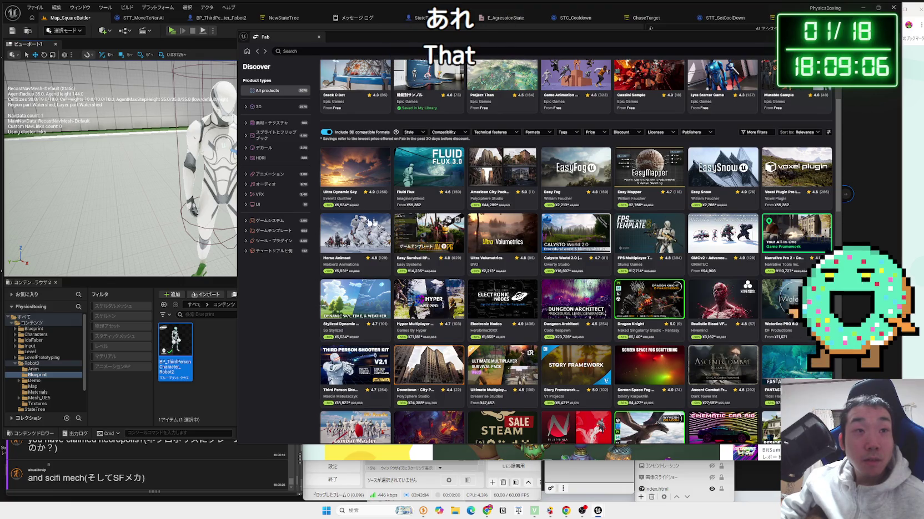
scroll(372, 222, "up", 5)
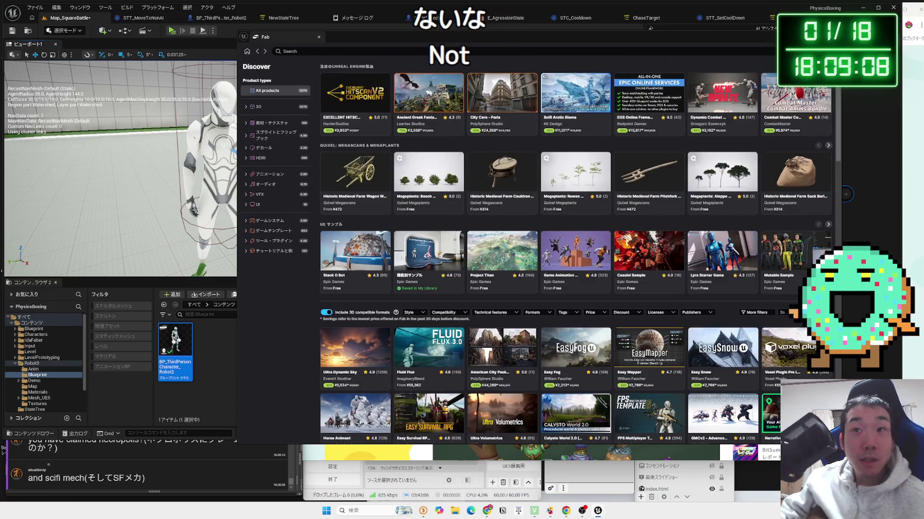
left_click(788, 51)
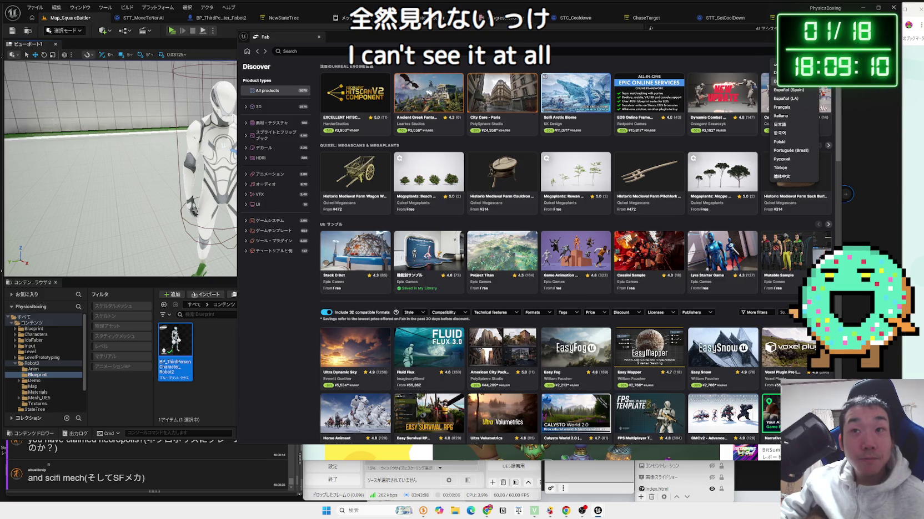
left_click(787, 125)
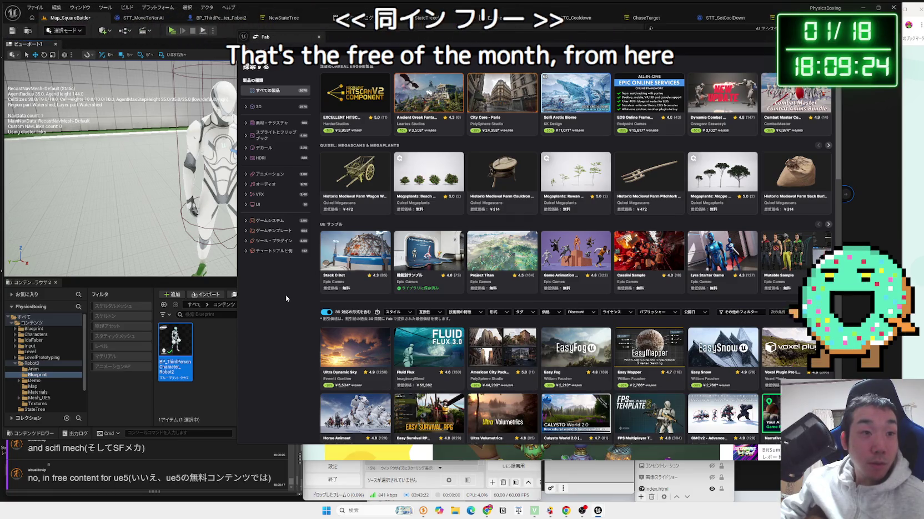
left_click(246, 242)
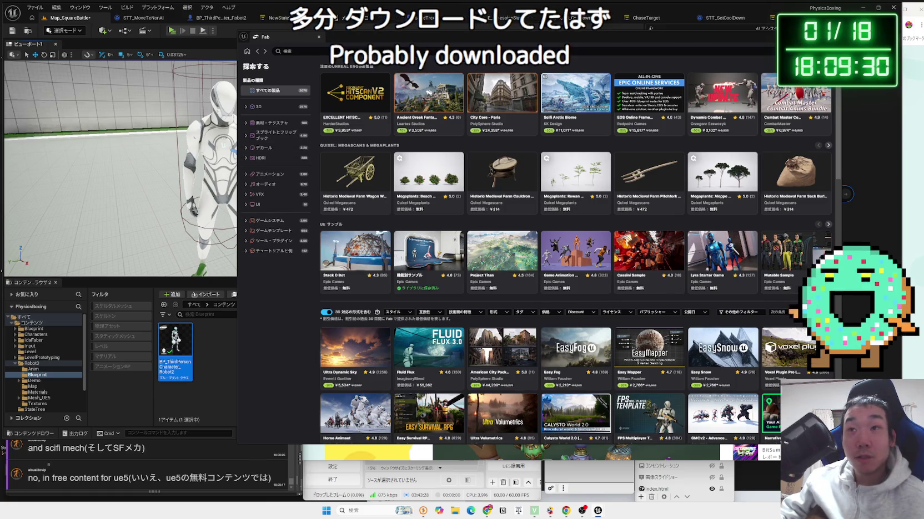
left_click(319, 36)
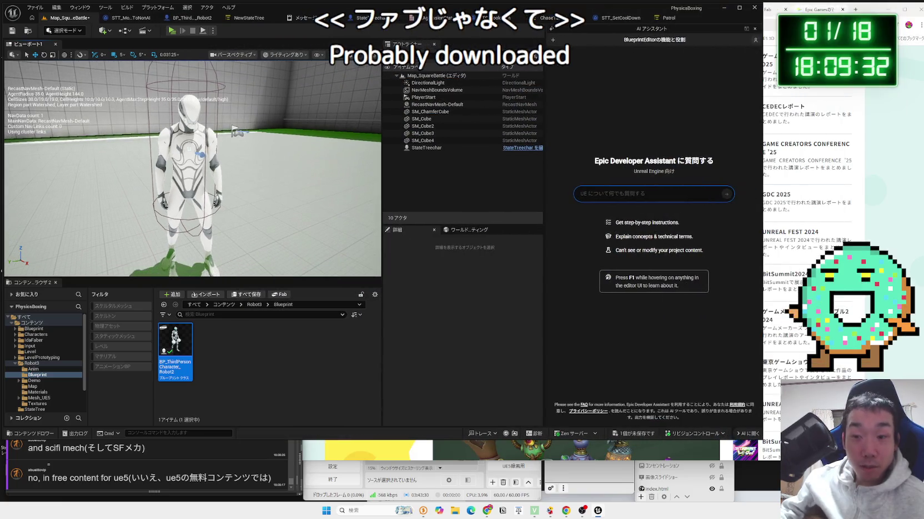
- Load the launcher's Fab storefront, passing through the Unreal Engine section and back to Fab
key("a")
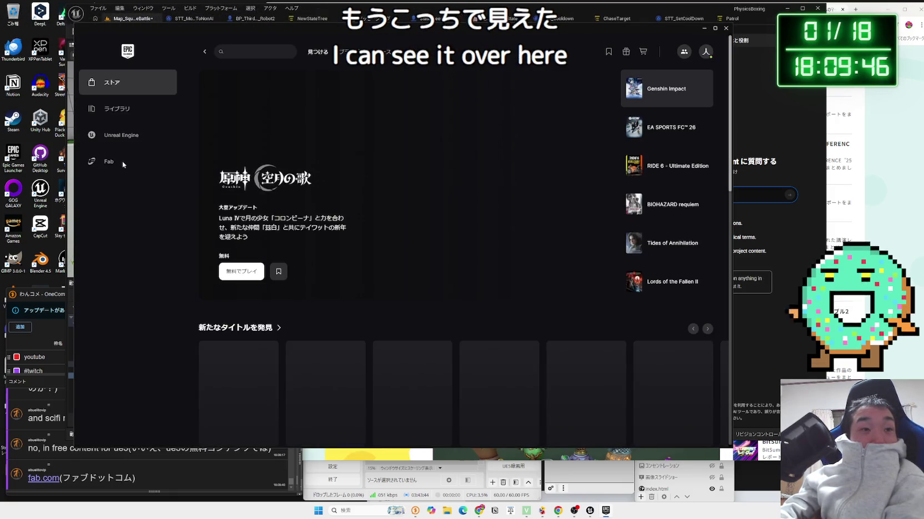
left_click(103, 163)
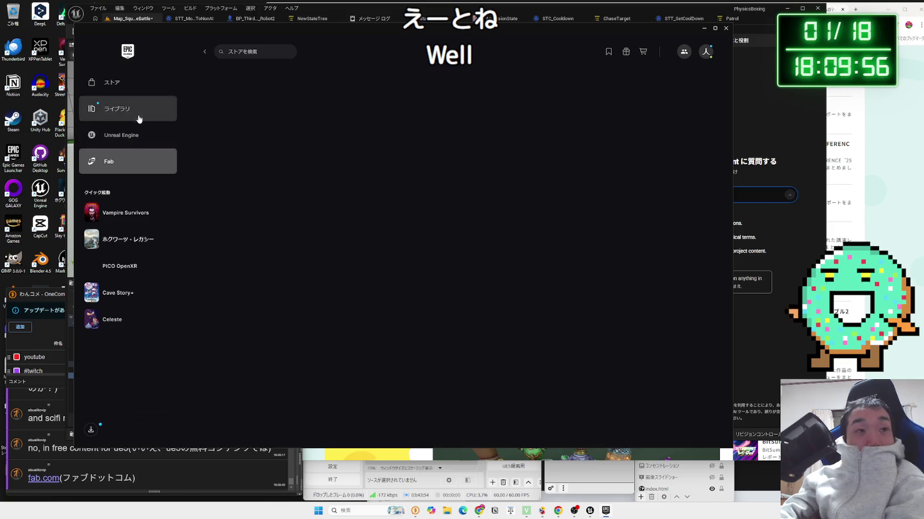
left_click(124, 145)
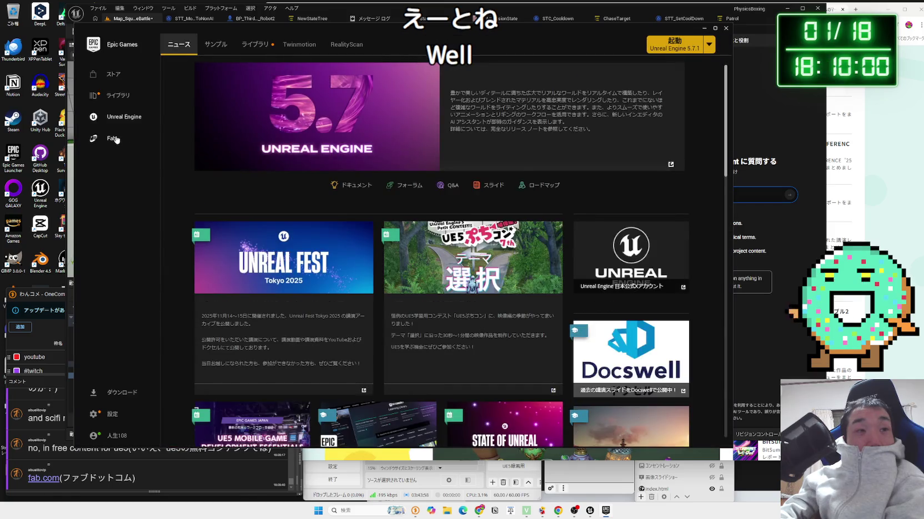
left_click(103, 143)
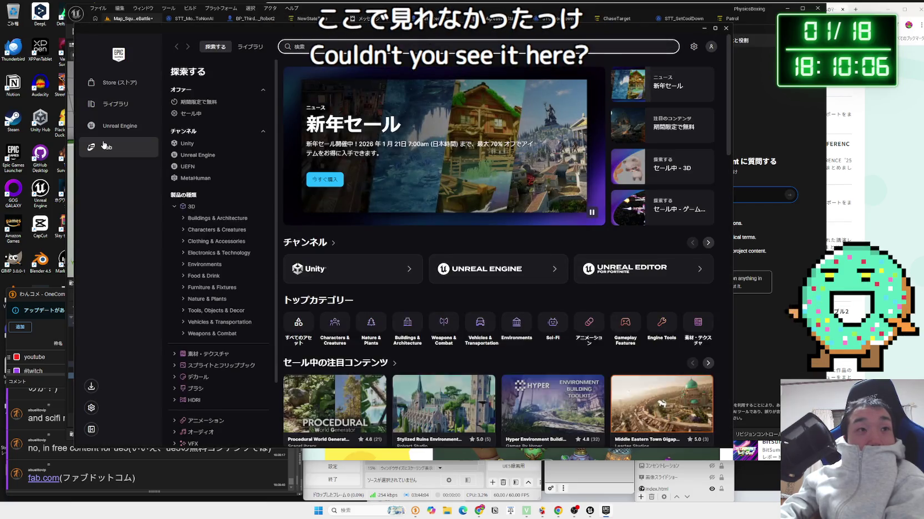
- From the limited-time free list, claim Fantasy Props for free with a placed order
left_click(189, 105)
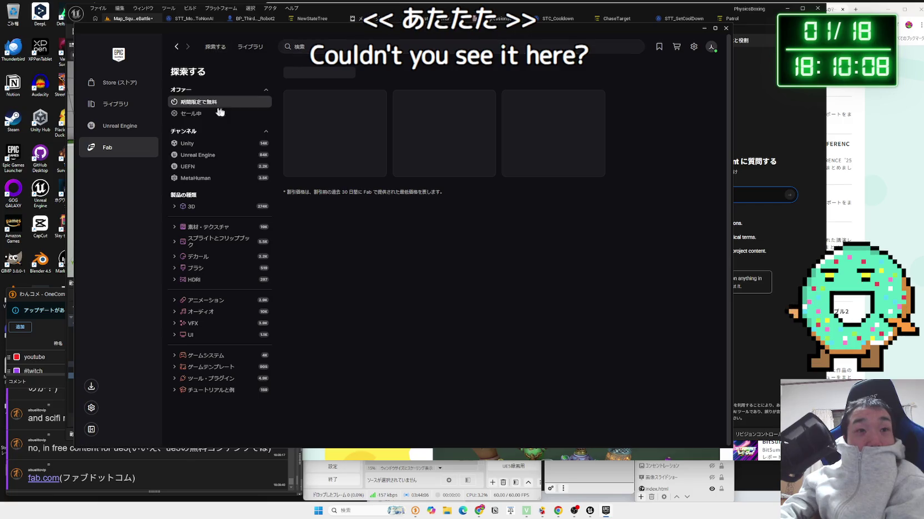
left_click(339, 126)
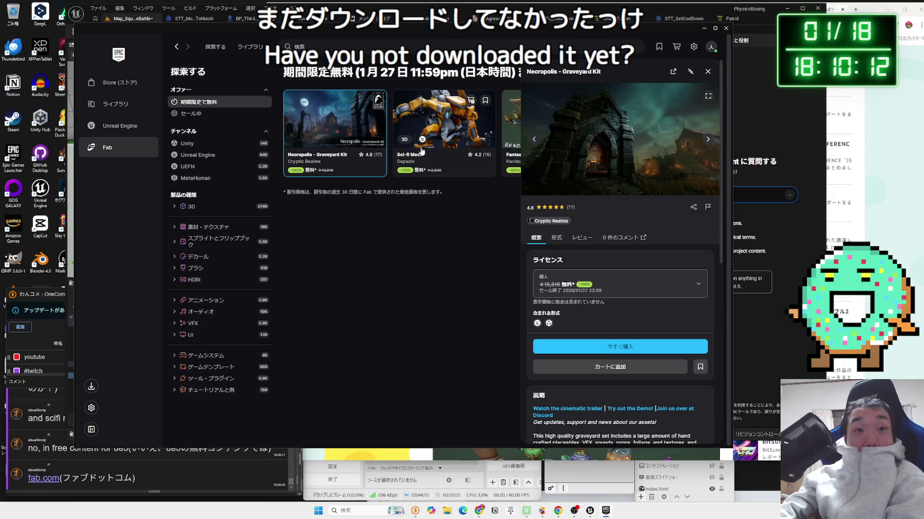
left_click(439, 130)
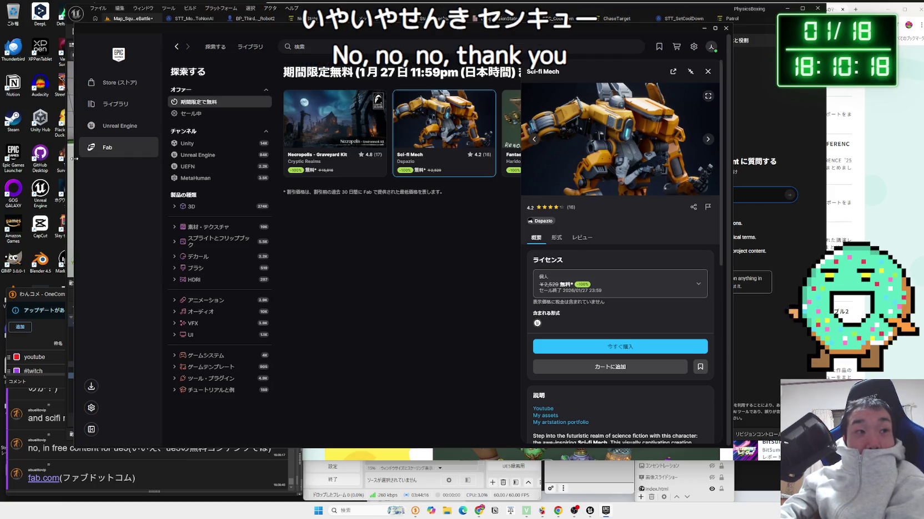
left_click_drag(77, 162, 3, 161)
left_click(453, 127)
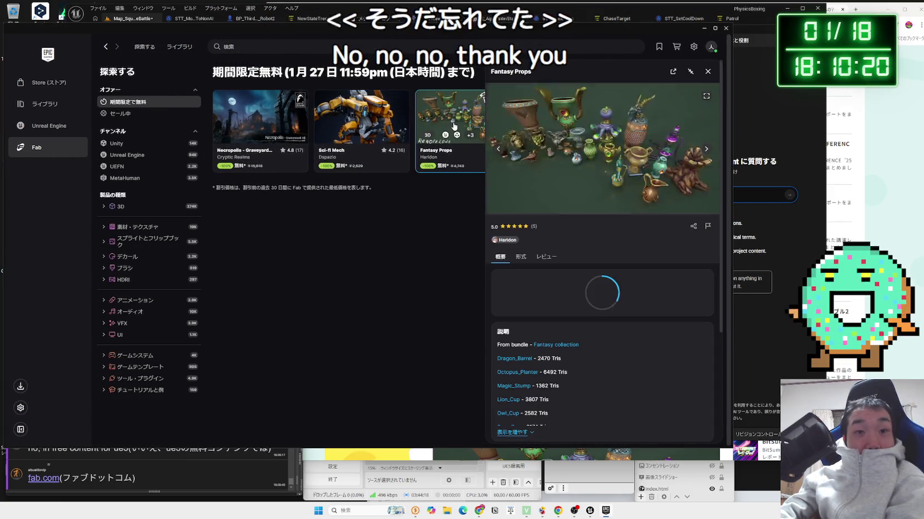
left_click(577, 366)
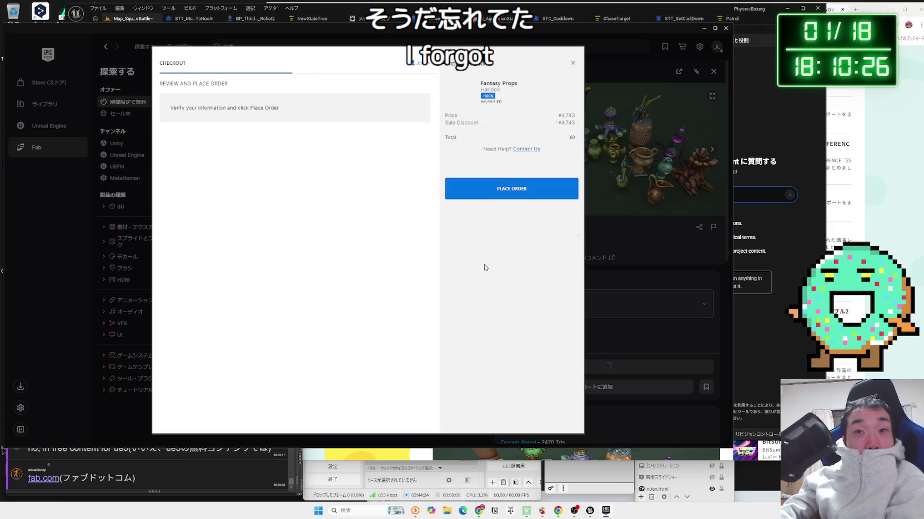
left_click(503, 198)
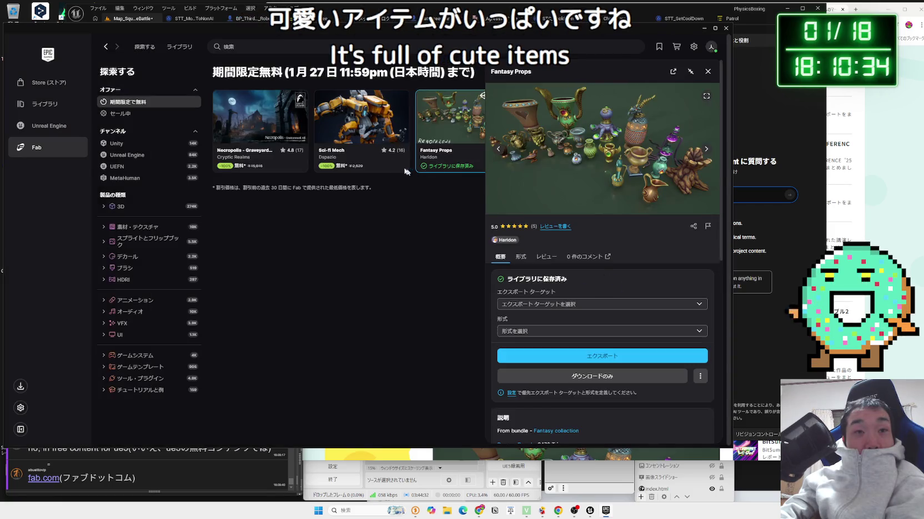
- Claim the free Sci-fi Mech asset and browse its preview images
left_click(364, 129)
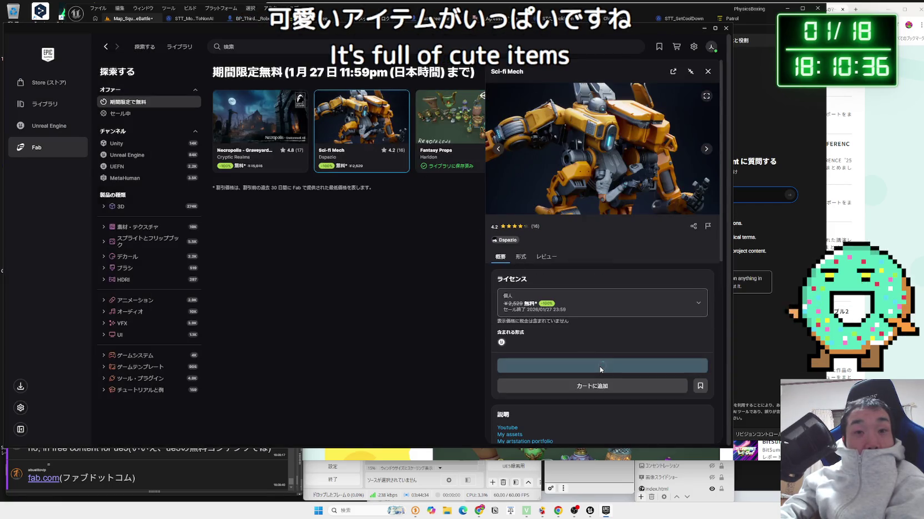
left_click(595, 364)
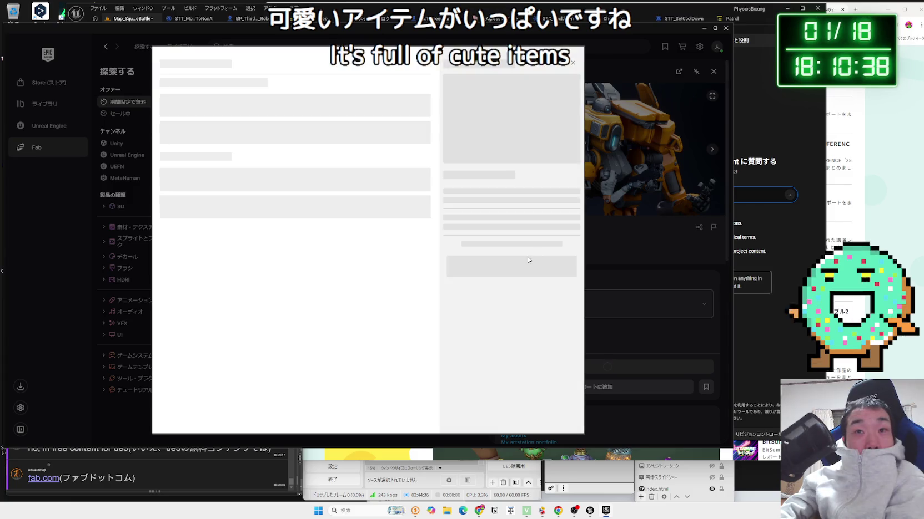
left_click(511, 195)
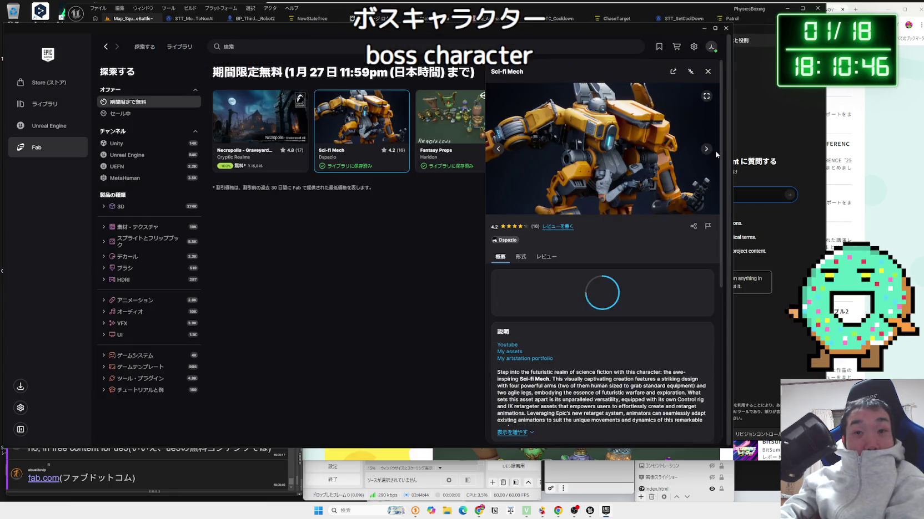
left_click(705, 149)
left_click(705, 150)
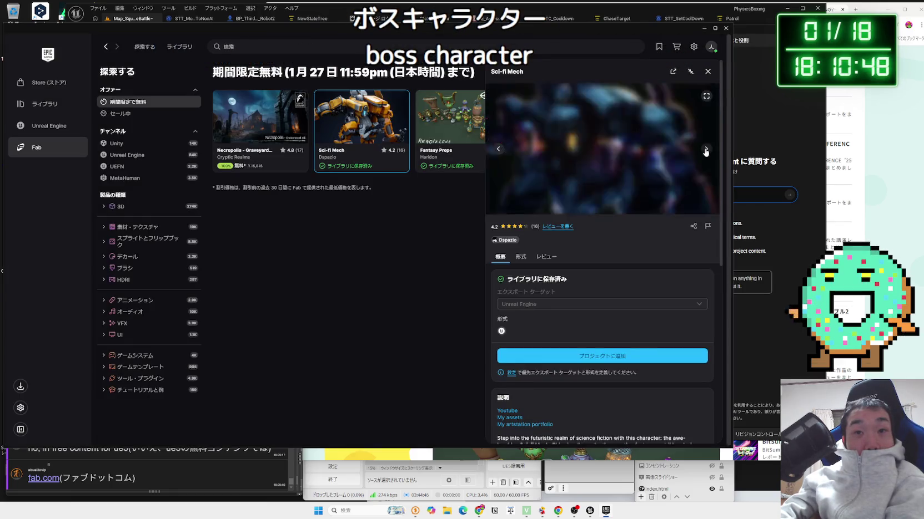
left_click(705, 150)
left_click(705, 149)
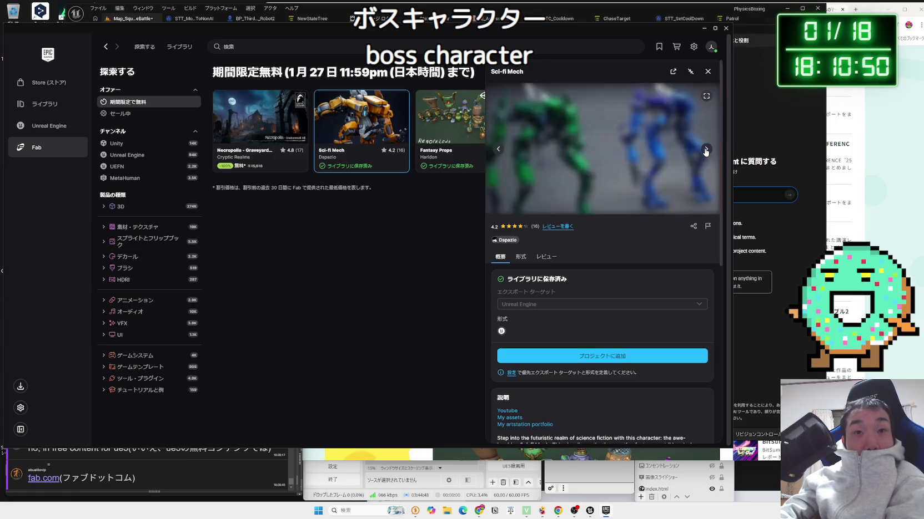
- Claim the free Necropolis - Graveyard Kit after viewing its previews, then show the Library
left_click(260, 126)
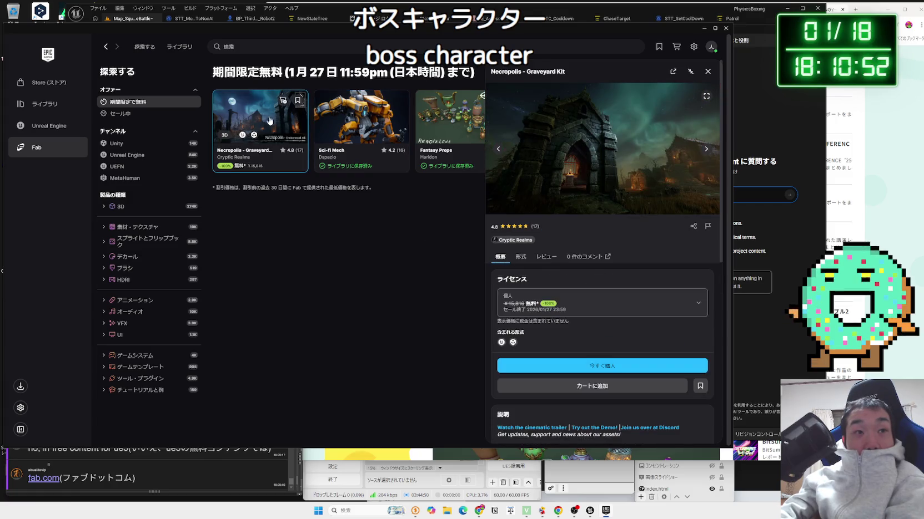
left_click(704, 150)
left_click(705, 151)
left_click(705, 151)
left_click(706, 151)
left_click(706, 151)
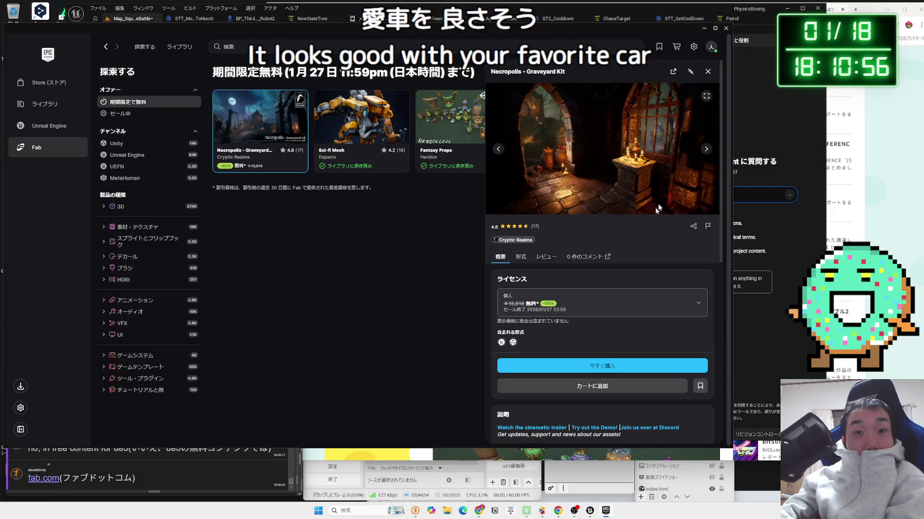
scroll(605, 261, "down", 1)
left_click(595, 297)
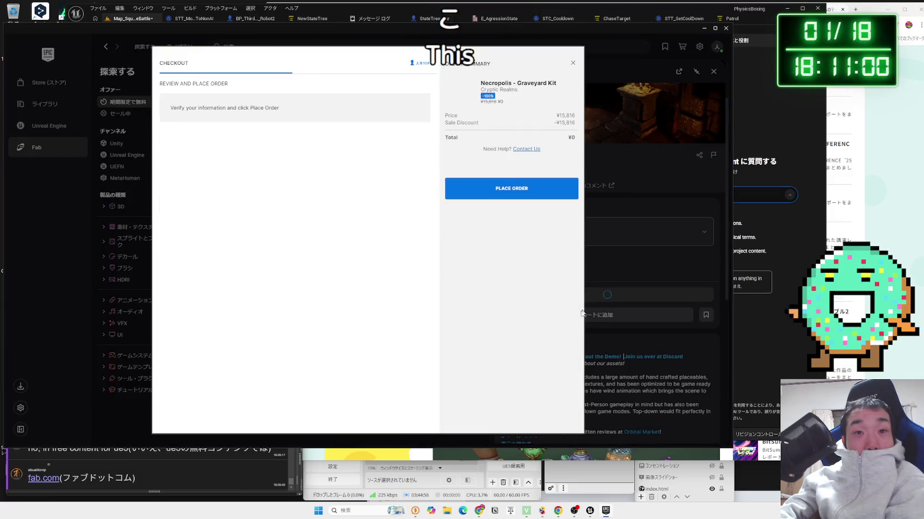
left_click(561, 194)
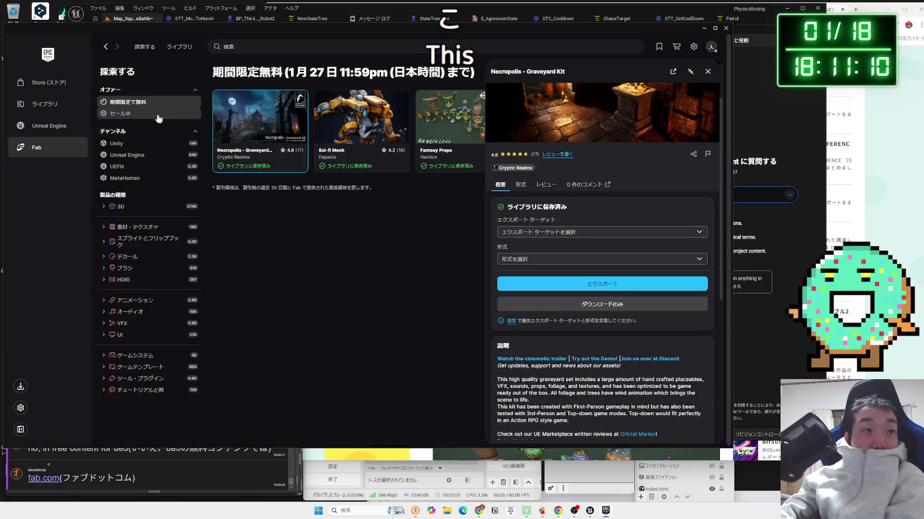
left_click(131, 113)
left_click(31, 105)
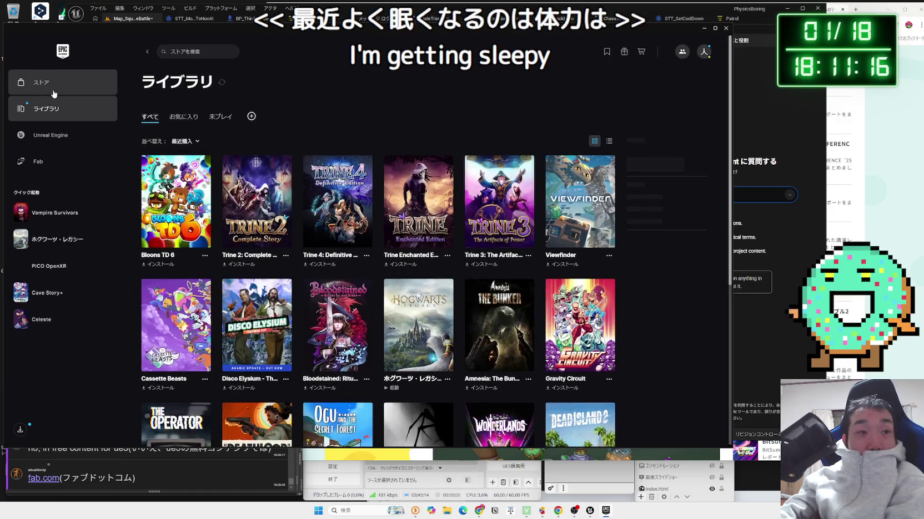
- Open the Styx: Master of Shadows page from the store front page
left_click(54, 94)
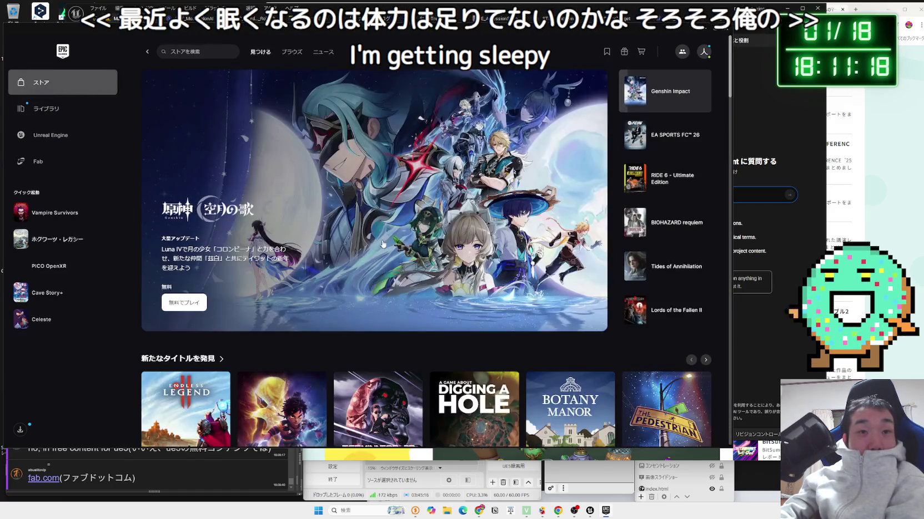
scroll(382, 244, "down", 10)
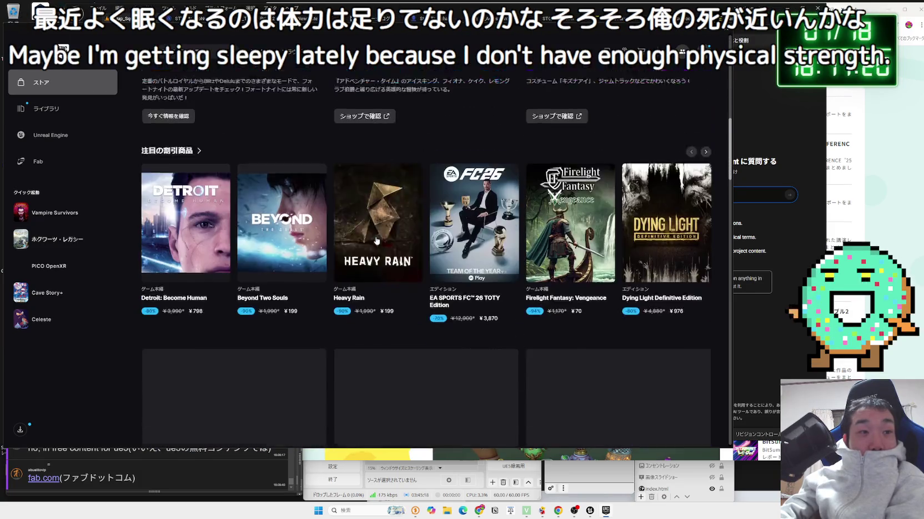
scroll(375, 241, "down", 10)
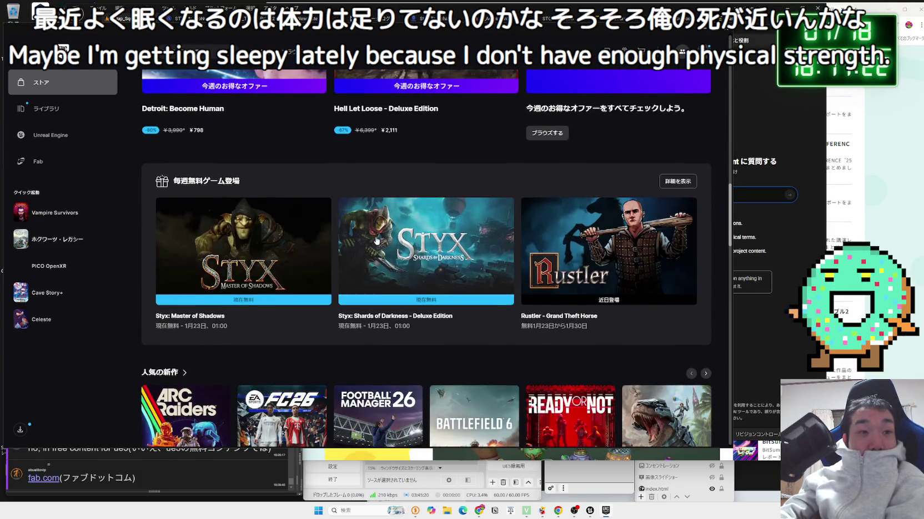
left_click(312, 240)
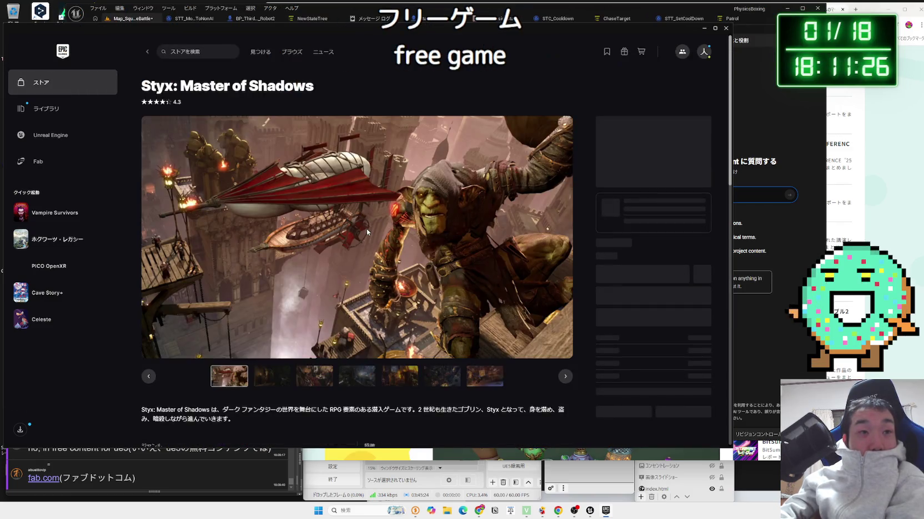
- Browse through the Styx gallery screenshots and scroll down to the requirements
left_click(276, 375)
left_click(315, 378)
left_click(361, 380)
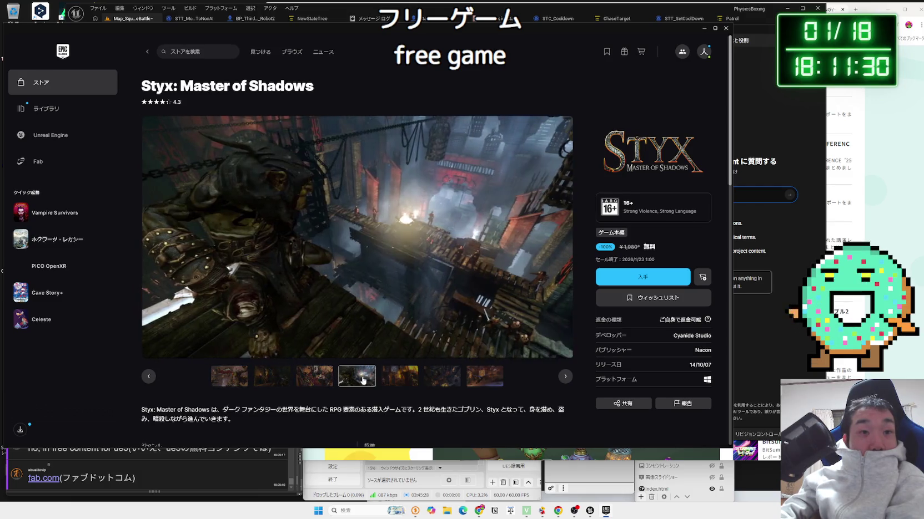
left_click(392, 380)
left_click(444, 381)
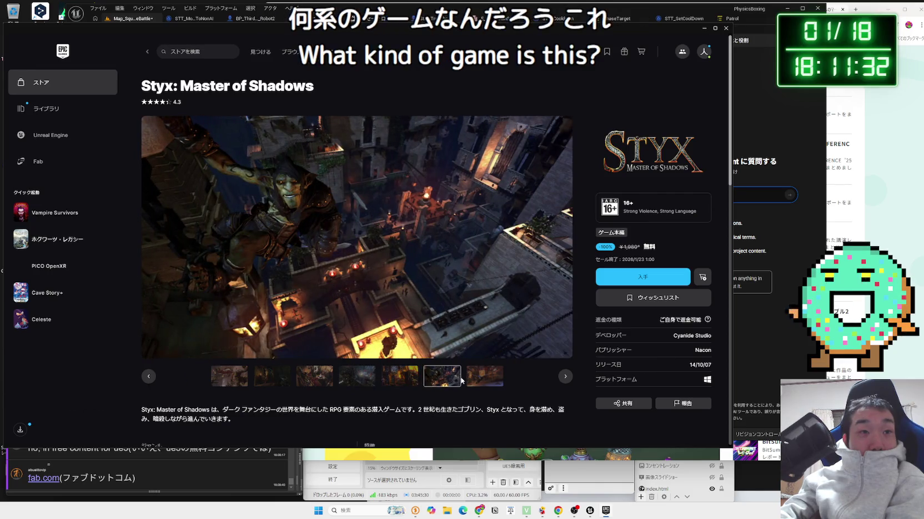
left_click(484, 378)
left_click(565, 377)
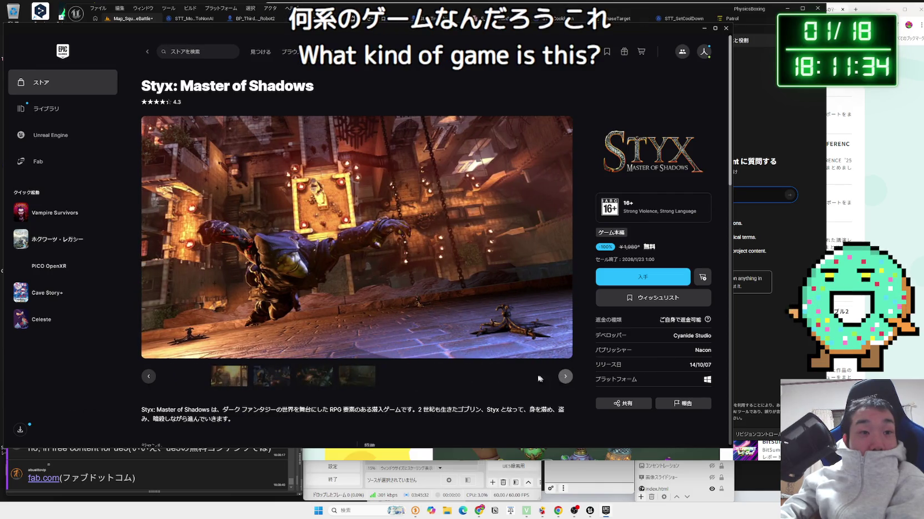
left_click(271, 377)
left_click(314, 377)
left_click(353, 379)
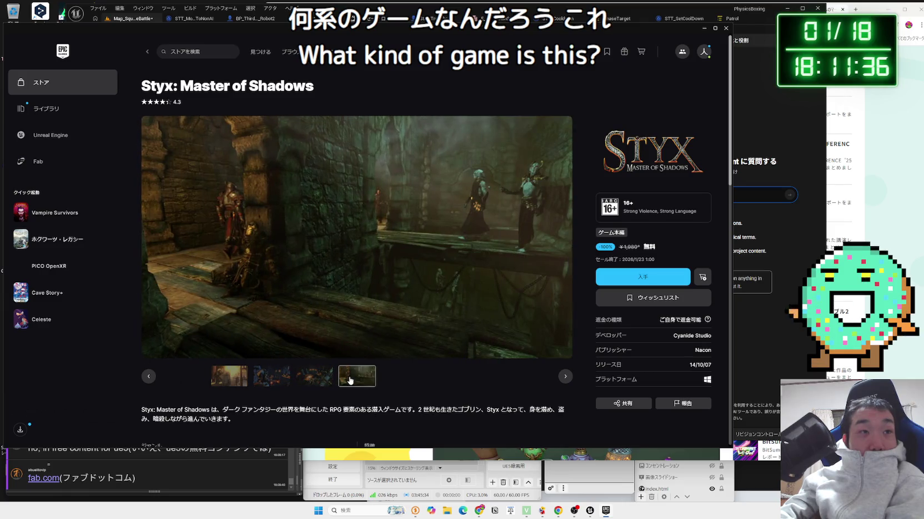
scroll(411, 355, "down", 15)
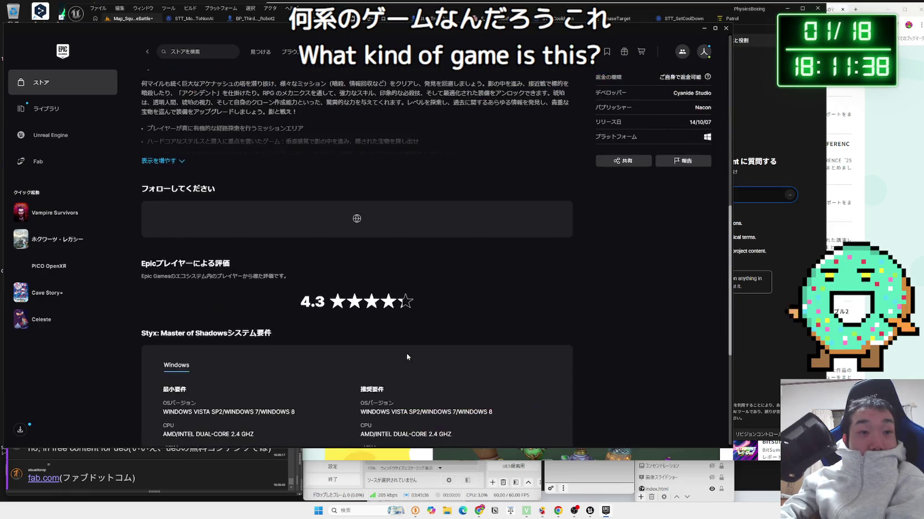
- Go back to the store, view the Unreal Engine news page, and close the launcher
key("alt+Left")
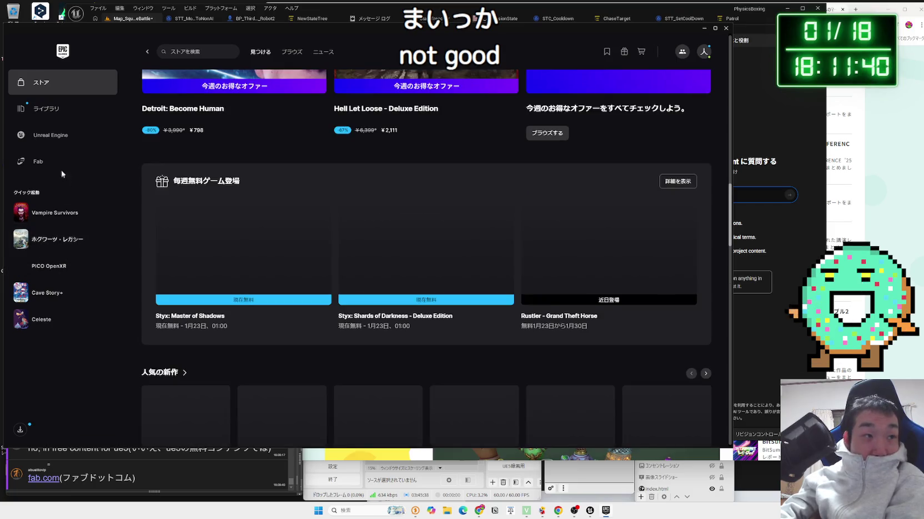
left_click(25, 139)
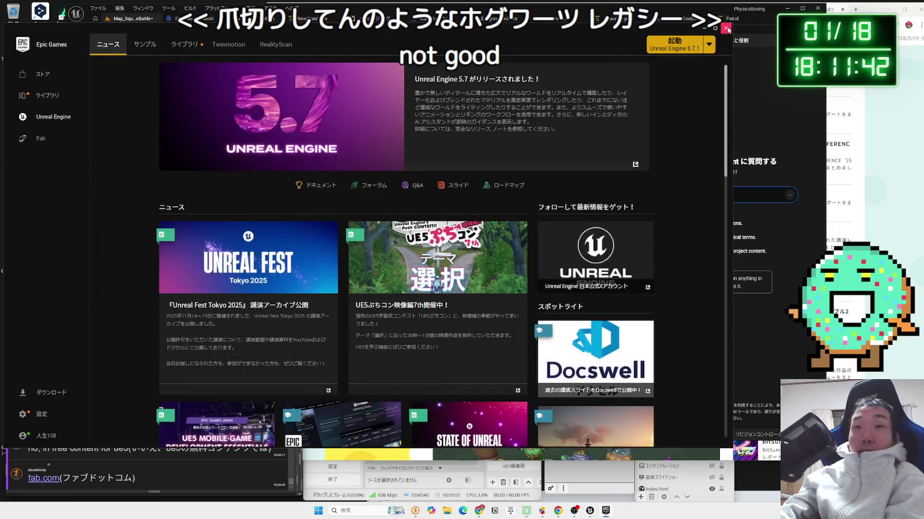
left_click(704, 28)
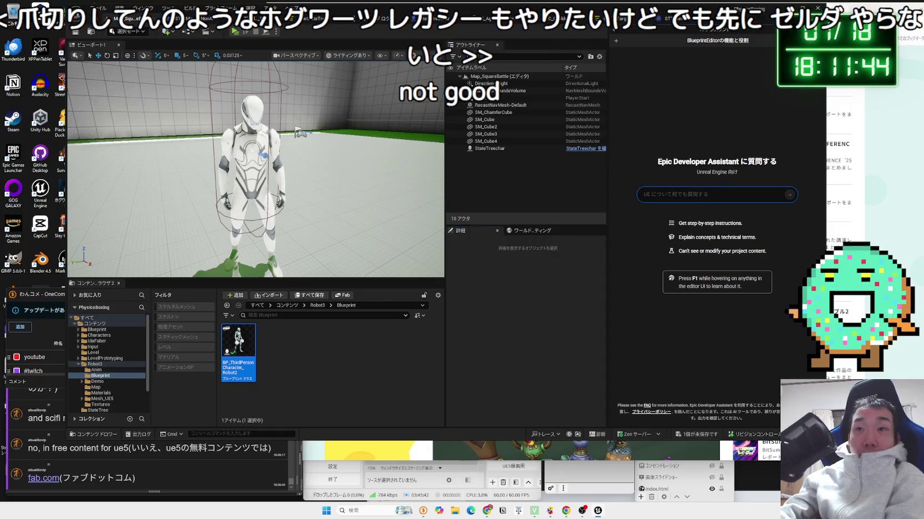
- Close the Developer Assistant panel, then close Chrome's Fab search tab and the UE 5.7 tutorial tab
left_click(715, 272)
key("alt+Tab")
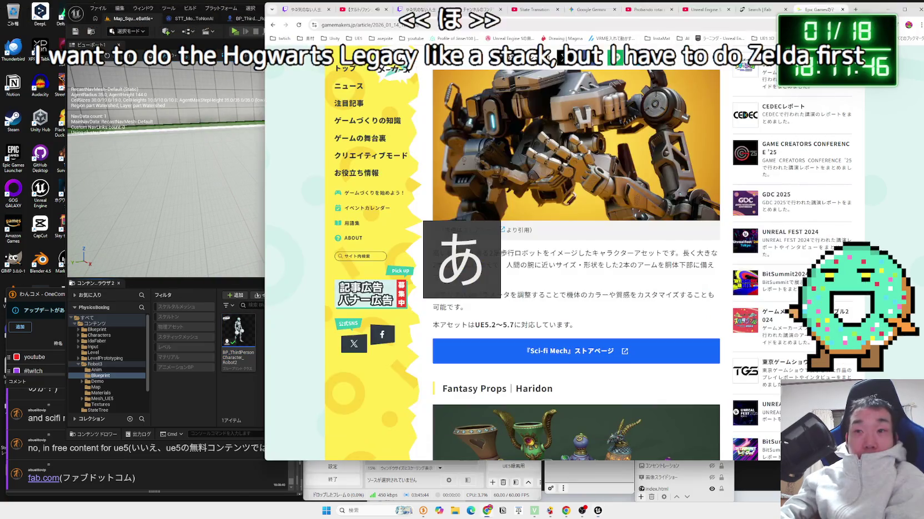
scroll(621, 253, "down", 3)
scroll(621, 253, "down", 7)
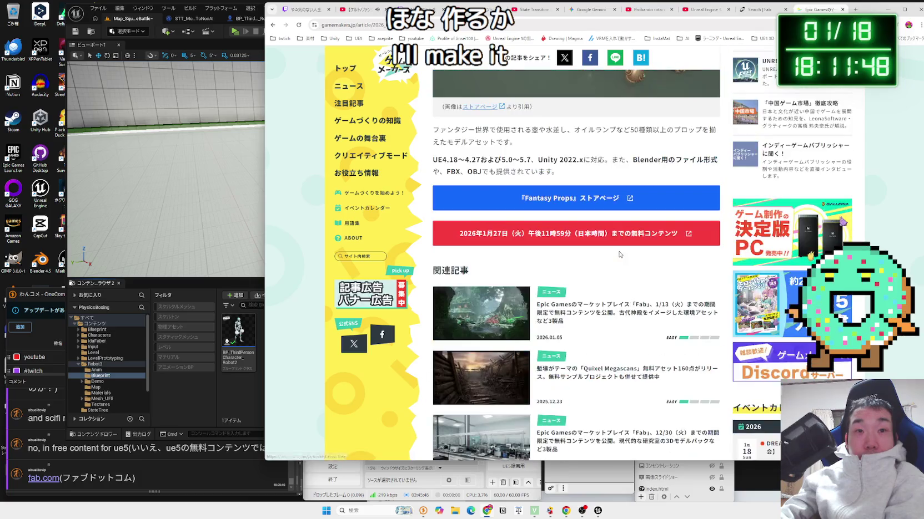
scroll(619, 251, "up", 2)
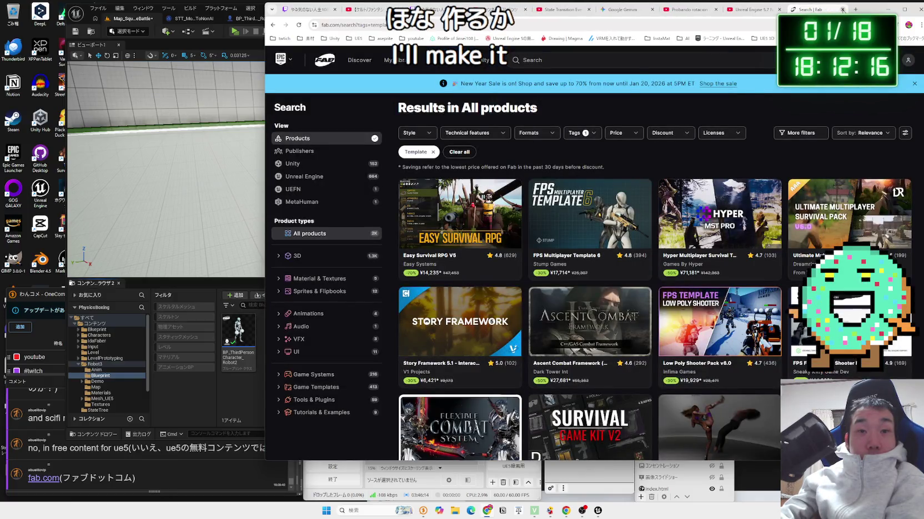
left_click(842, 9)
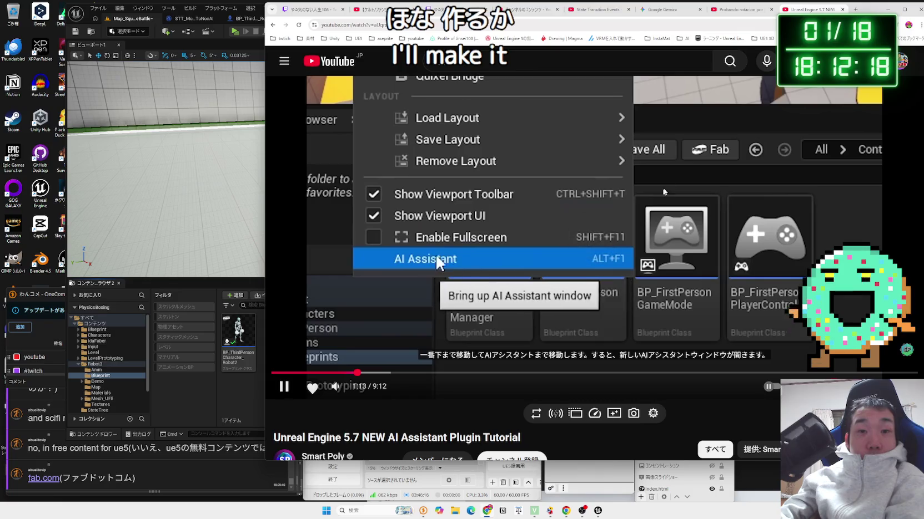
left_click_drag(503, 379, 527, 377)
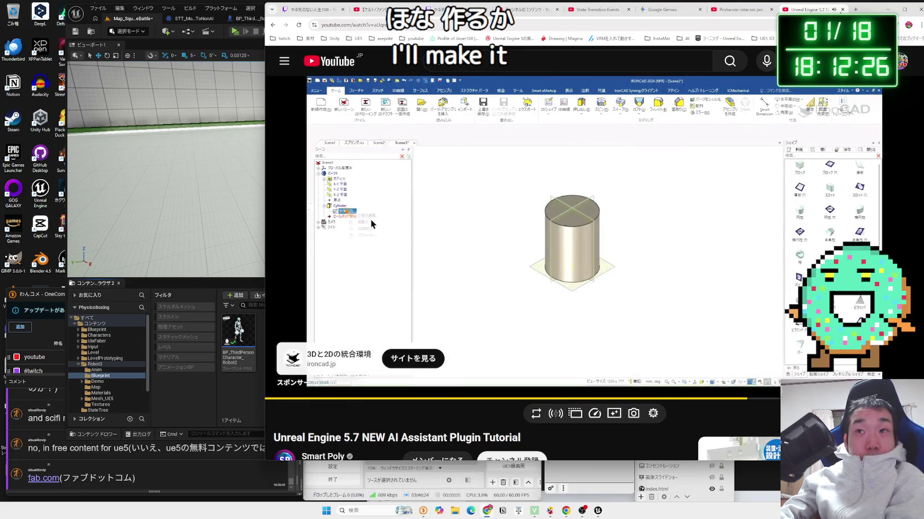
key("ctrl+w")
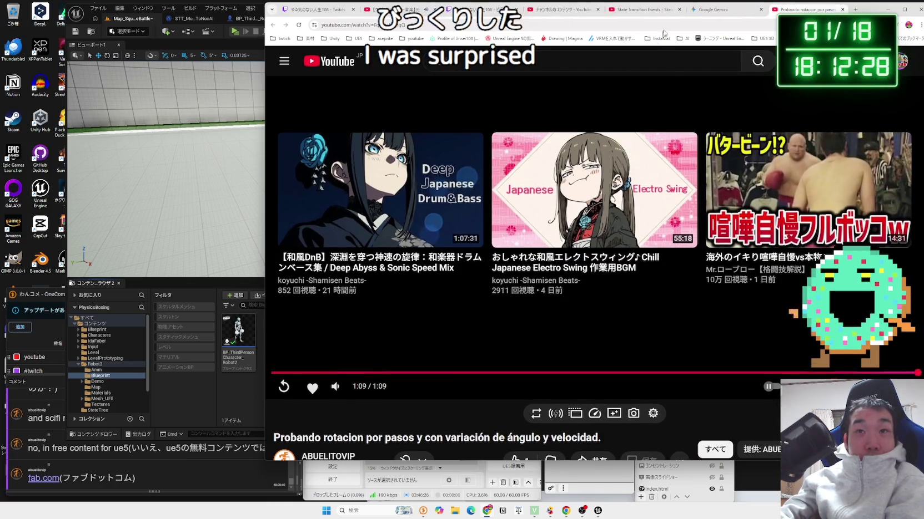
- Close the rotation-test video tab and go to the Twitch Video Producer list
left_click(842, 10)
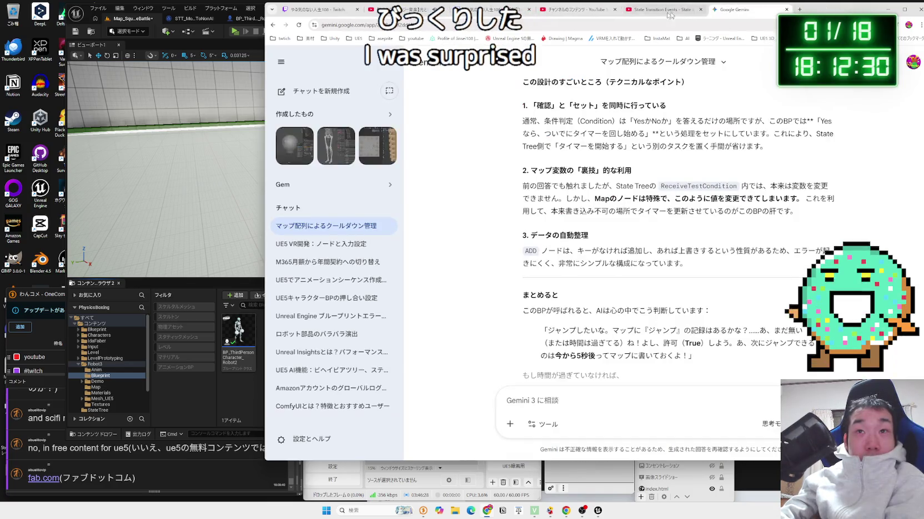
left_click(483, 12)
left_click(579, 8)
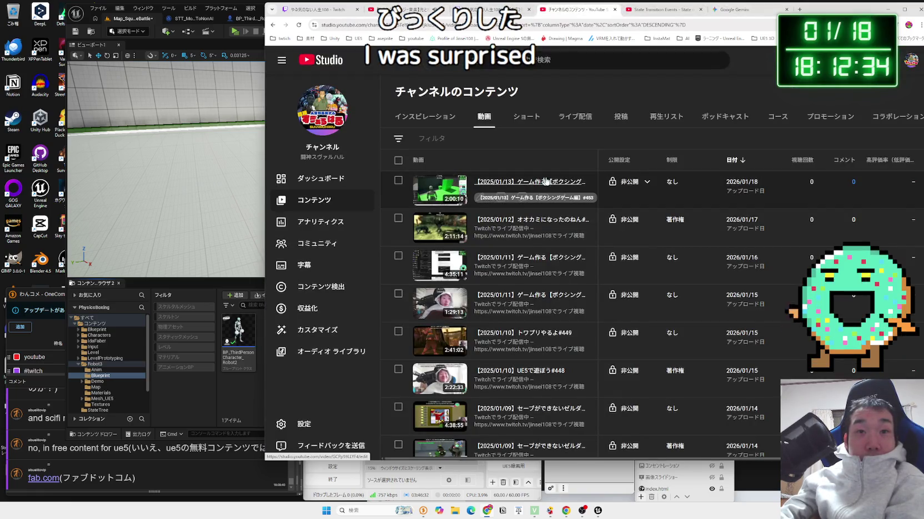
left_click(514, 10)
scroll(544, 233, "down", 5)
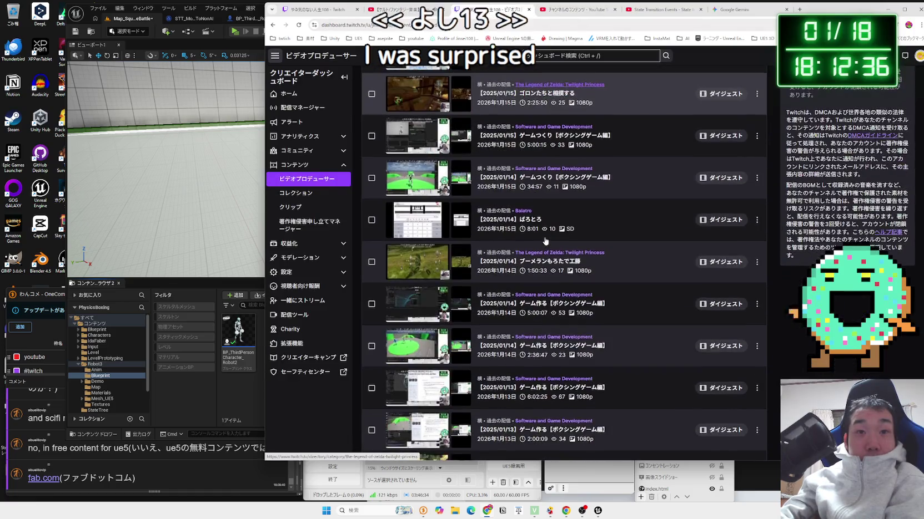
scroll(545, 240, "down", 3)
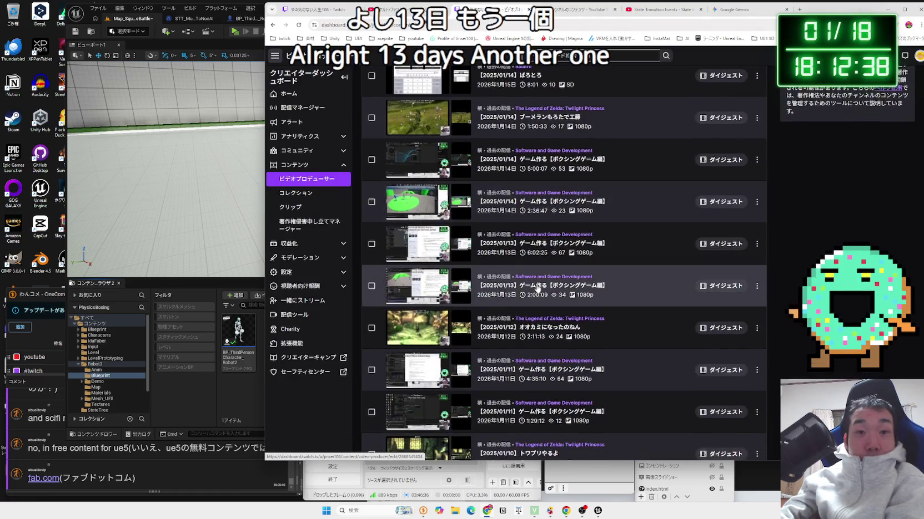
- Start a YouTube export of the 2025/01/13 broadcast, append #454 to its title, and close the dialog
left_click(757, 245)
left_click(731, 324)
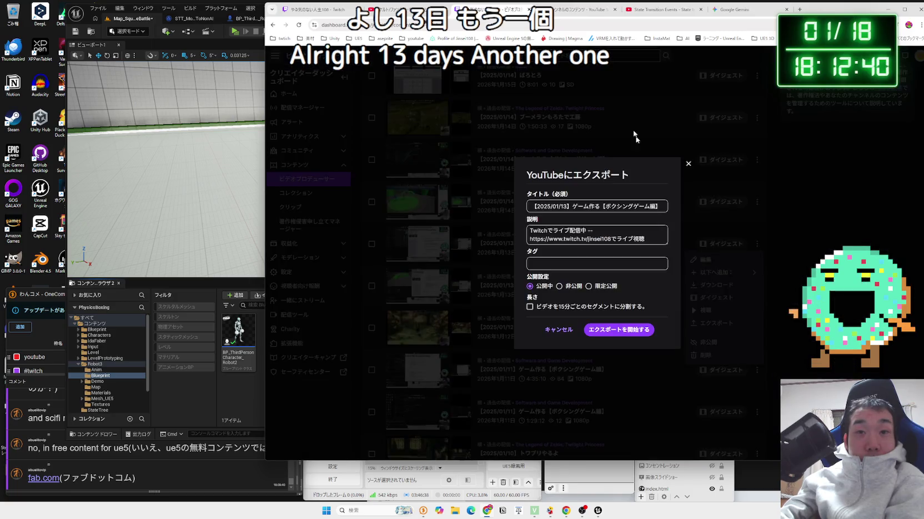
left_click(582, 11)
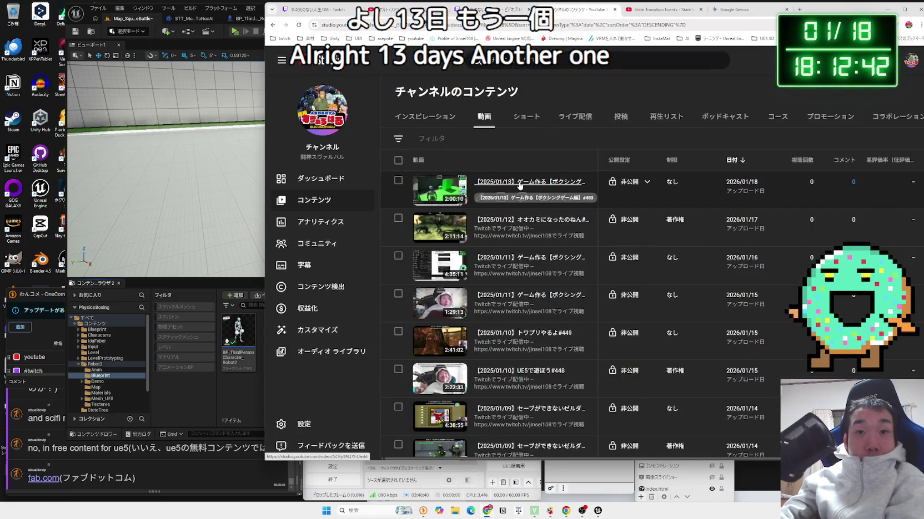
left_click(488, 9)
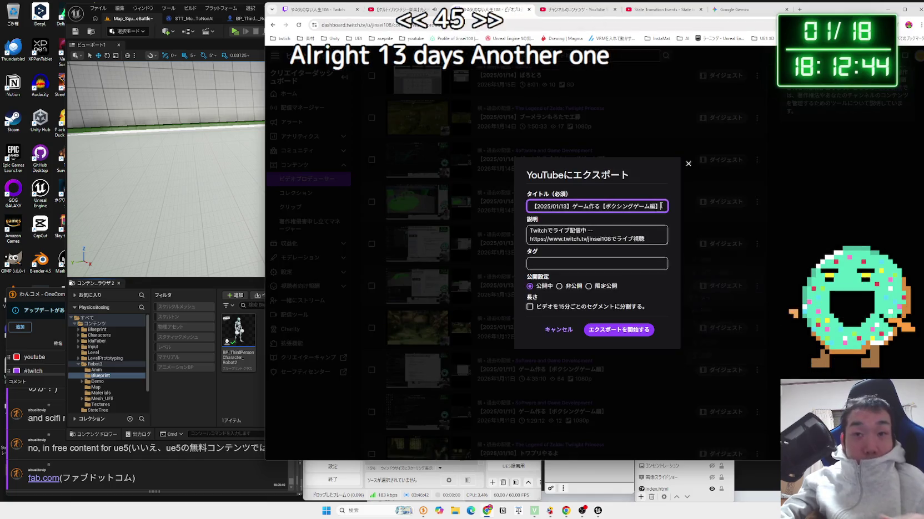
key("End")
key("Zenkaku_Hankaku")
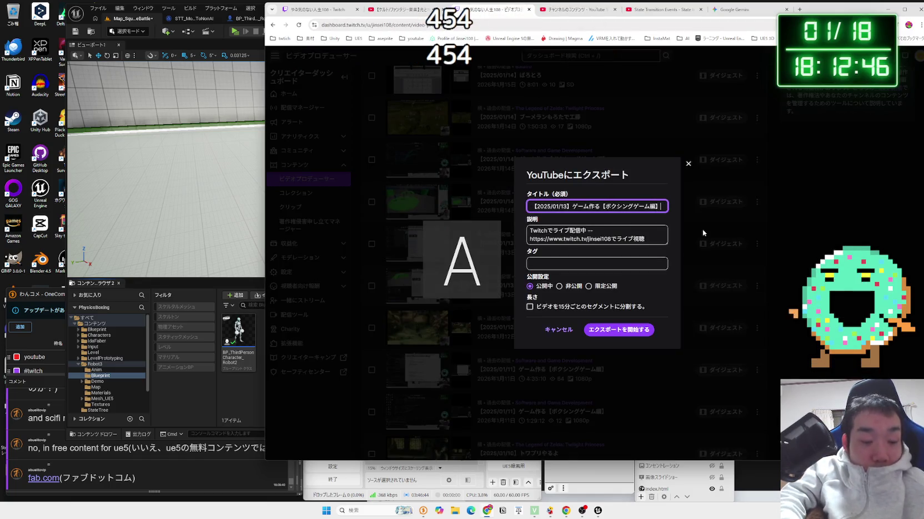
type("#454")
left_click(562, 288)
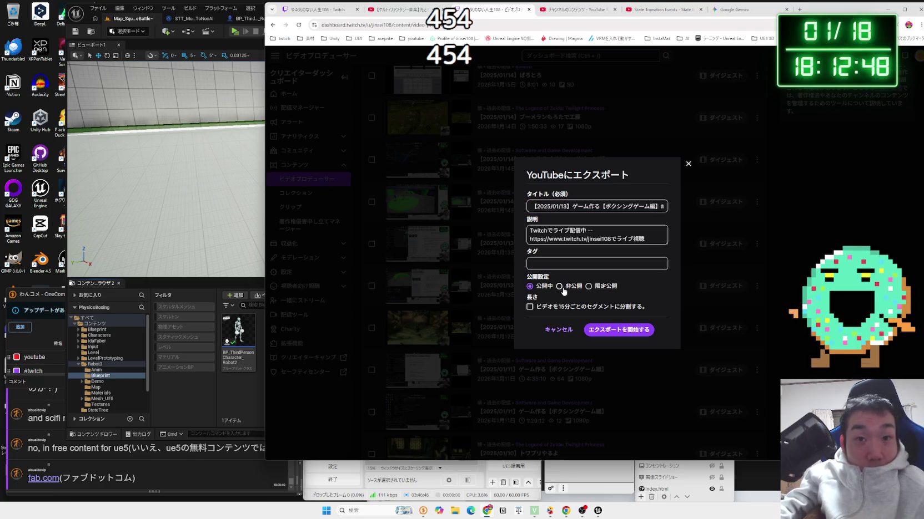
left_click(620, 54)
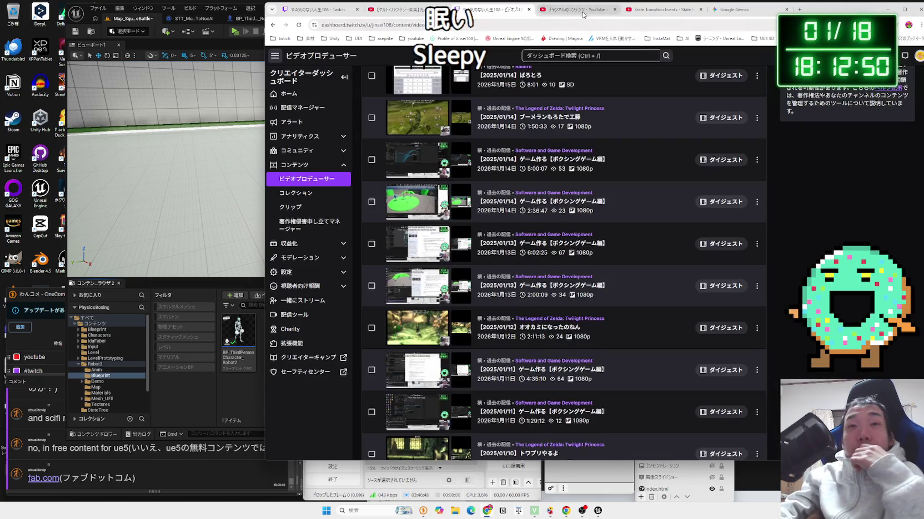
left_click(582, 11)
left_click(661, 9)
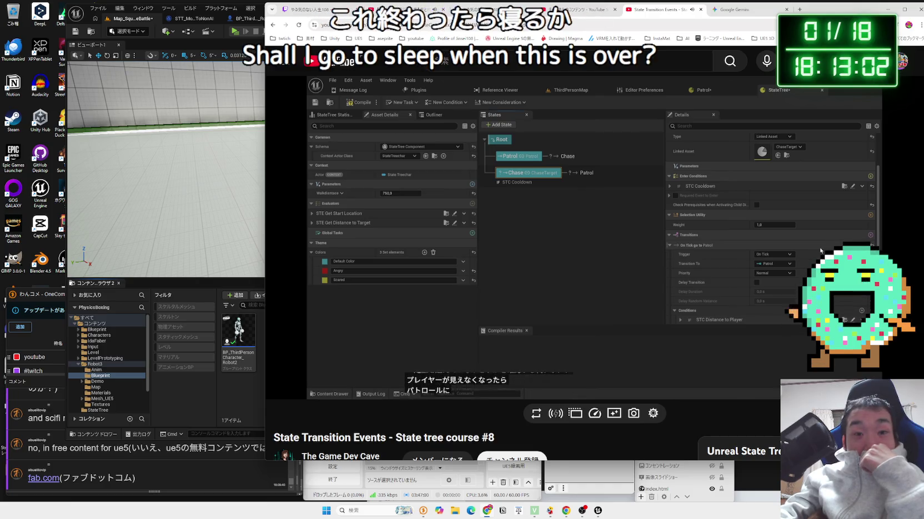
- Watch the State Tree tutorial with brief pauses, stopping near 4:40 on the new gameplay tag
left_click(607, 258)
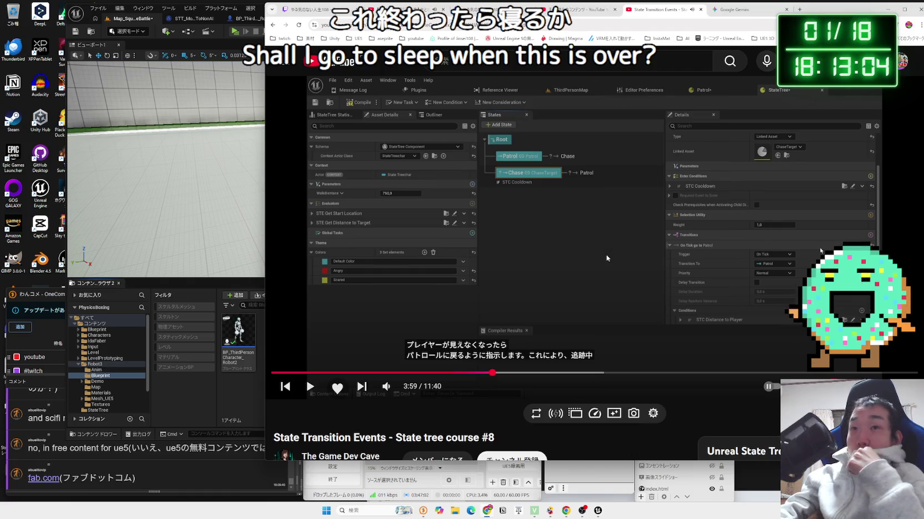
left_click(607, 258)
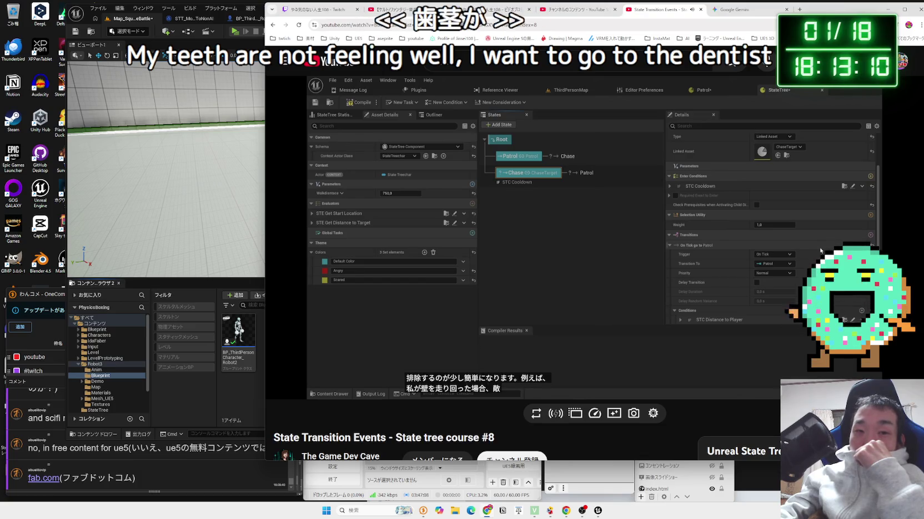
left_click(604, 265)
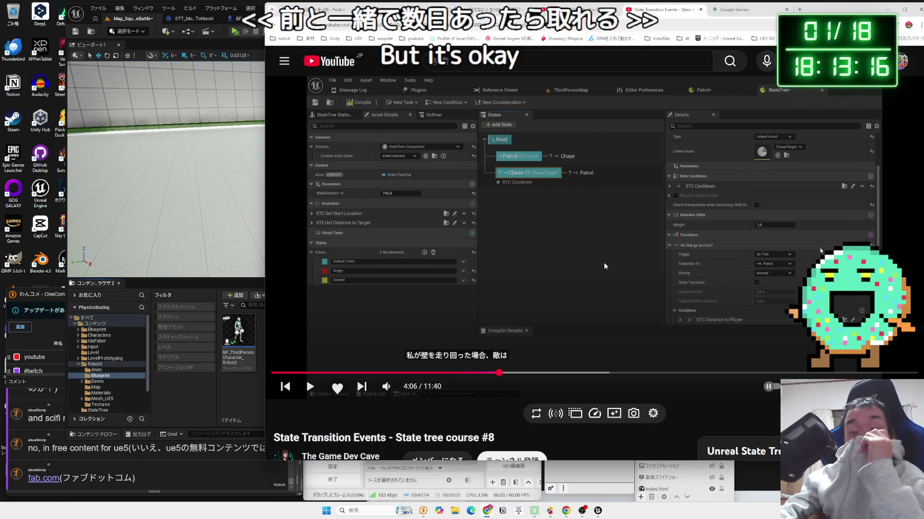
left_click(605, 266)
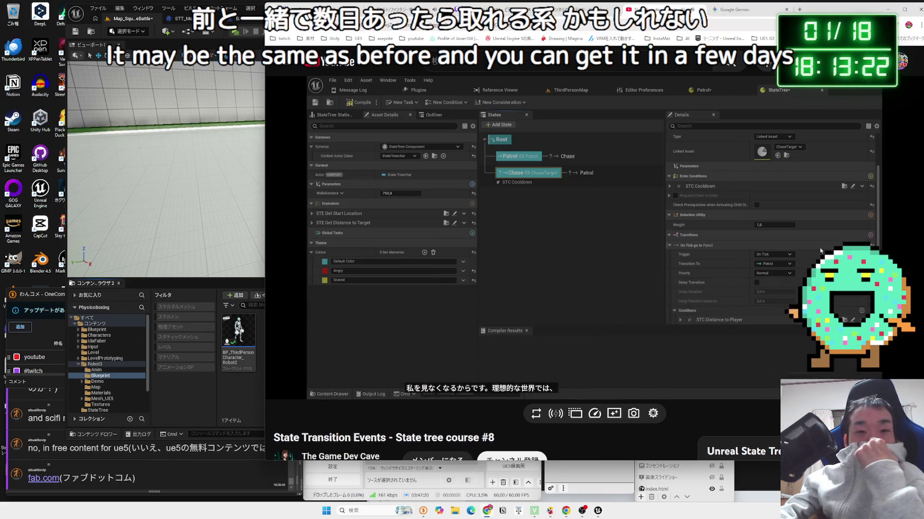
mouse_move(603, 262)
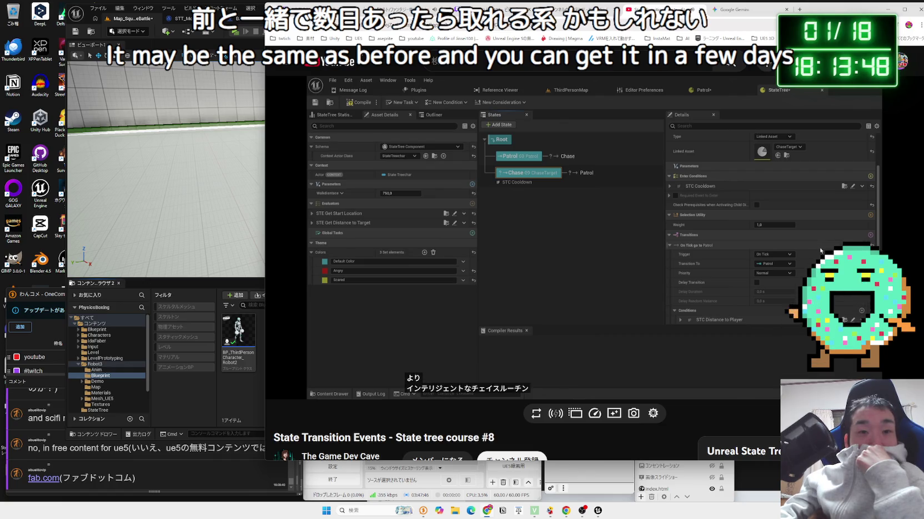
mouse_move(468, 416)
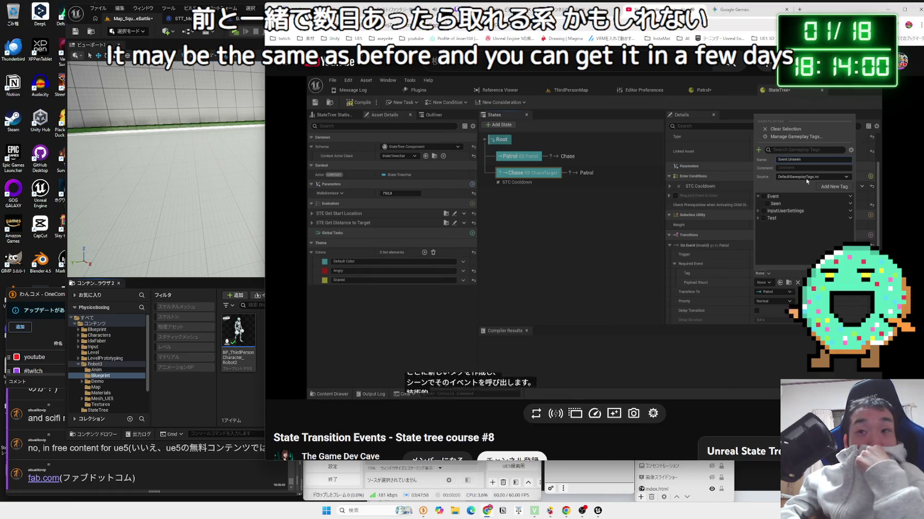
left_click(595, 305)
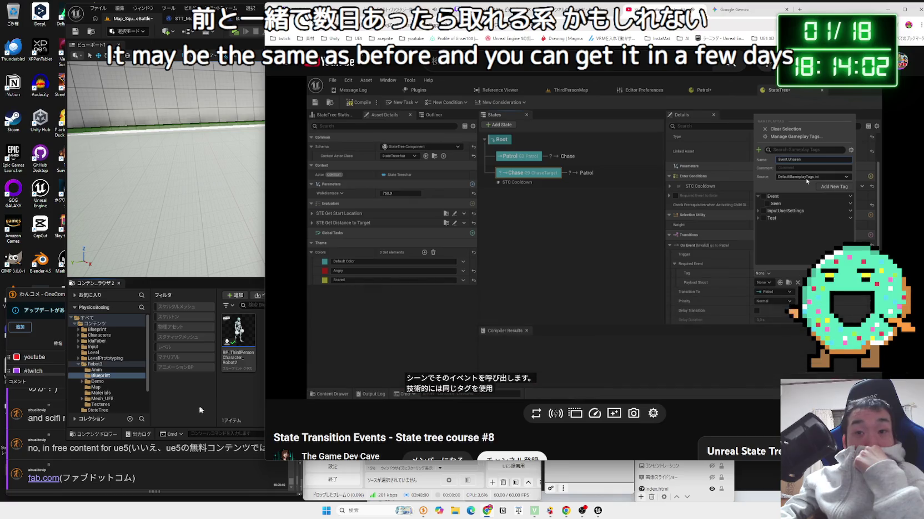
- Open the NewStateTree asset in Unreal and select the Chase state
key("alt+Tab")
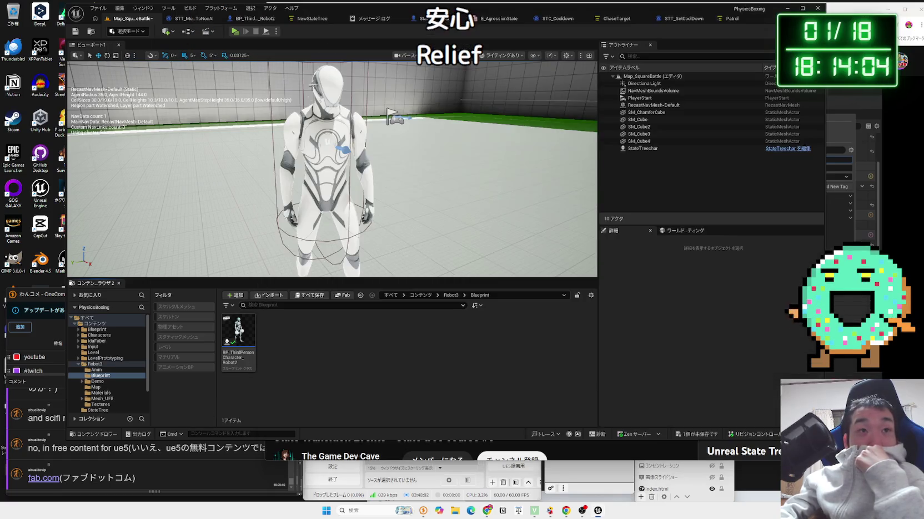
left_click(312, 18)
left_click(403, 24)
left_click(400, 18)
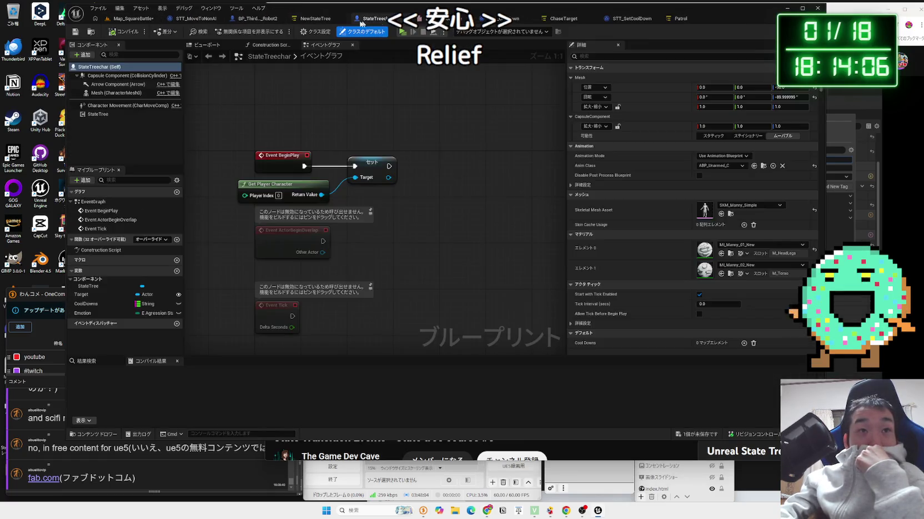
left_click(325, 18)
left_click(229, 104)
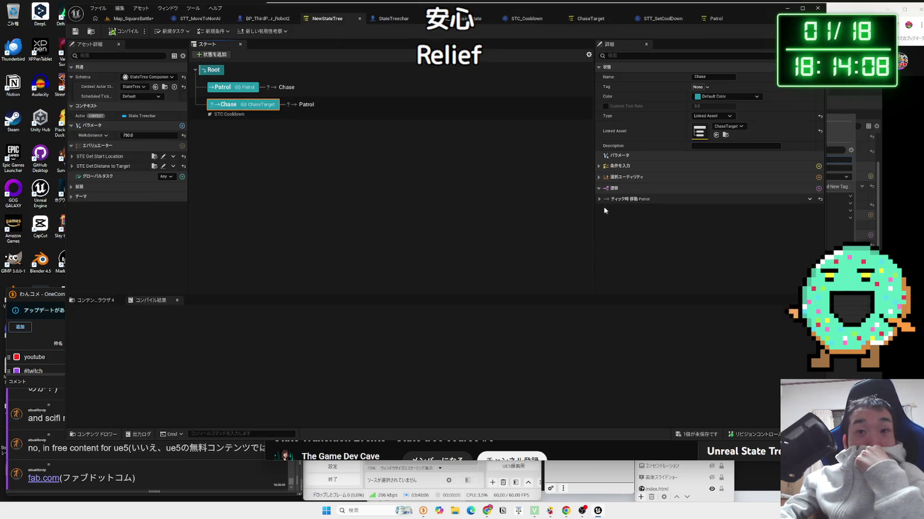
key("alt+Tab")
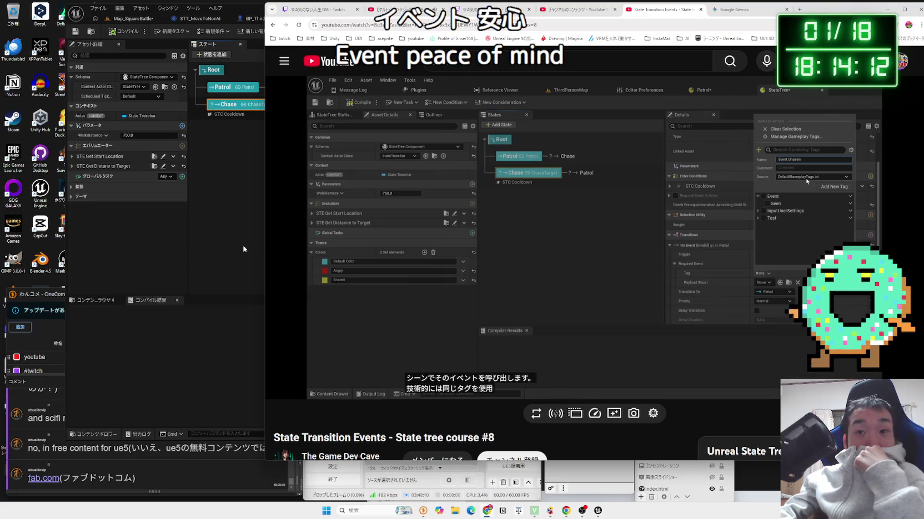
key("alt+Tab")
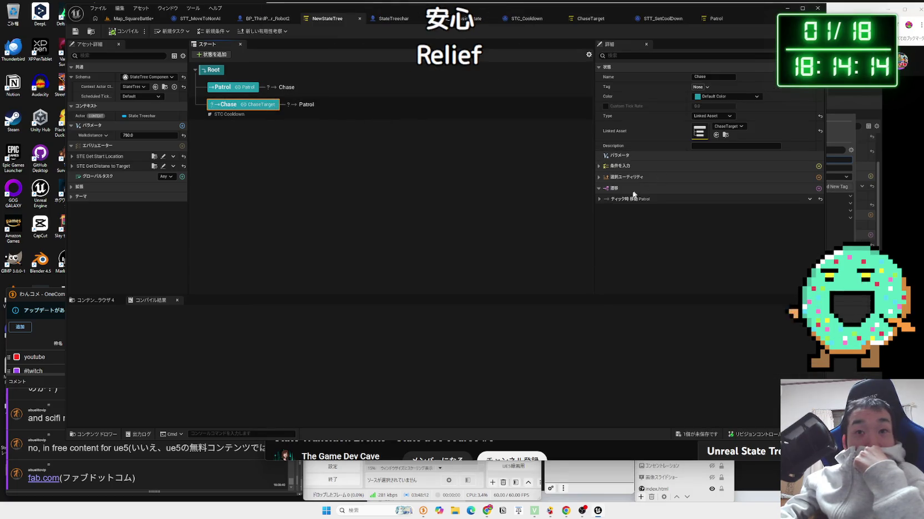
- Set Chase's transition to Patrol to trigger On Event and begin a new gameplay tag
left_click(600, 199)
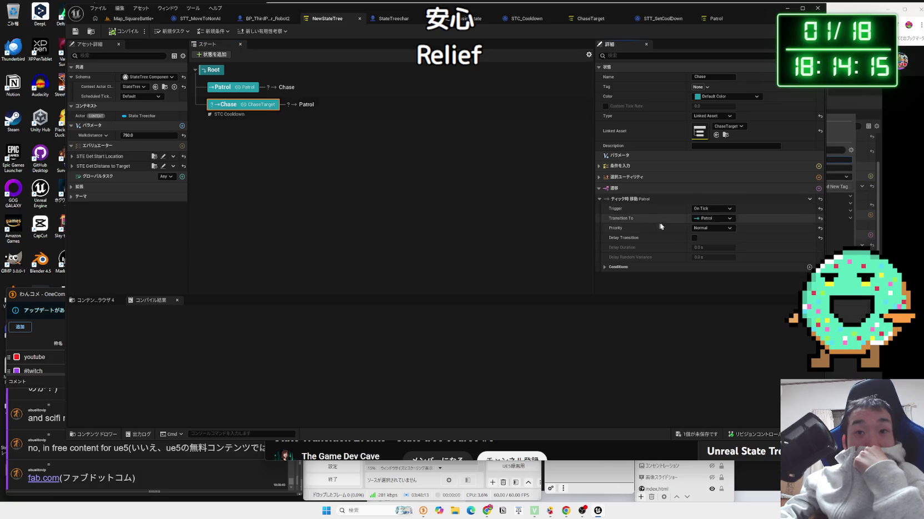
left_click(720, 210)
left_click(713, 254)
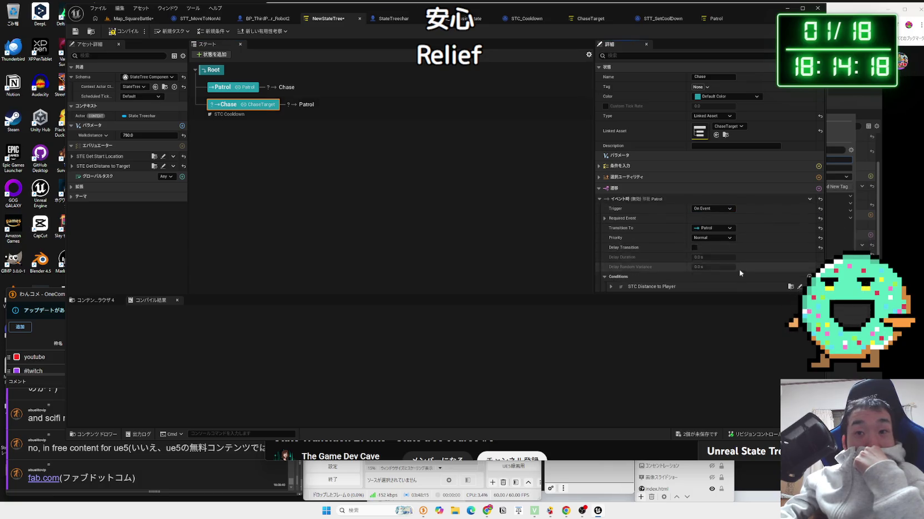
left_click(605, 218)
left_click(697, 229)
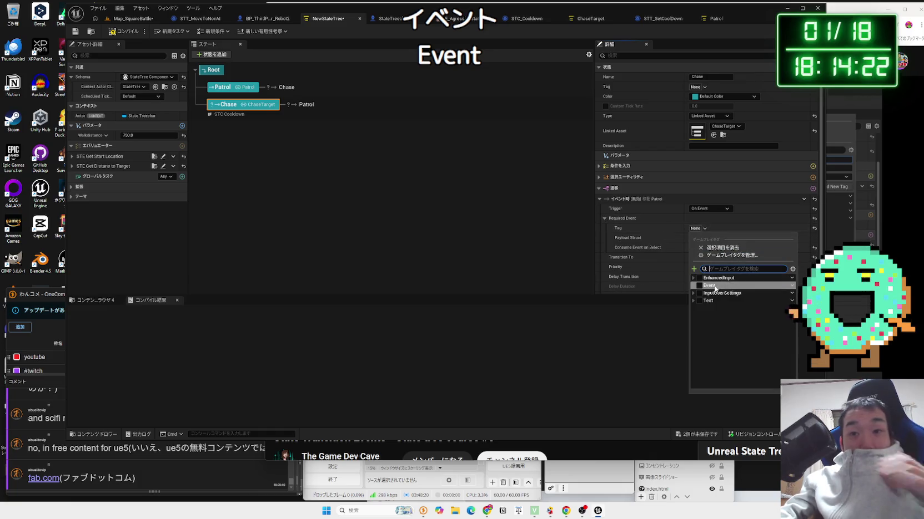
left_click(694, 269)
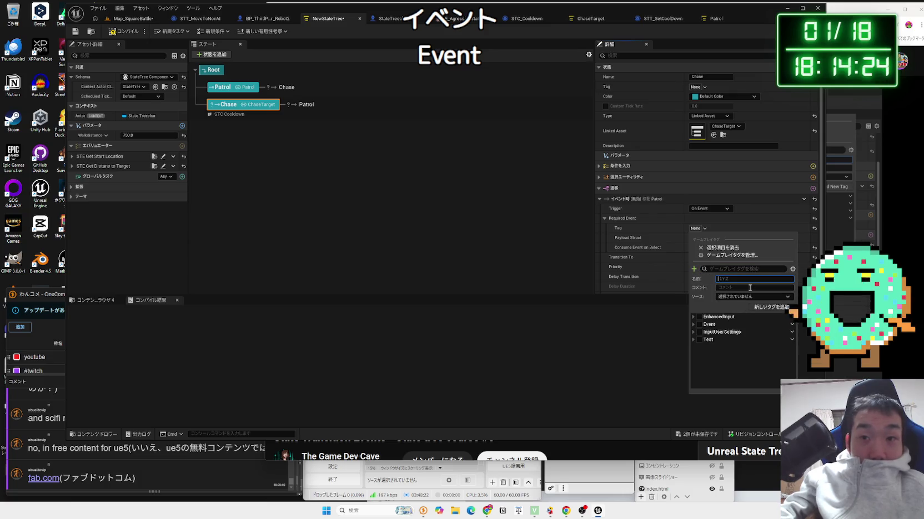
type("E")
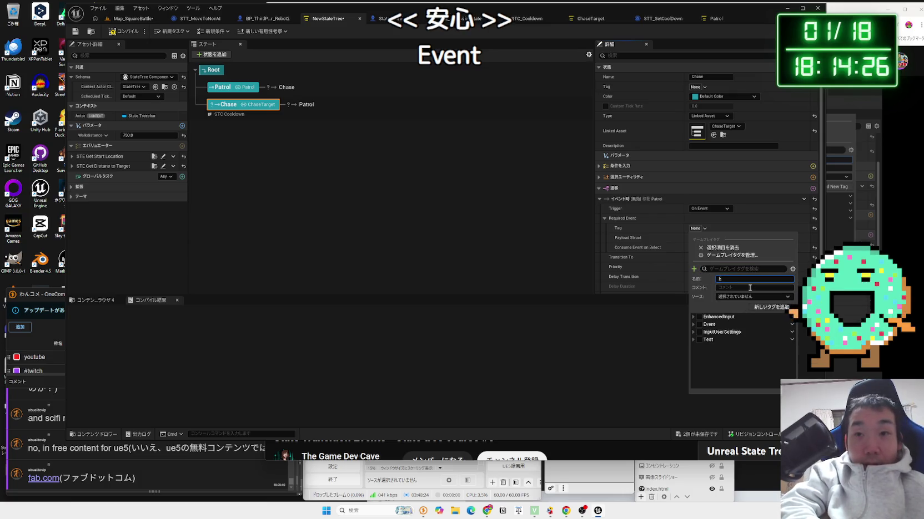
type("vent.Uns")
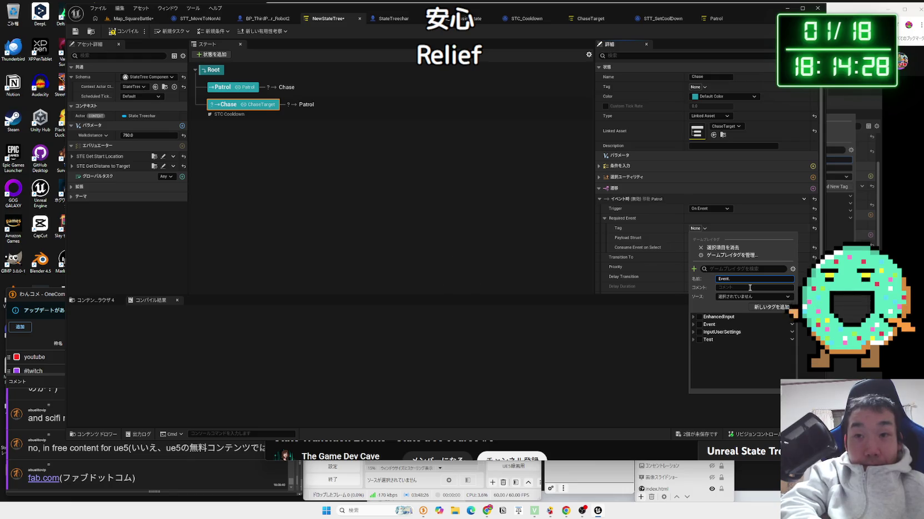
key("BackSpace")
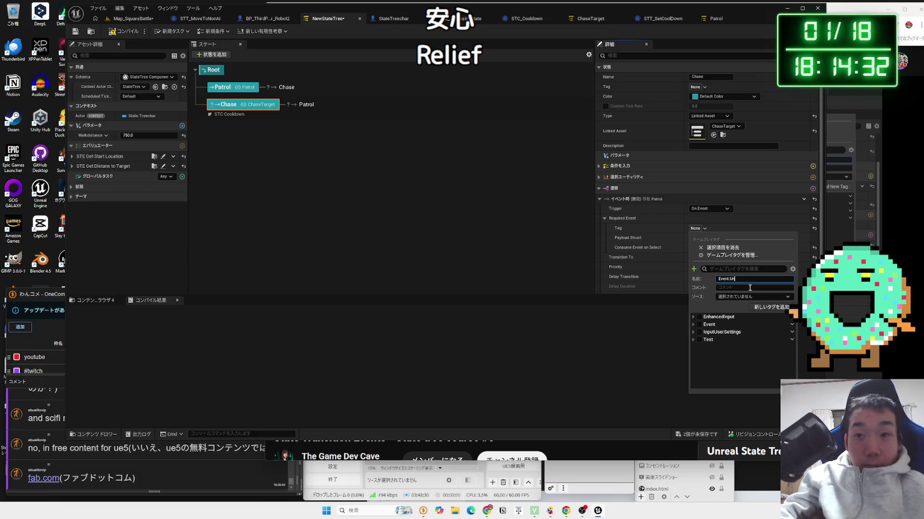
- Create the Event.Unseen gameplay tag stored in DefaultGameplayTags.ini
left_click(854, 304)
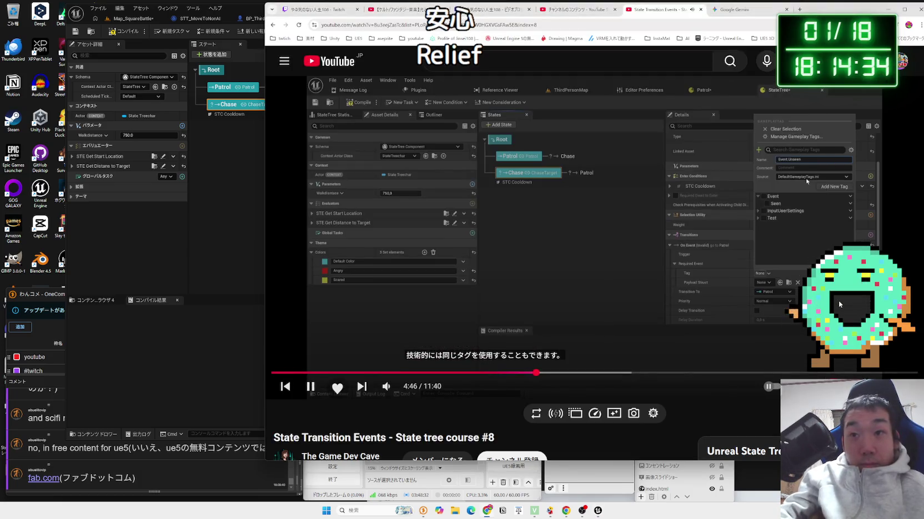
left_click(839, 304)
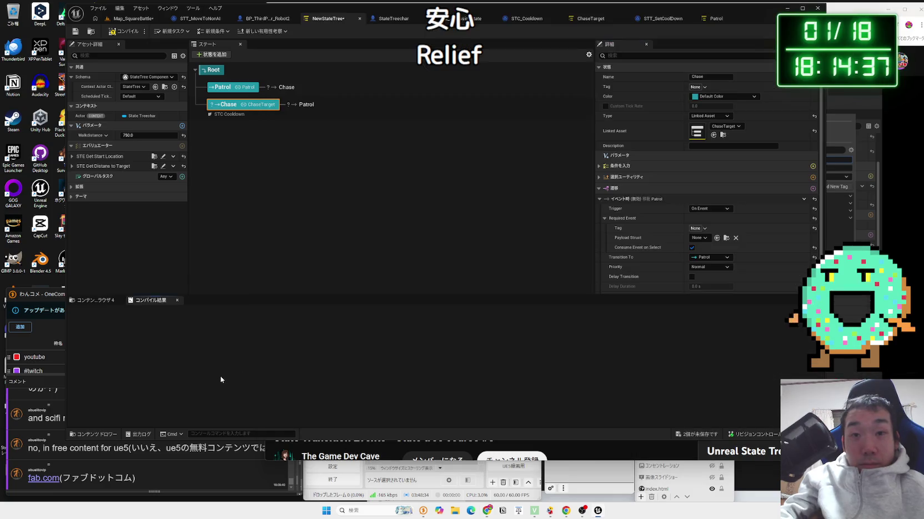
left_click(222, 377)
left_click(697, 228)
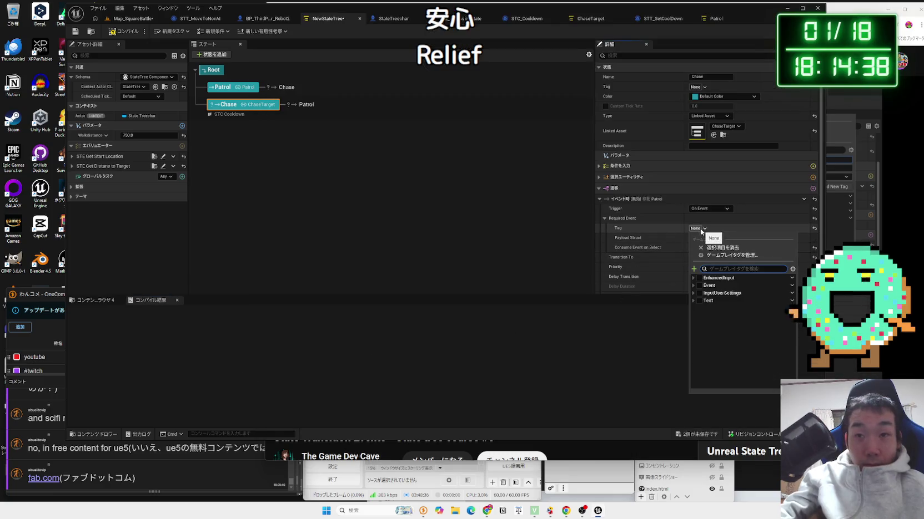
left_click(738, 279)
type("E")
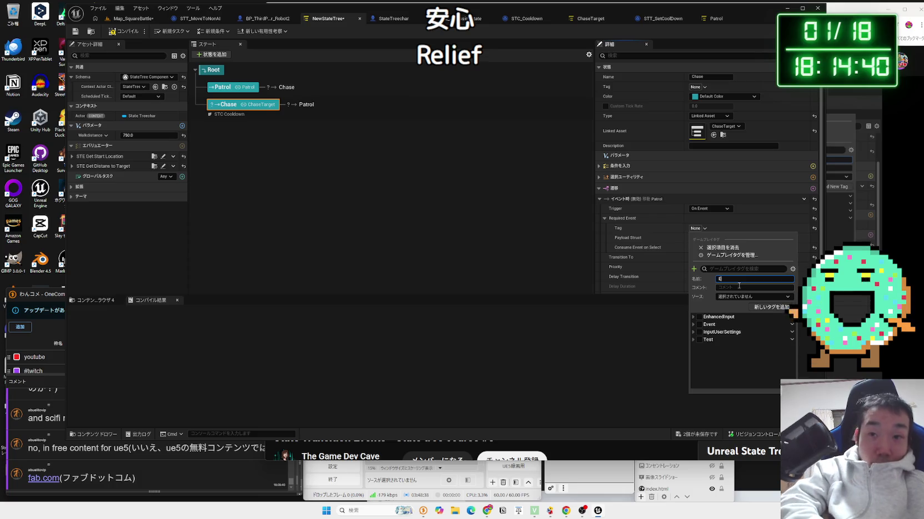
type("vent.Unseen")
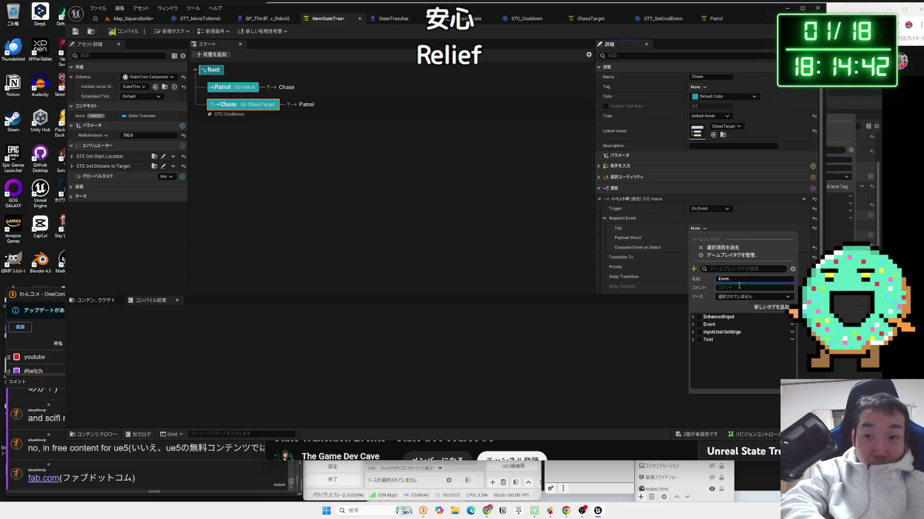
left_click(766, 297)
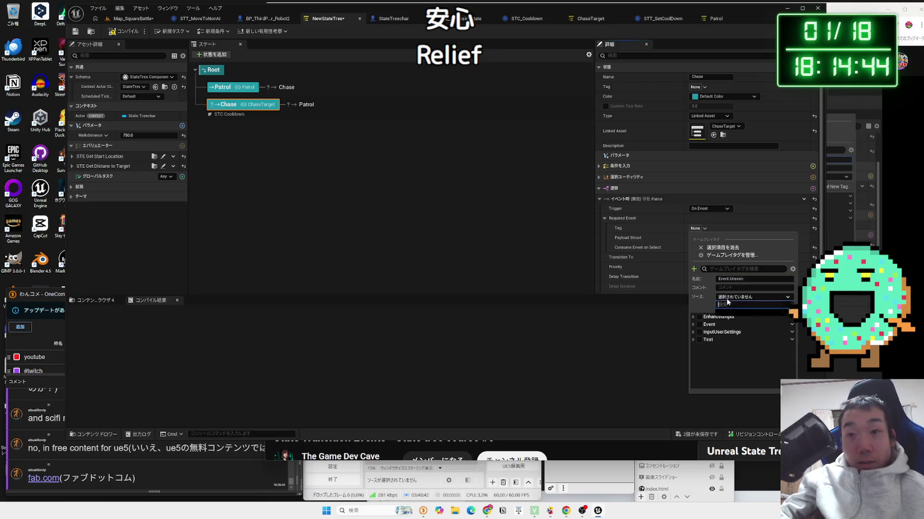
left_click(768, 307)
left_click(772, 307)
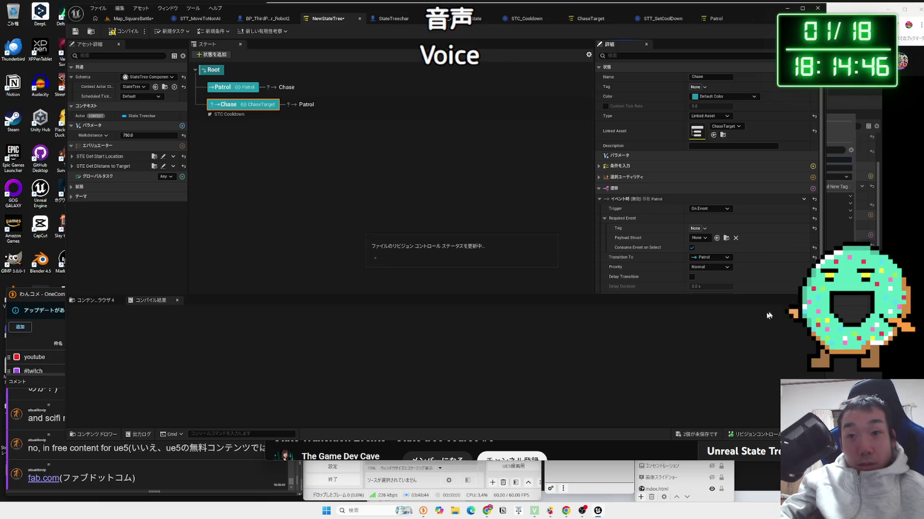
- Set the transition's Required Event tag to Event.Unseen
key("alt+Tab")
key("space")
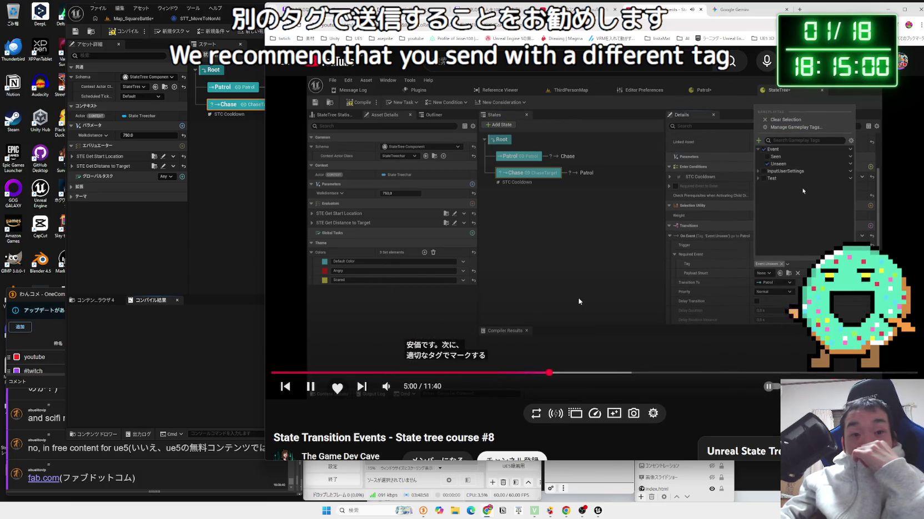
left_click(247, 336)
left_click(696, 228)
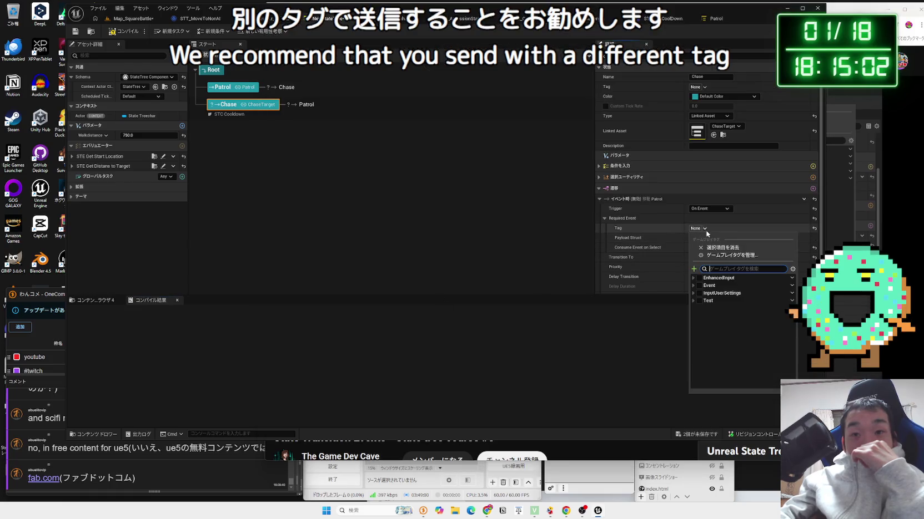
left_click(693, 285)
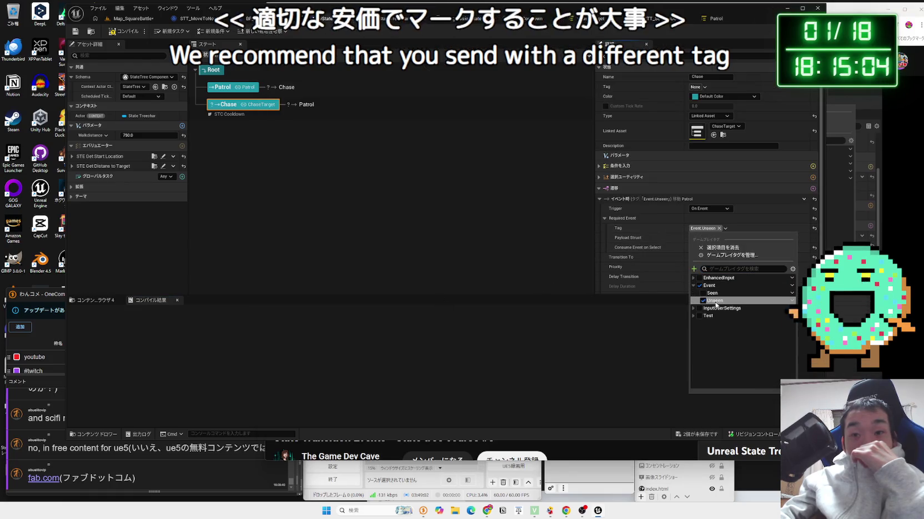
left_click(716, 293)
key("alt+Tab")
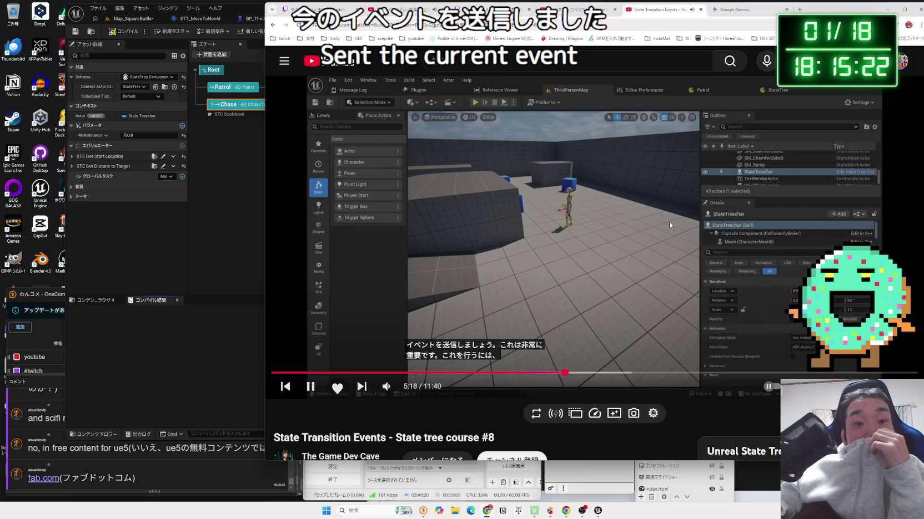
- Seek the tutorial back to 4:34 and ahead to 5:20 to rewatch the transition events part
key("Left")
key("space")
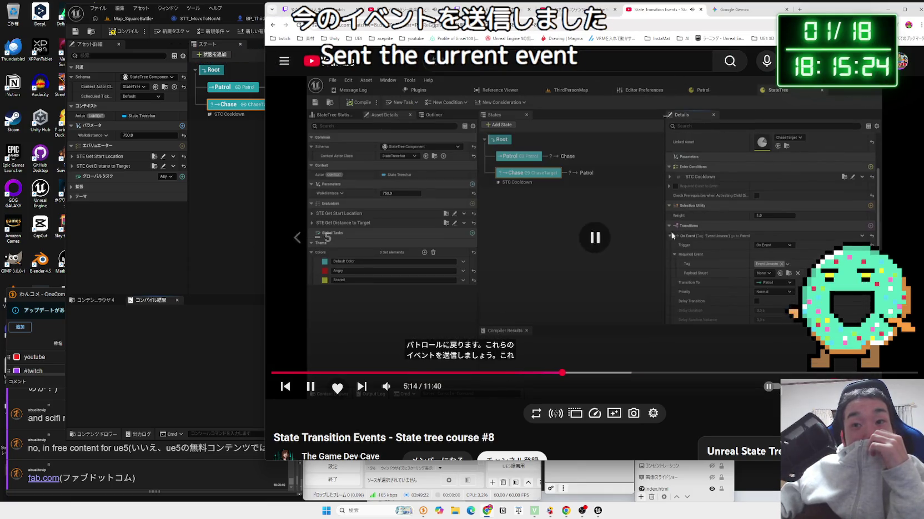
key("alt+Tab")
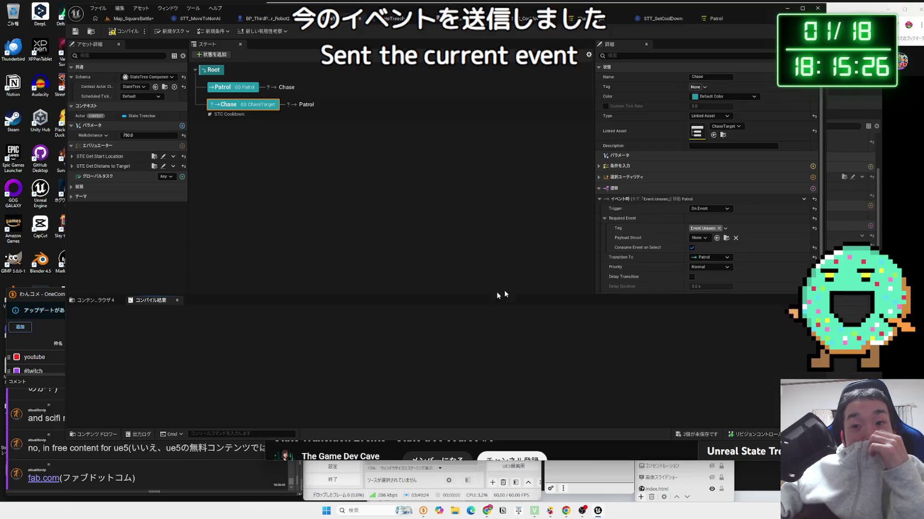
key("alt+Tab")
key("space")
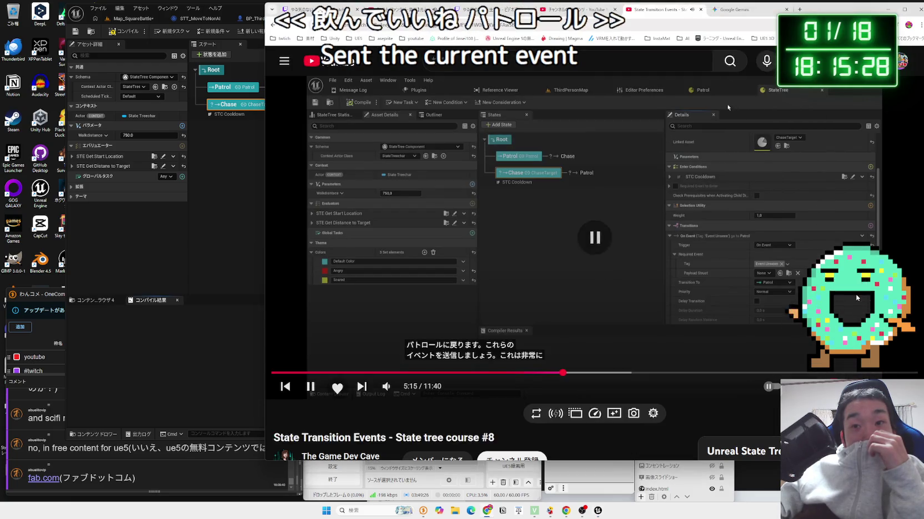
left_click(241, 356)
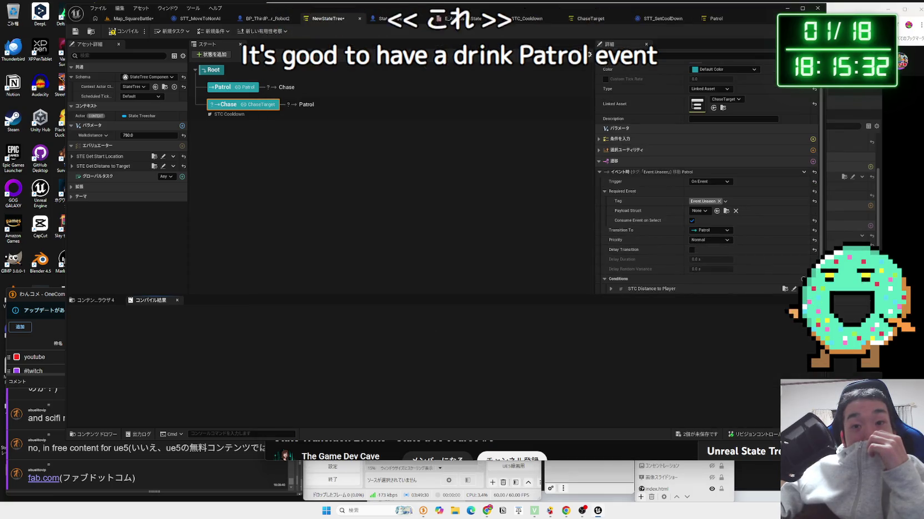
key("alt+Tab")
key("Left")
key("Left")
key("Left")
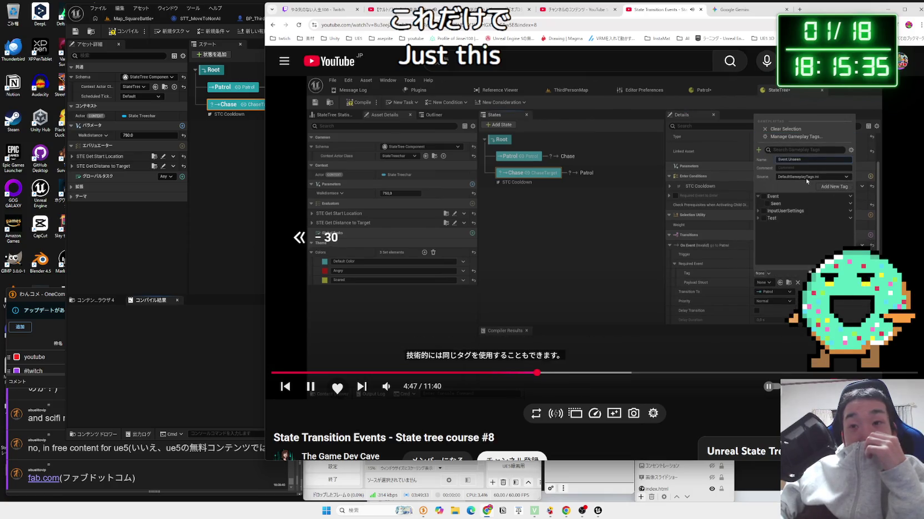
key("Left")
key("Left")
key("Left")
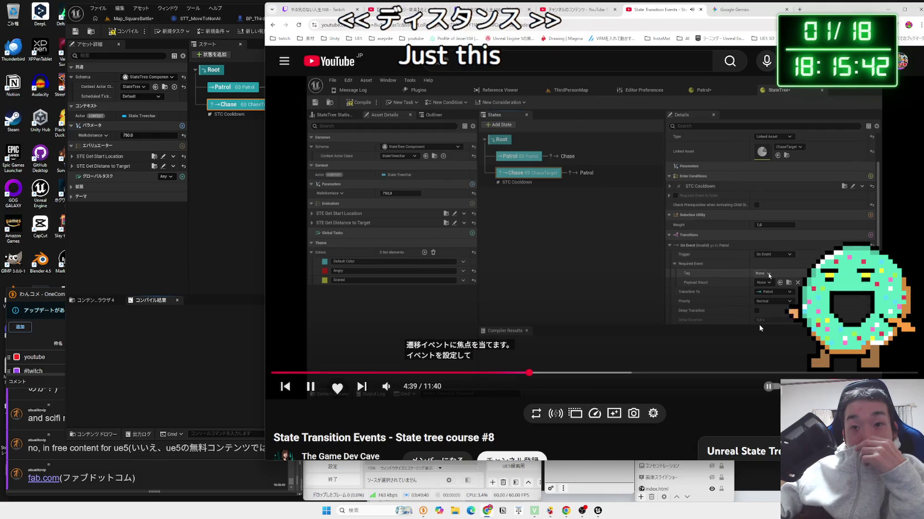
key("Right")
key("Right")
key("Right")
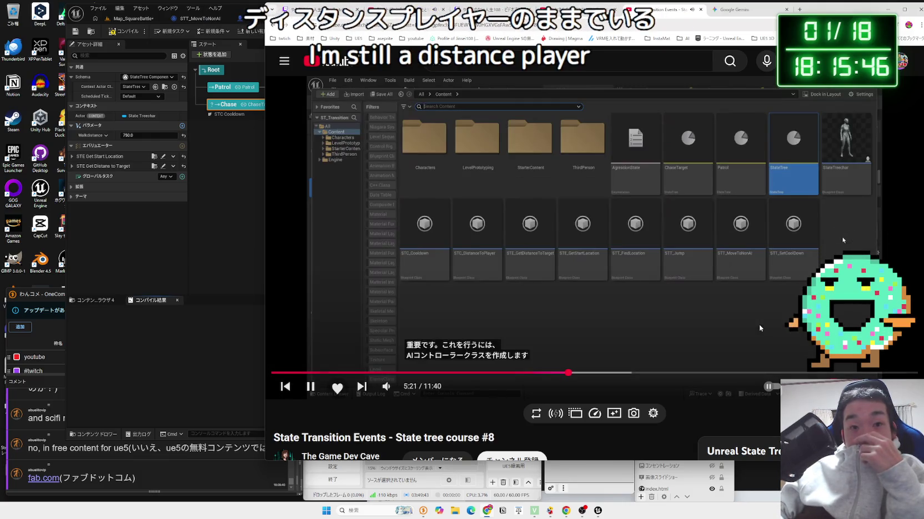
key("Left")
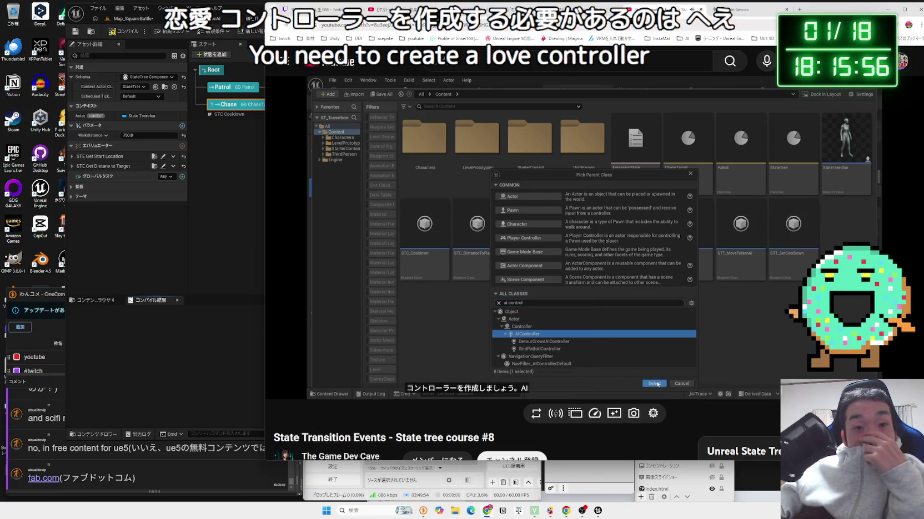
mouse_move(701, 309)
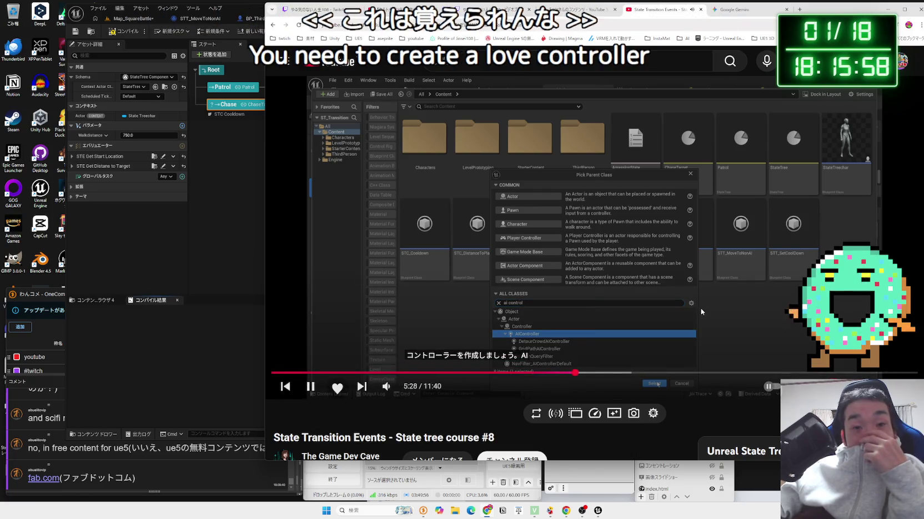
- Save the two unsaved assets with Ctrl+Shift+S, then open the STT_MoveToNonAI task Blueprint
key("alt+Tab")
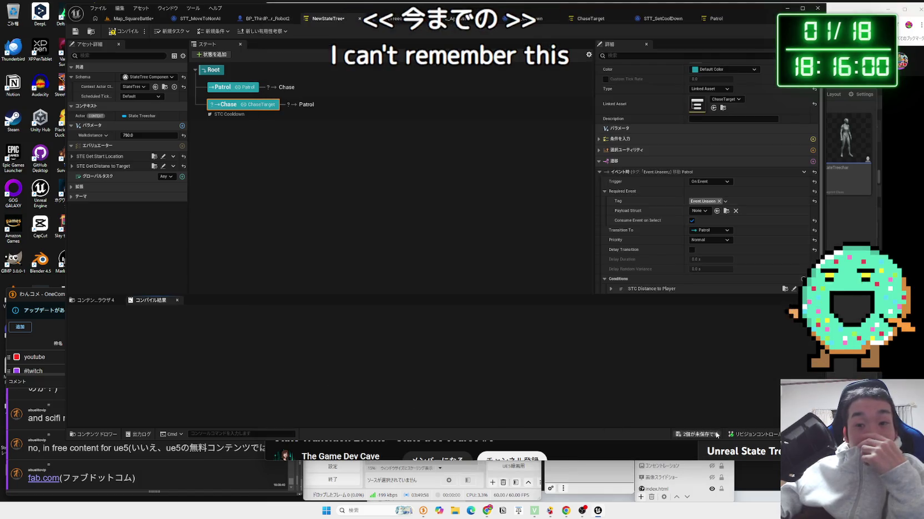
key("ctrl+shift+s")
left_click(528, 336)
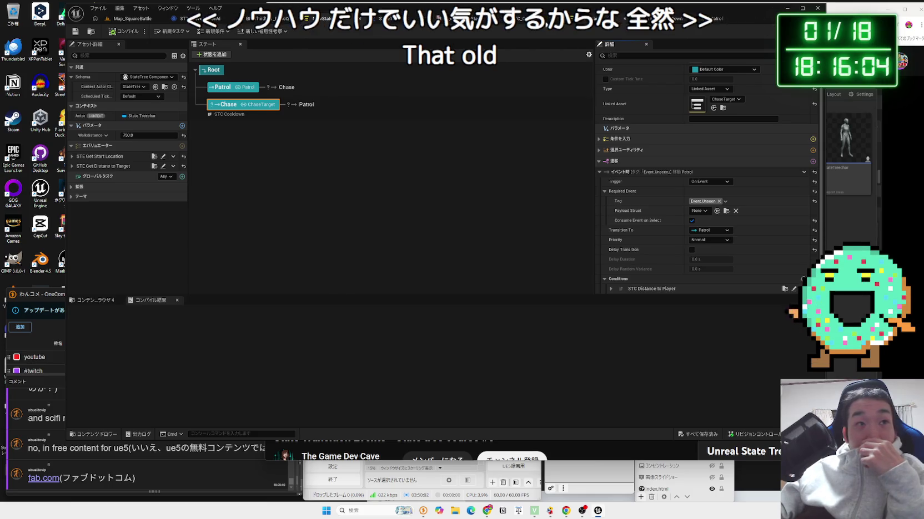
left_click(190, 20)
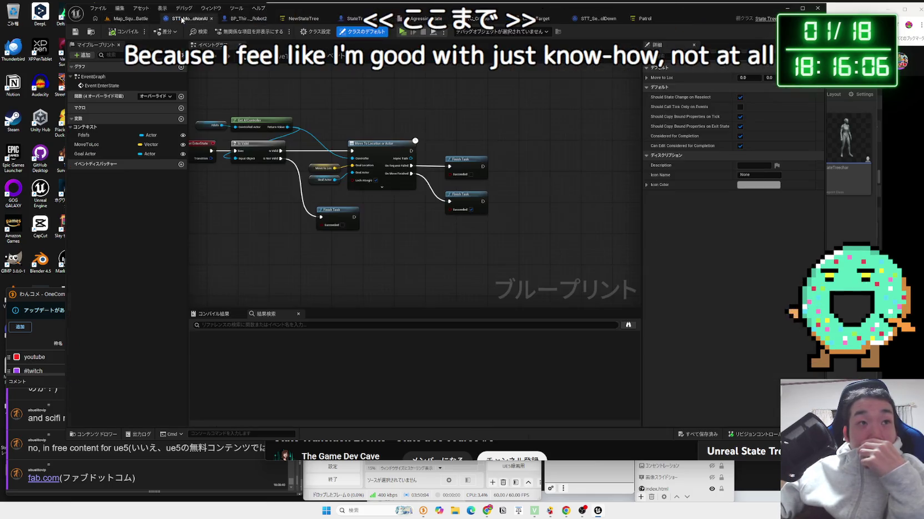
- Look over the Map_SquareBattle level, the STT_SetCoolDown task and the STC_Cooldown condition blueprints
left_click(298, 21)
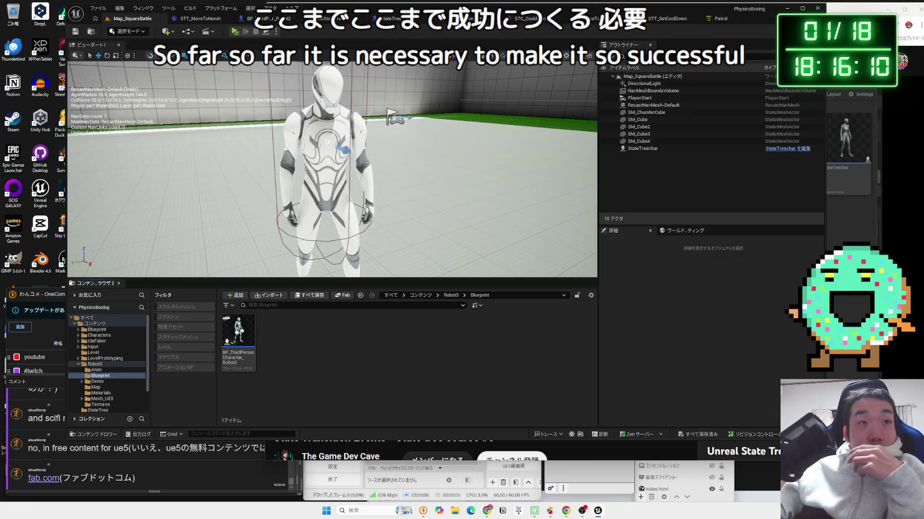
left_click(666, 19)
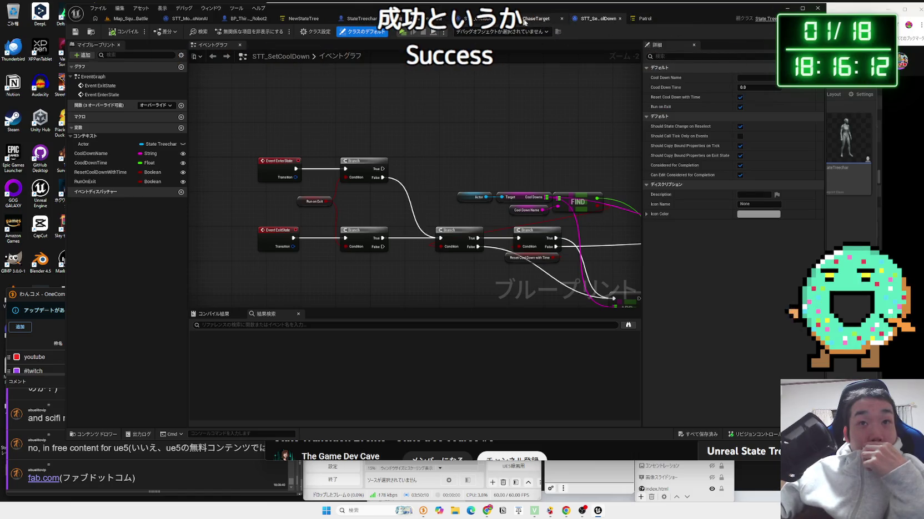
left_click(361, 18)
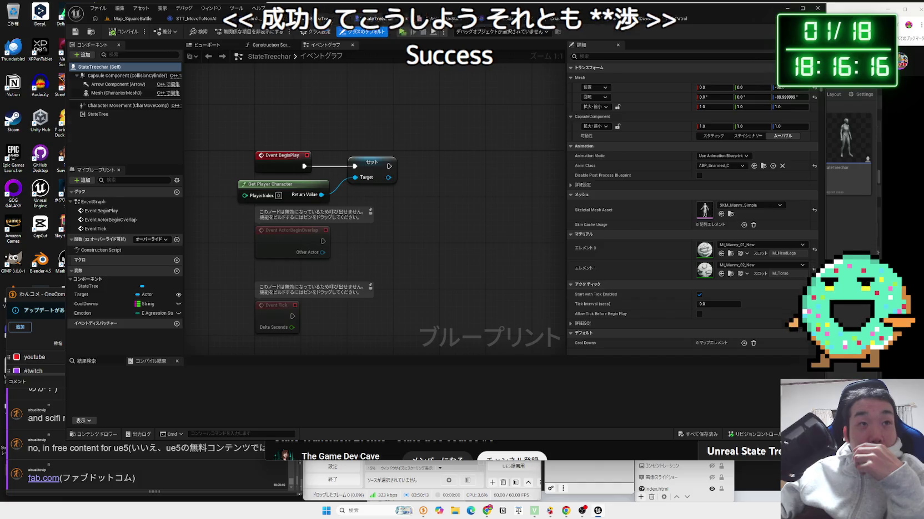
- Return to NewStateTree and show the StateTree folder's 13 assets in the Content Browser
left_click(327, 19)
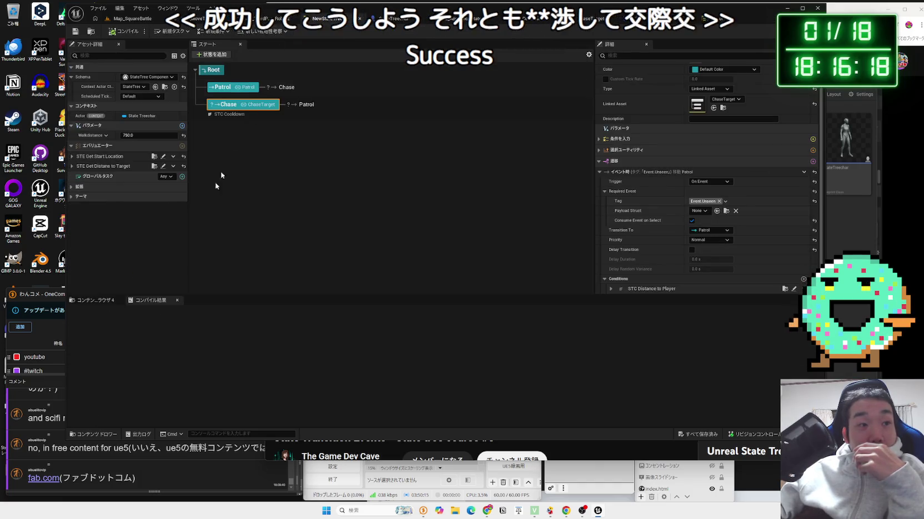
left_click(92, 301)
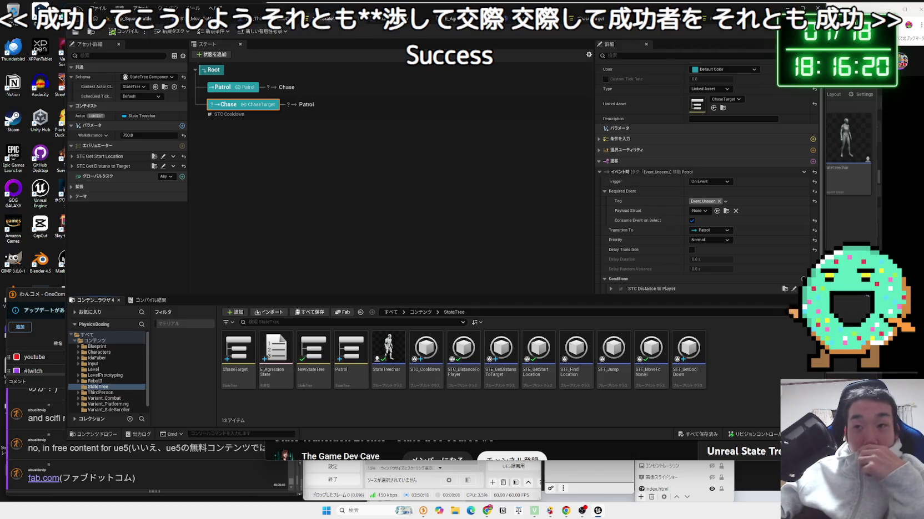
right_click(737, 375)
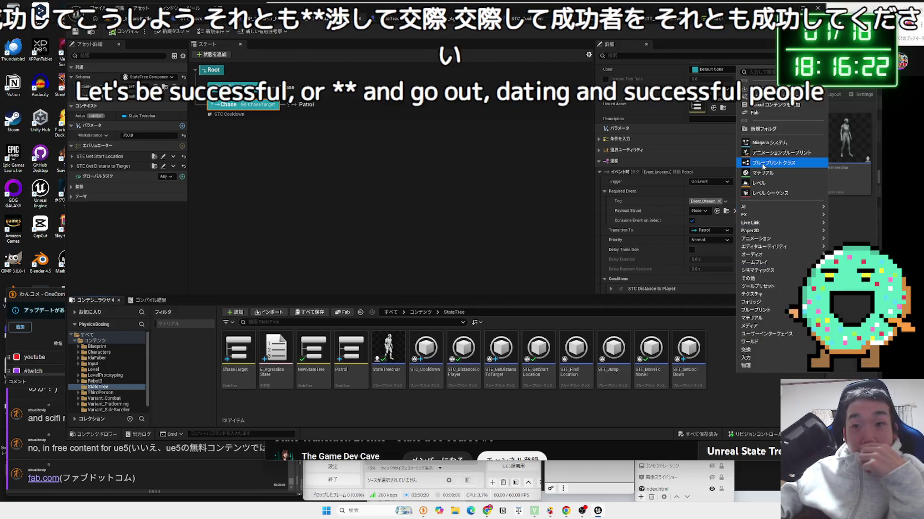
- Create a new Blueprint Class with AIController as its parent class, found by searching 'ai cont'
left_click(761, 162)
type("ai con")
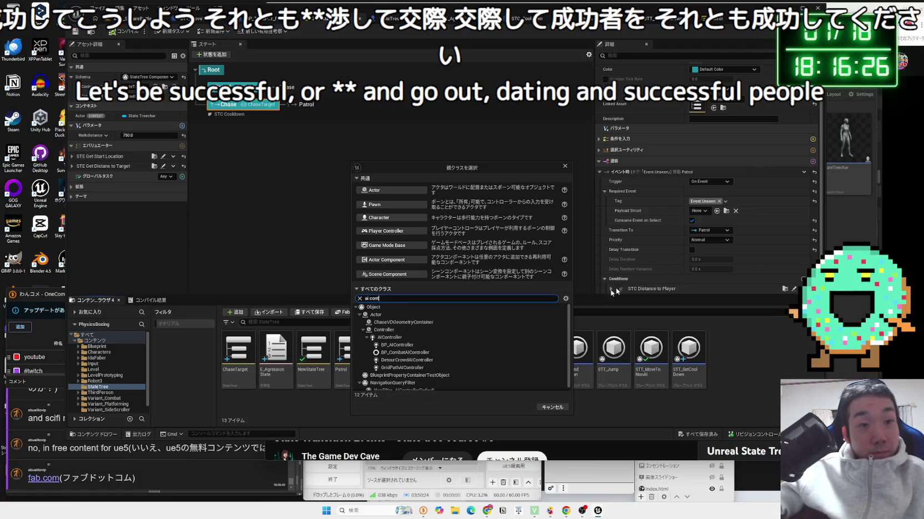
type("t")
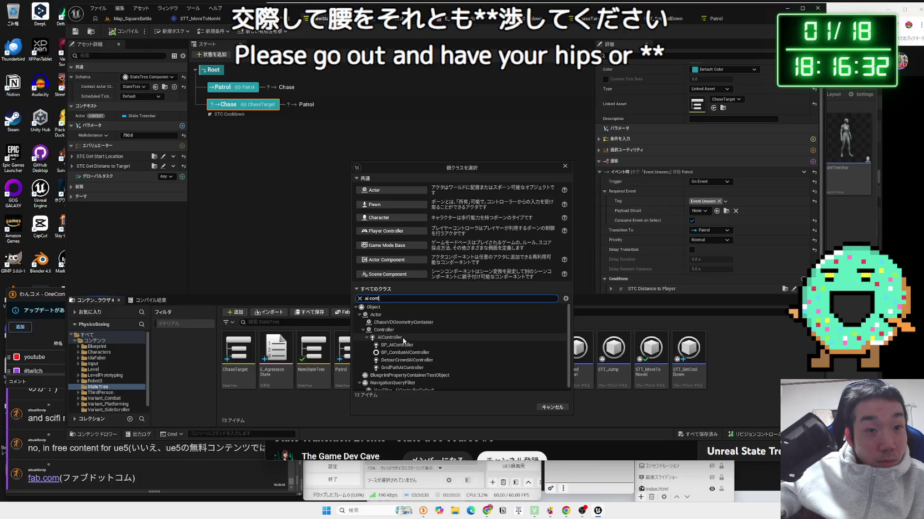
left_click(404, 339)
left_click(521, 406)
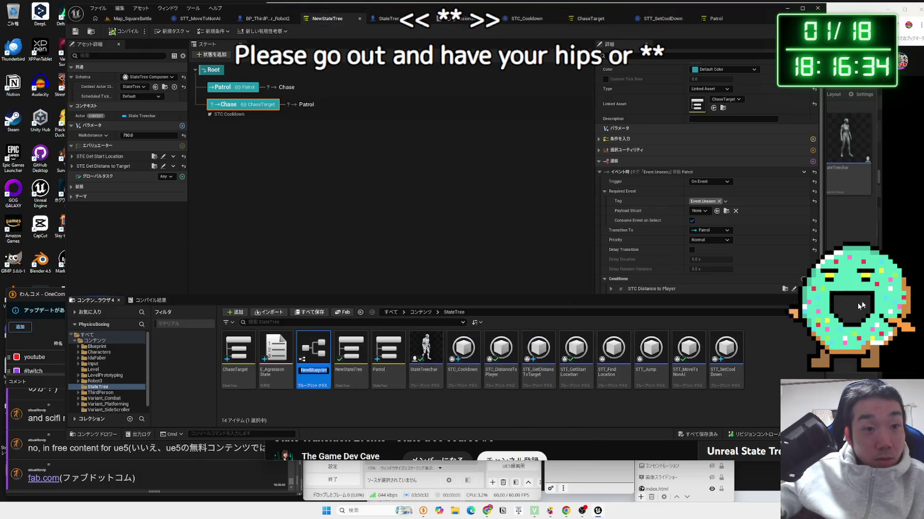
- Check the tutorial video at 5:47 before going back to the editor
key("alt+Tab")
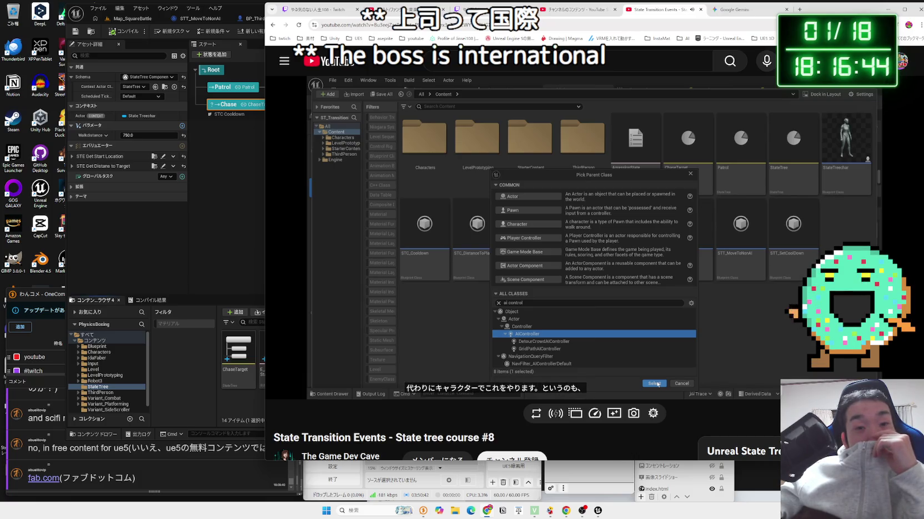
mouse_move(733, 290)
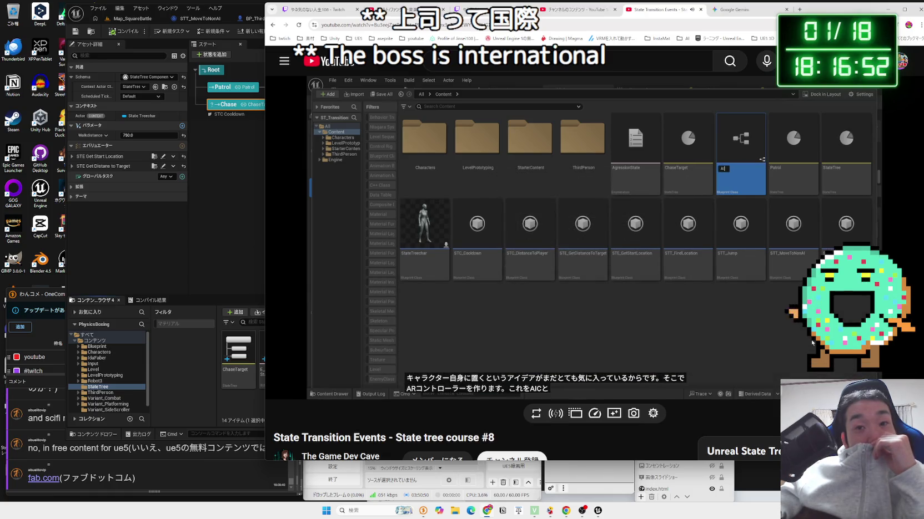
left_click(745, 313)
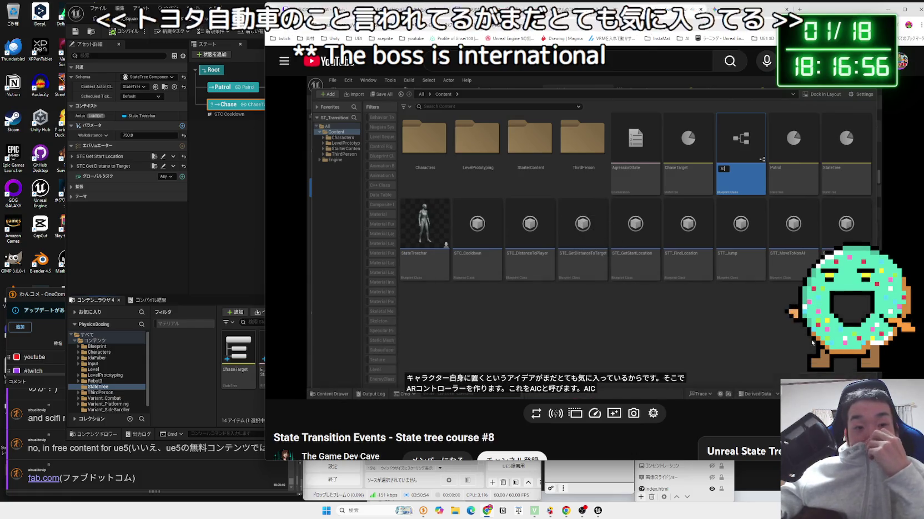
left_click(745, 313)
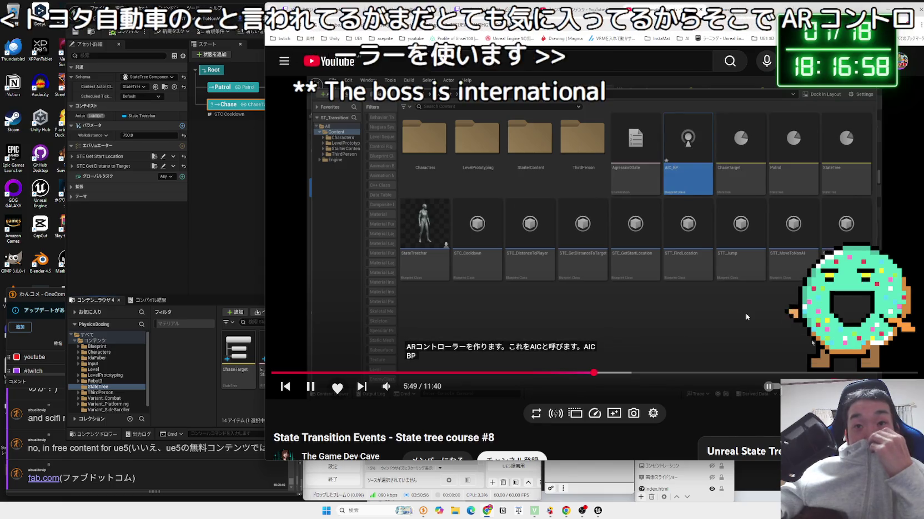
left_click(248, 407)
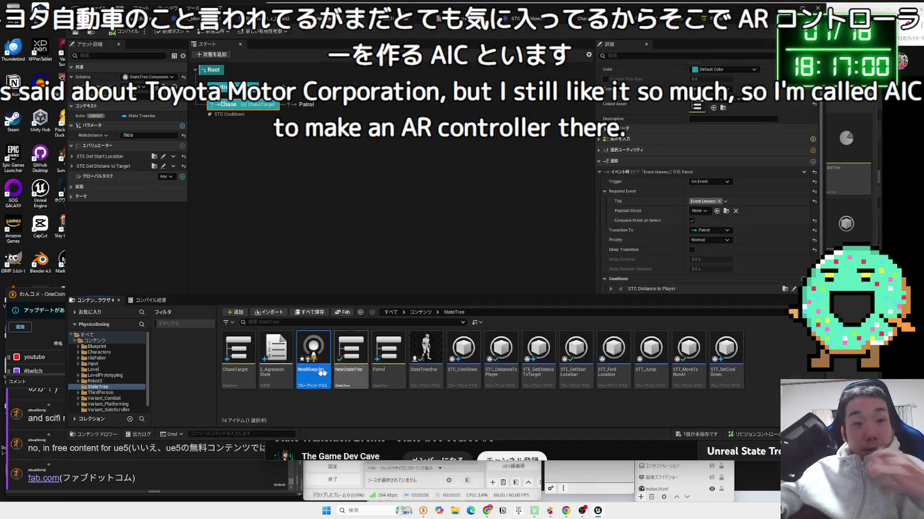
- Rename the new blueprint asset to AIC_BP
right_click(322, 372)
key("F2")
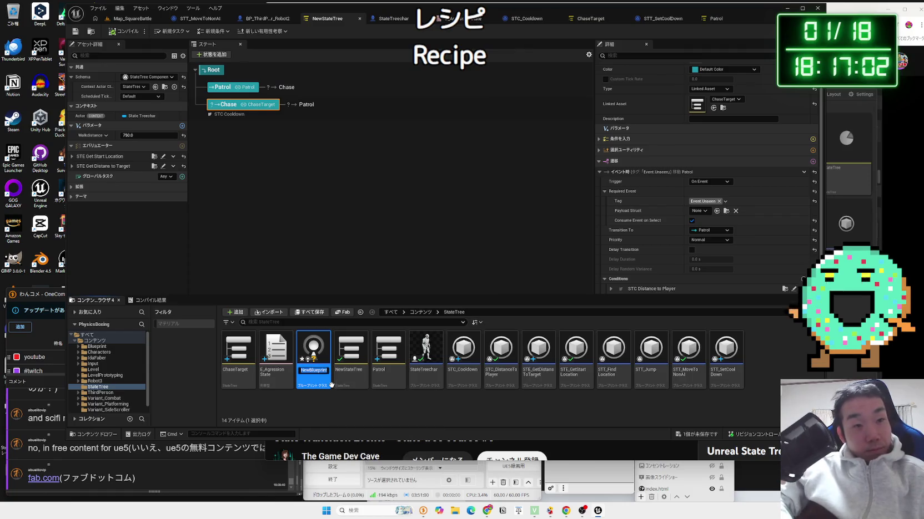
type("AIC_BP")
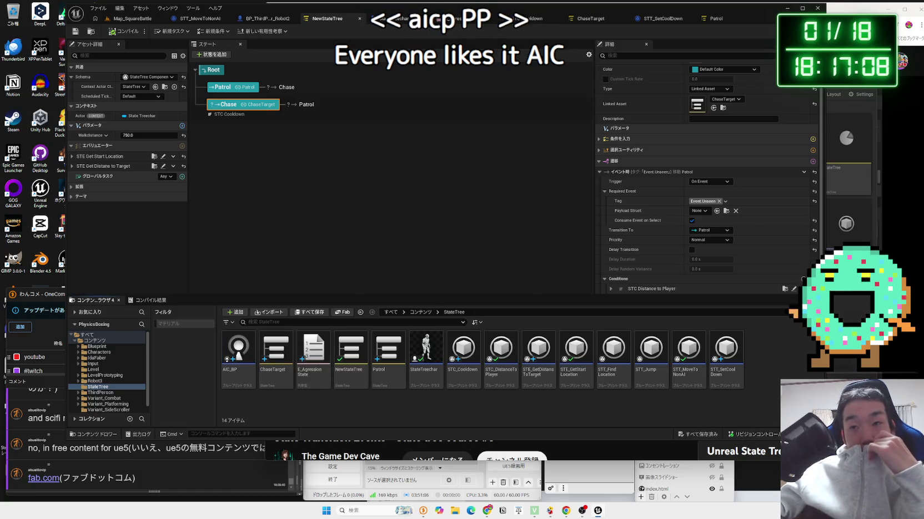
- Open the AIC_BP blueprint editor while keeping the tutorial video playing
left_click(626, 439)
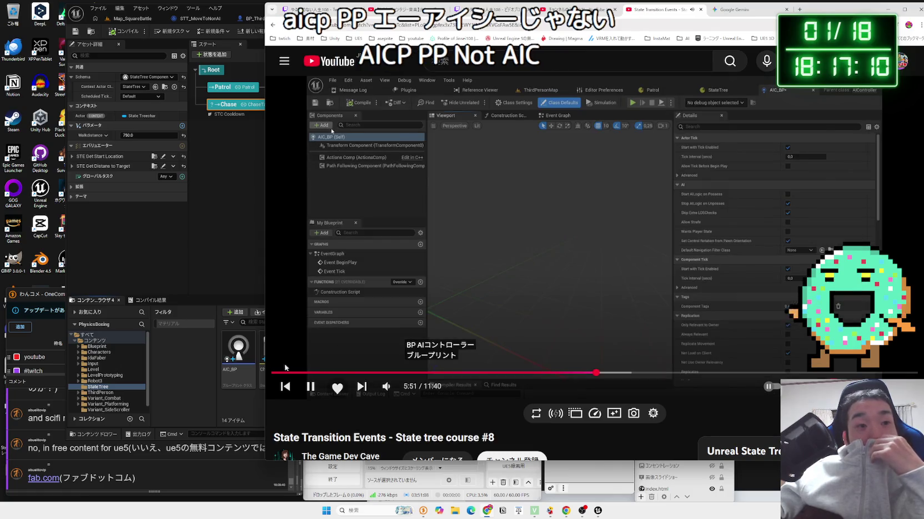
left_click(231, 358)
left_click(849, 243)
left_click(800, 253)
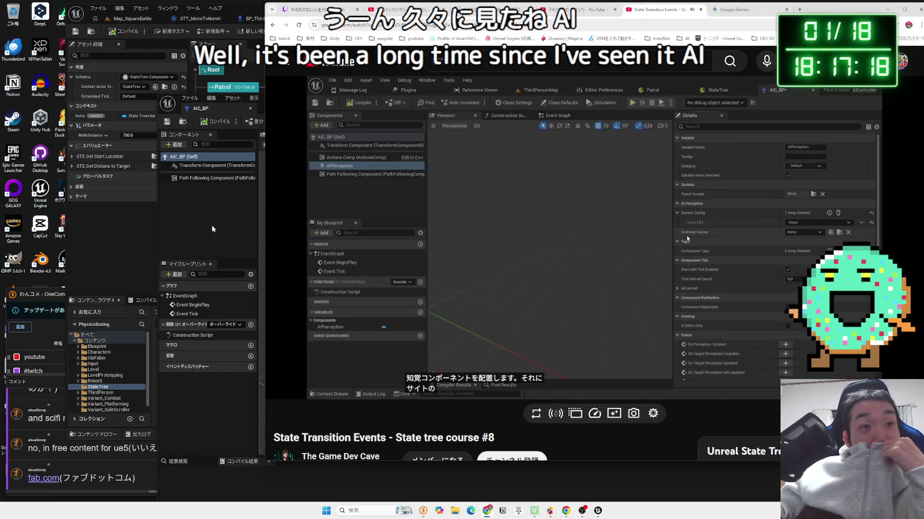
left_click(120, 251)
- Reposition the AIC_BP window and search the Components add list for 'AI'
mouse_move(429, 103)
left_mouse_down()
mouse_move(450, 101)
mouse_move(358, 53)
mouse_move(335, 53)
left_mouse_up()
left_click(80, 98)
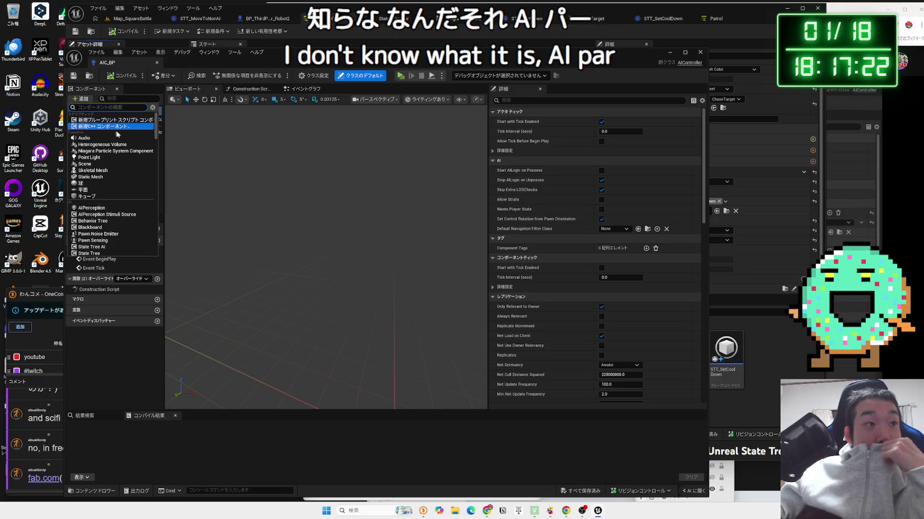
type("AI")
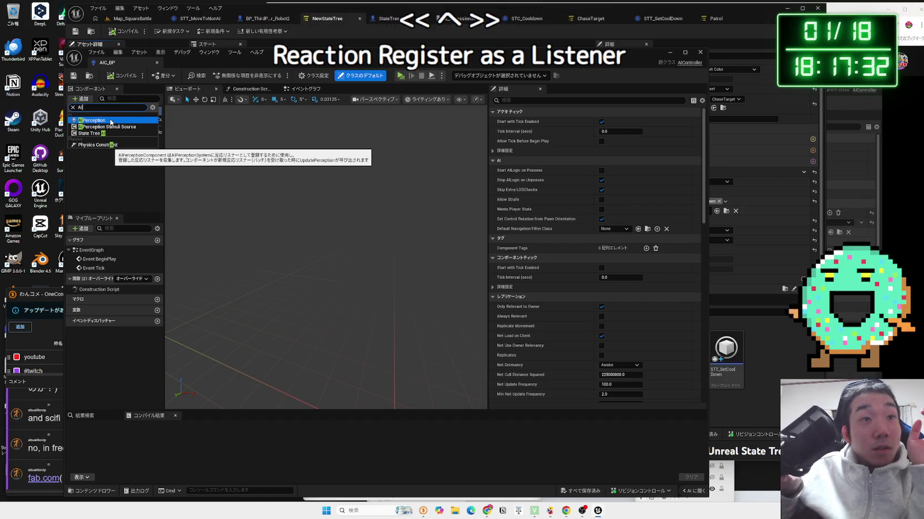
- Add an AIPerception component to AIC_BP and select it, pausing the tutorial at the sight config step
left_click(110, 121)
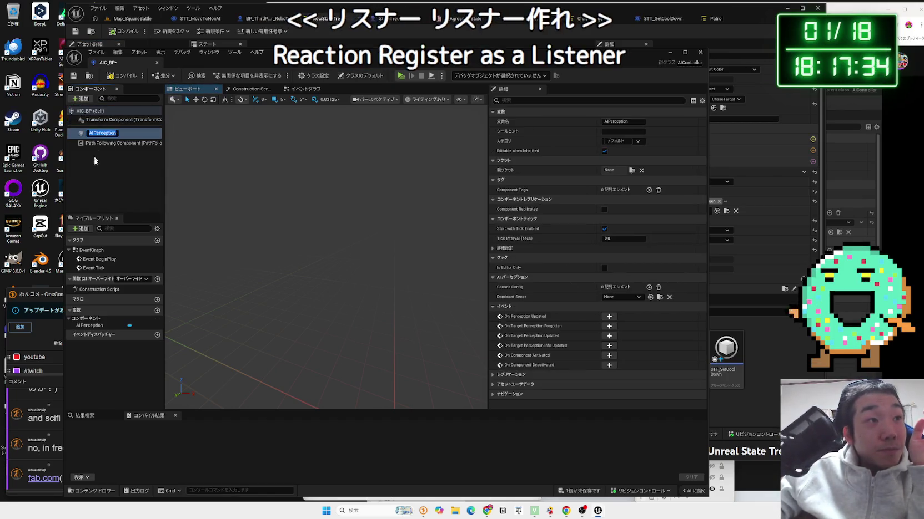
left_click(855, 184)
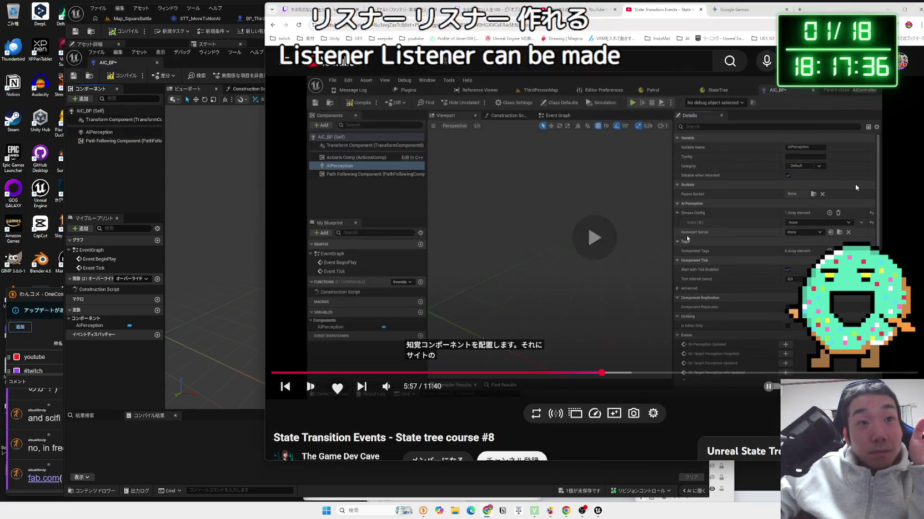
left_click(702, 210)
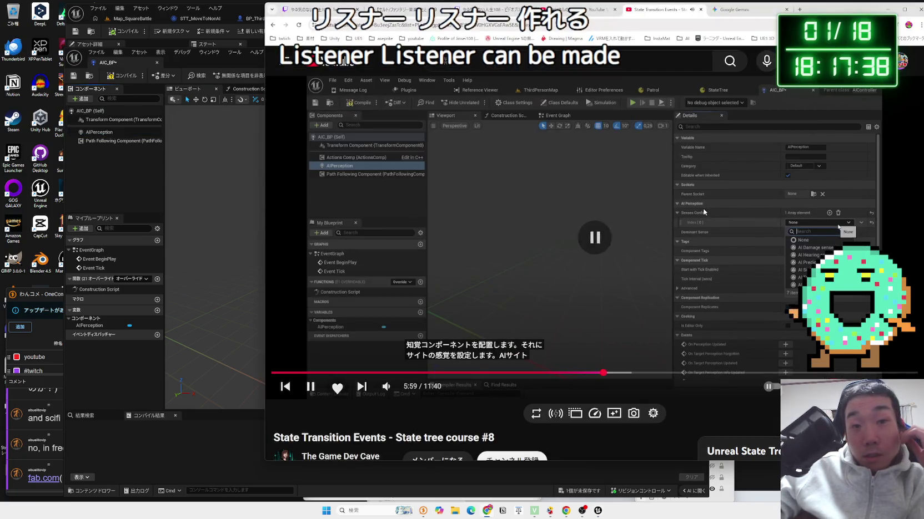
left_click(702, 210)
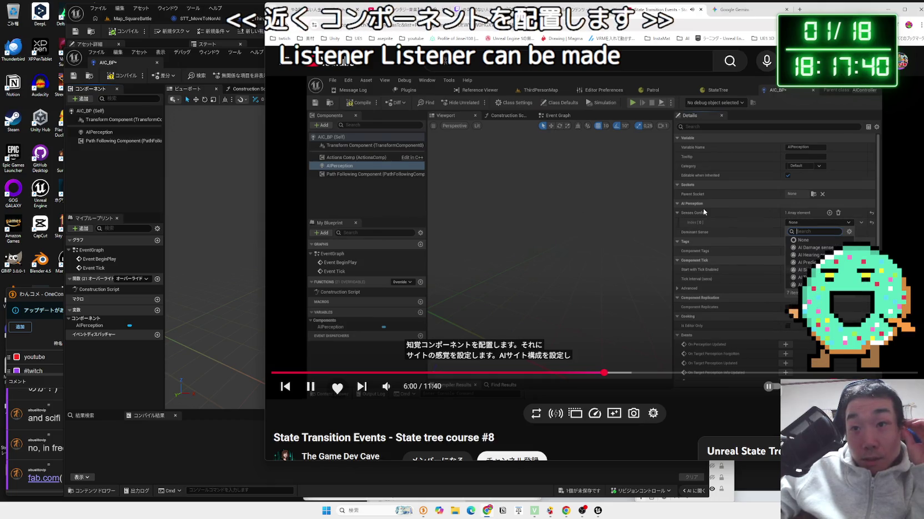
left_click(699, 211)
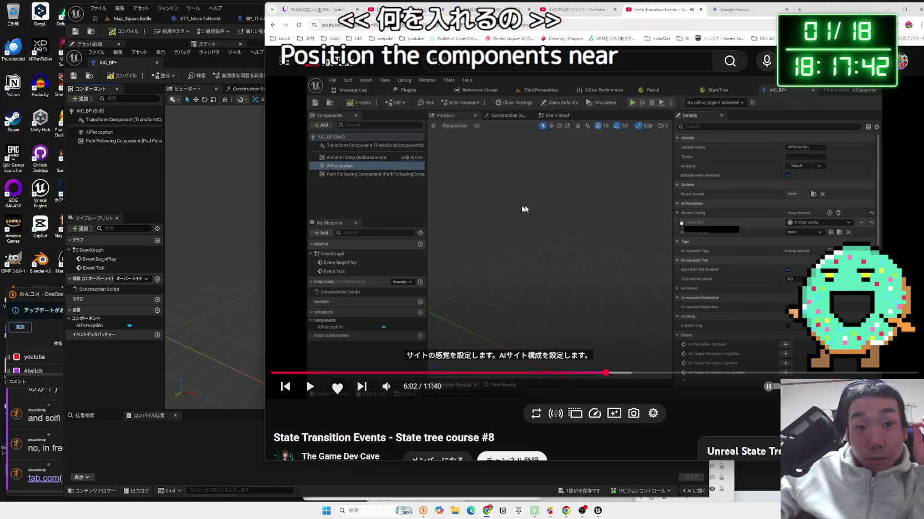
left_click(95, 150)
left_click(129, 132)
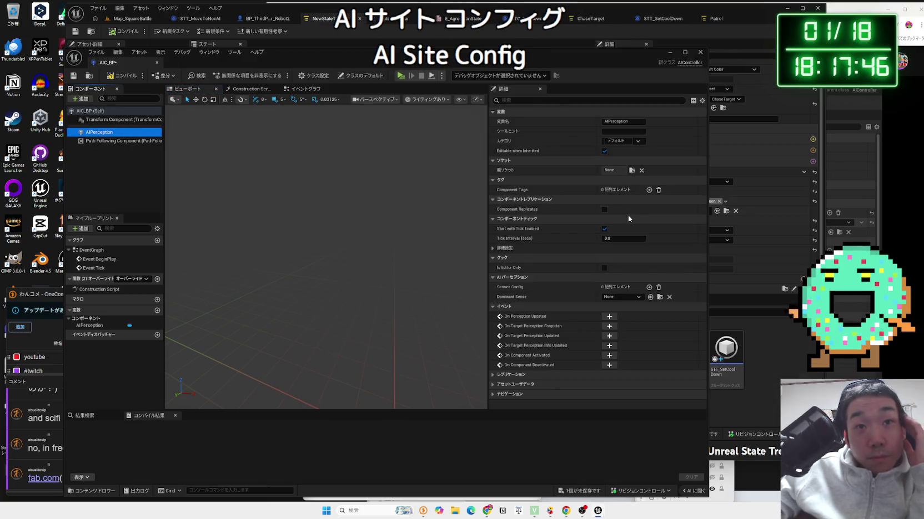
- Compare the AIPerception details with the tutorial, briefly expanding the advanced component settings
left_click(848, 228)
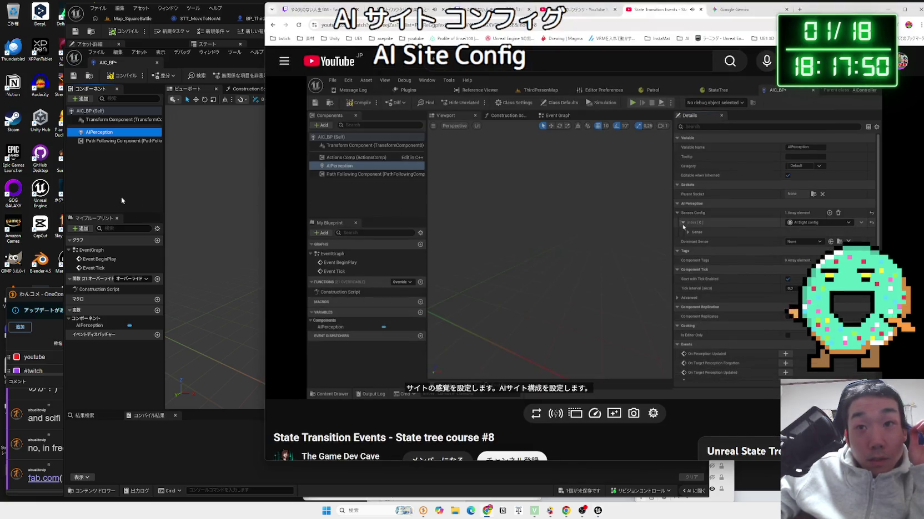
left_click(121, 196)
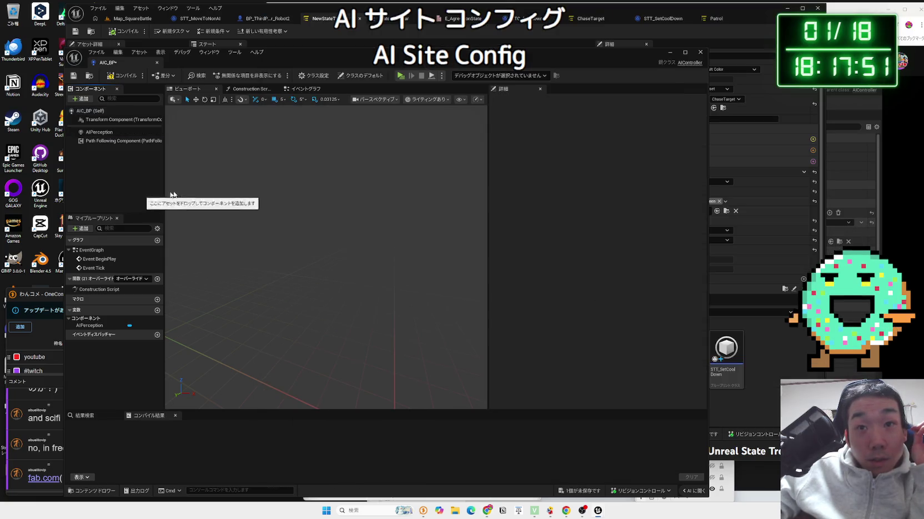
left_click(101, 133)
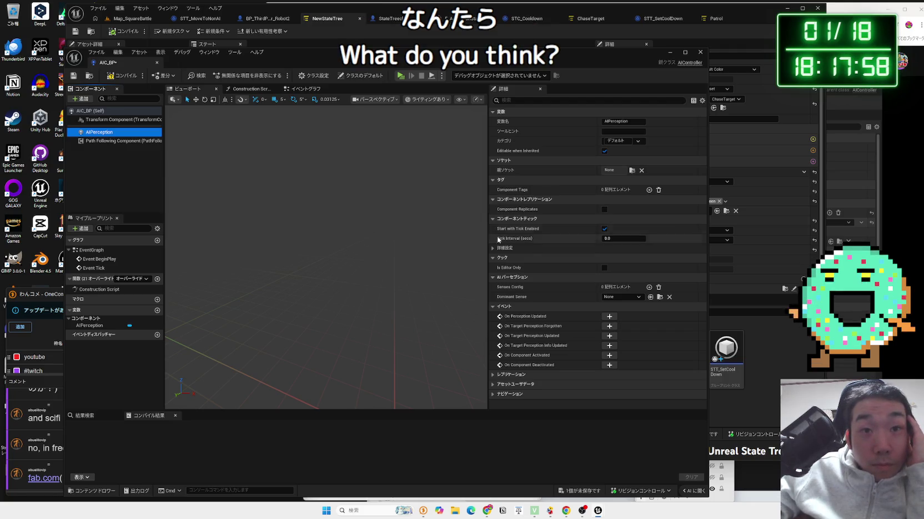
left_click(493, 249)
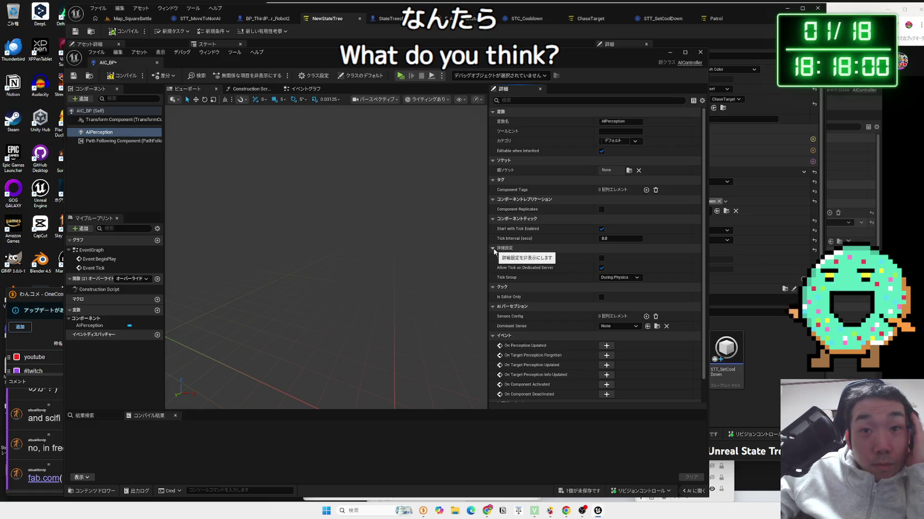
left_click(493, 248)
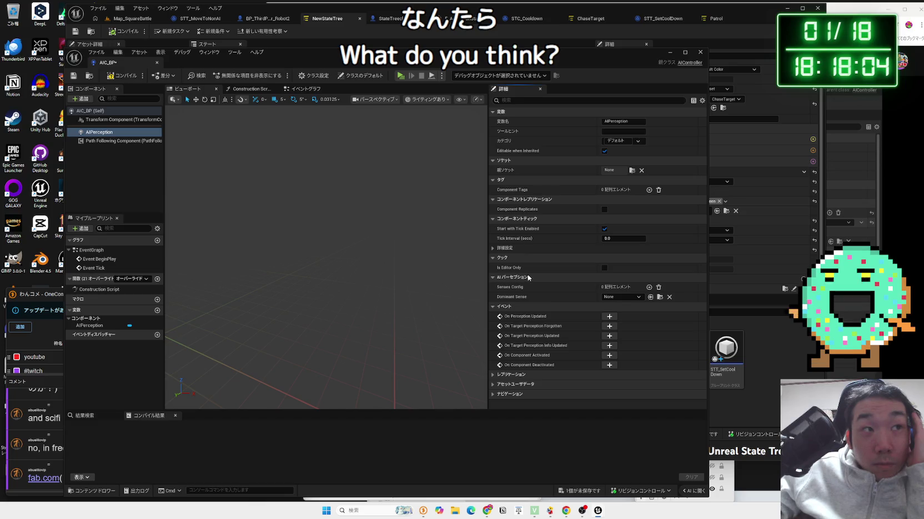
left_click(794, 227)
left_click(859, 220)
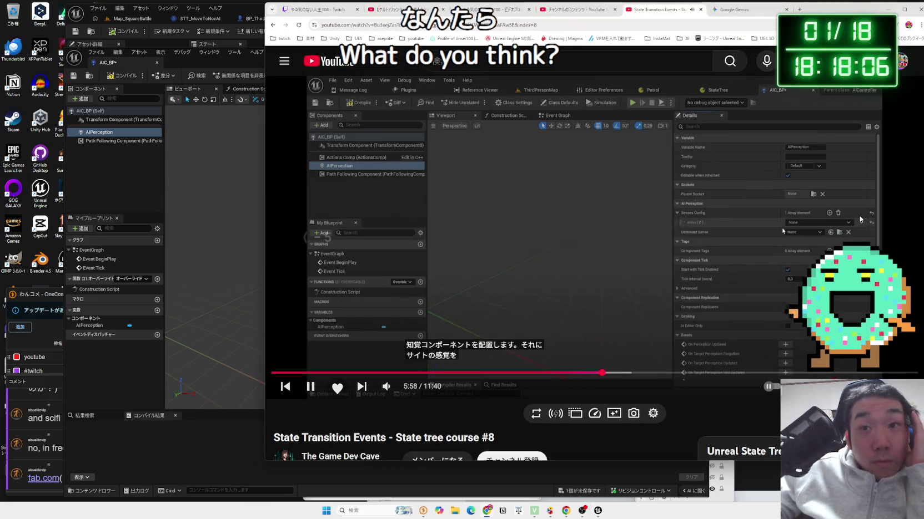
key("Left")
left_click(531, 215)
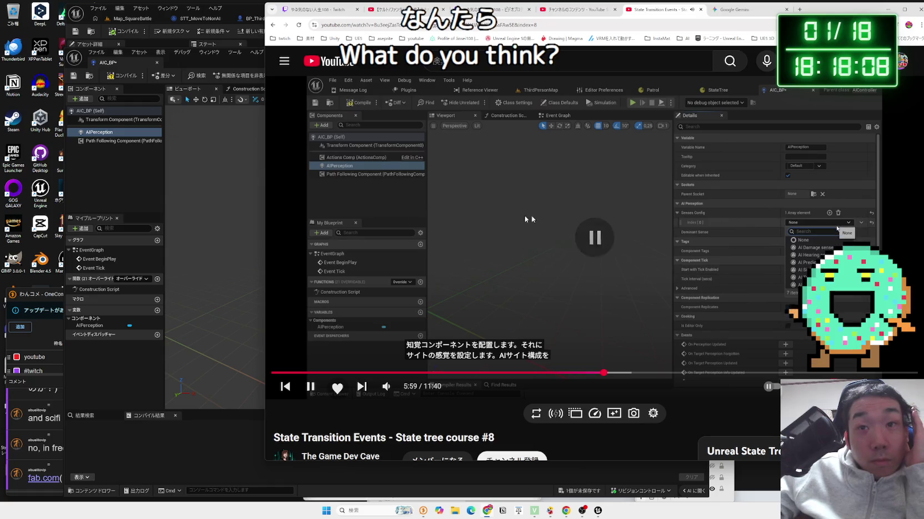
left_click(137, 186)
left_click(98, 133)
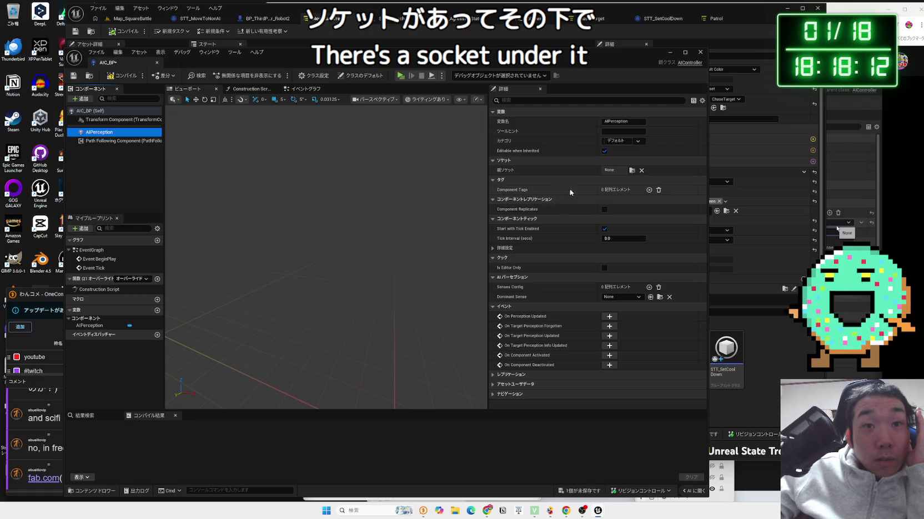
- Add an entry to the AIPerception Component Tags array
left_click(649, 190)
left_click(637, 201)
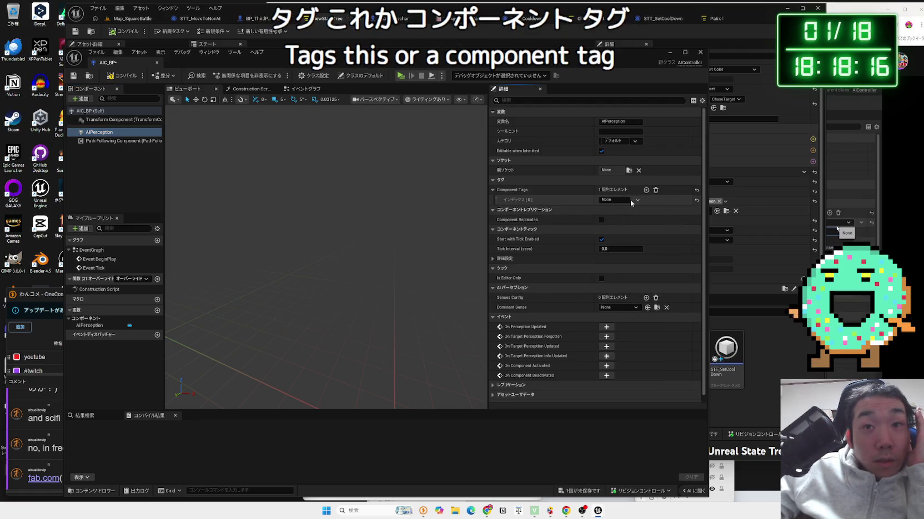
left_click(618, 200)
key("Return")
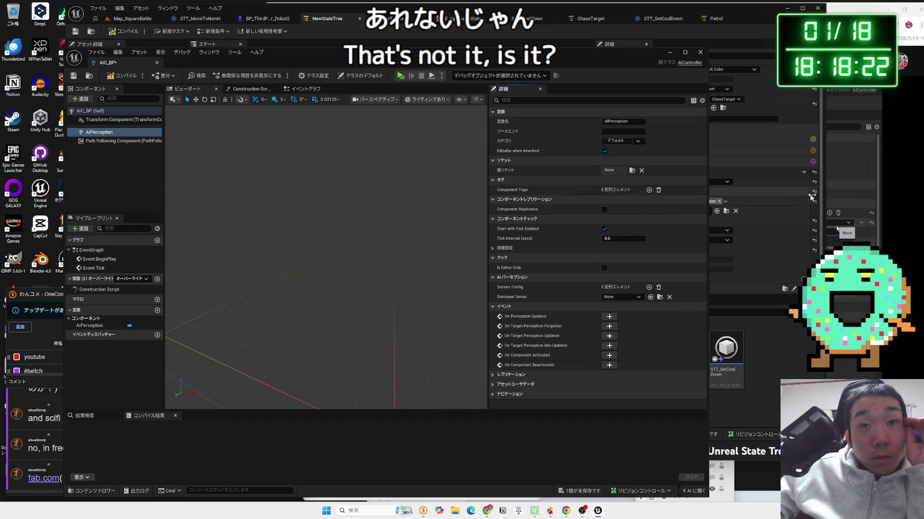
- Rewind the tutorial video to its AIPerception setup step
key("alt+Tab")
key("Left")
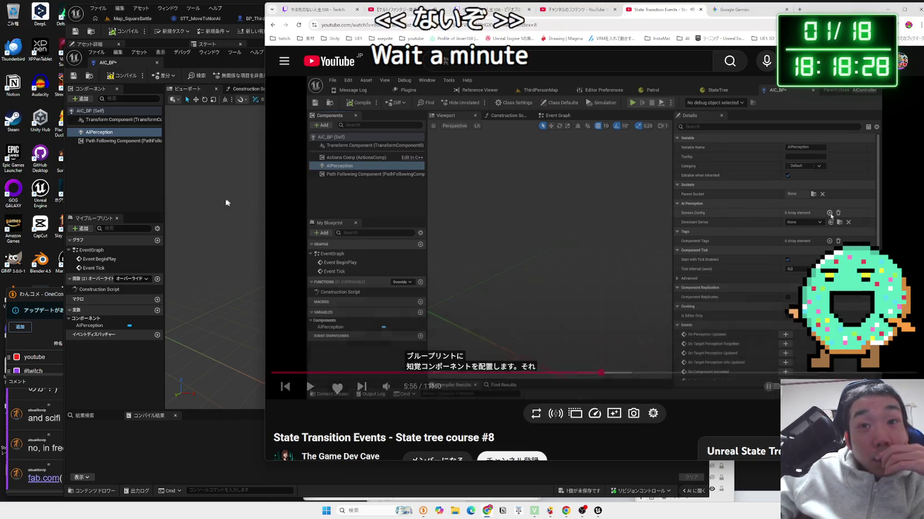
key("space")
key("Left")
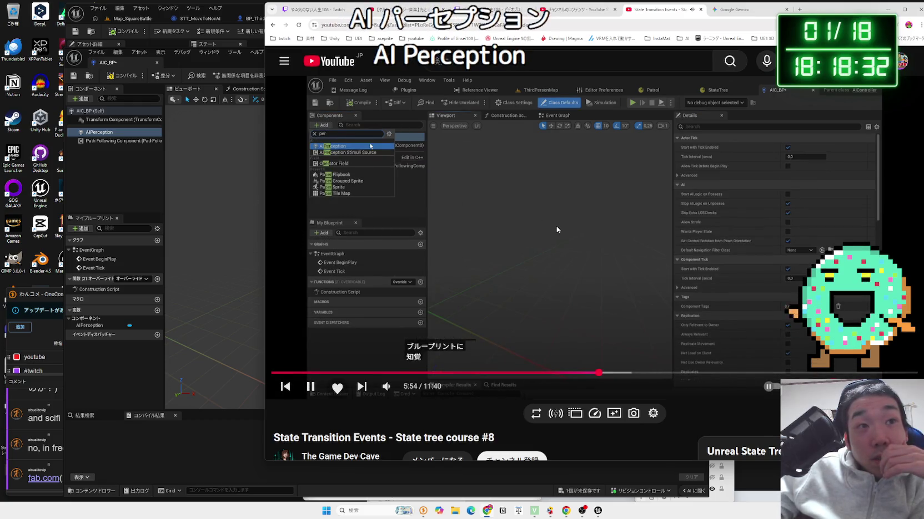
key("space")
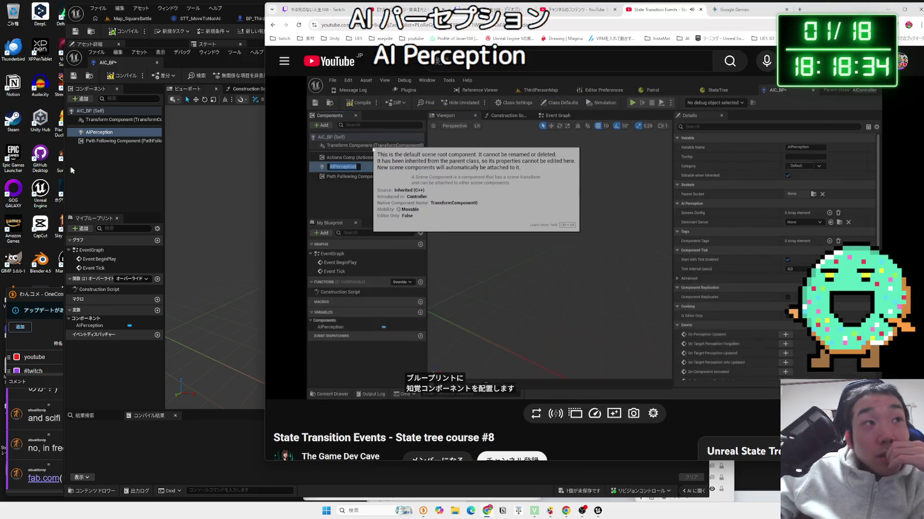
- Collapse the AIPerception socket properties and set Dominant Sense to AISense_Sight
left_click(114, 80)
left_click(99, 132)
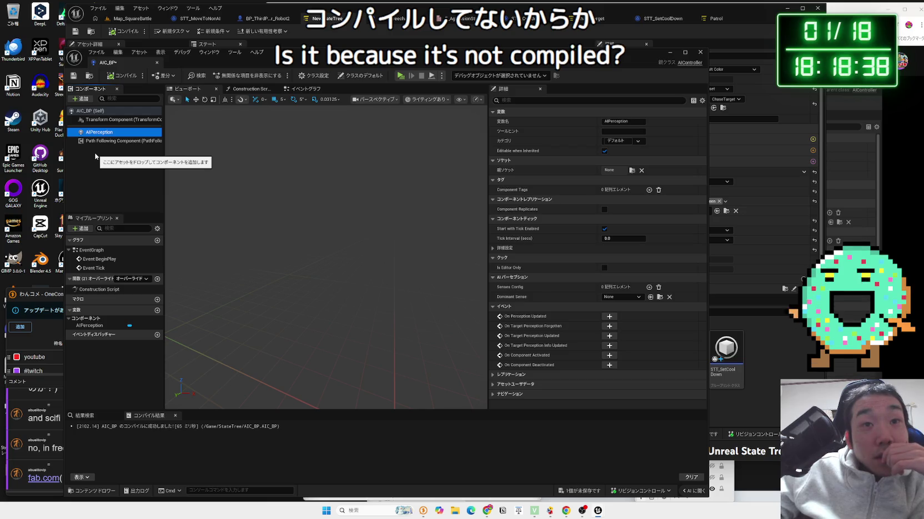
left_click(492, 161)
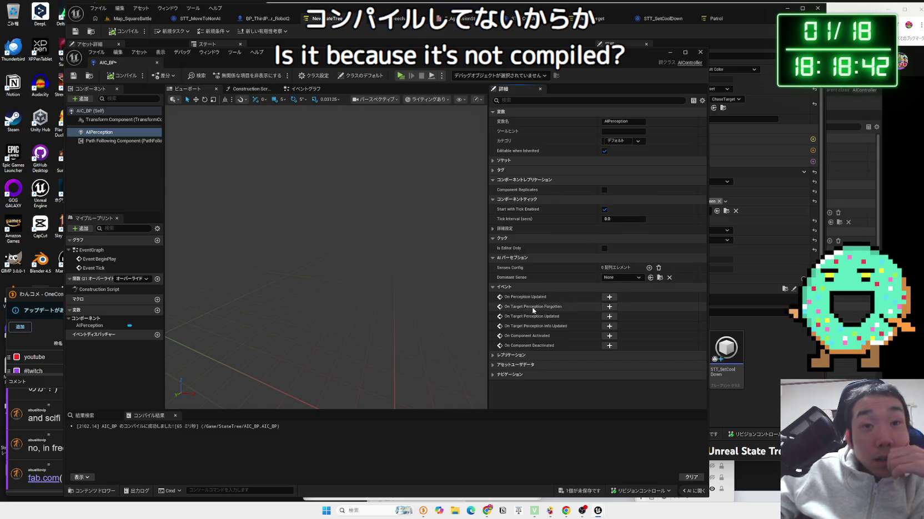
left_click(621, 277)
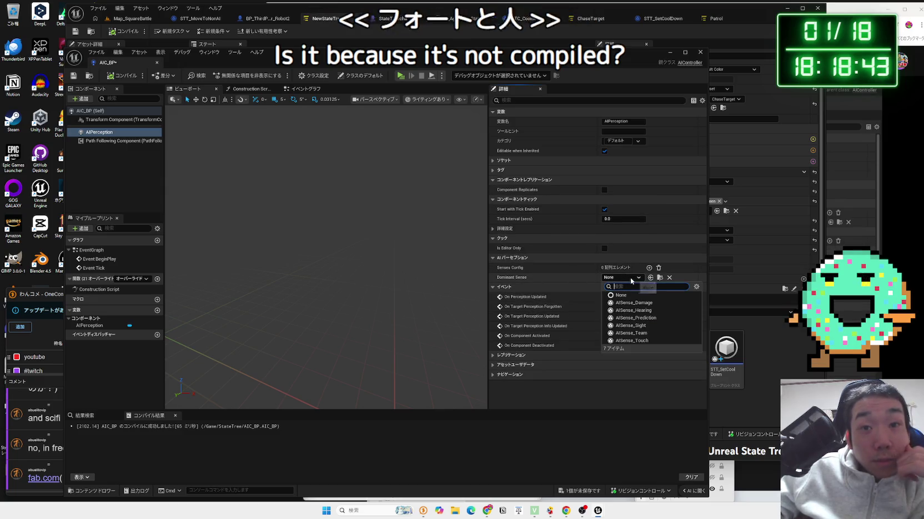
left_click(633, 326)
- Watch the next part of the tutorial on configuring AIPerception senses
key("alt+Tab")
key("space")
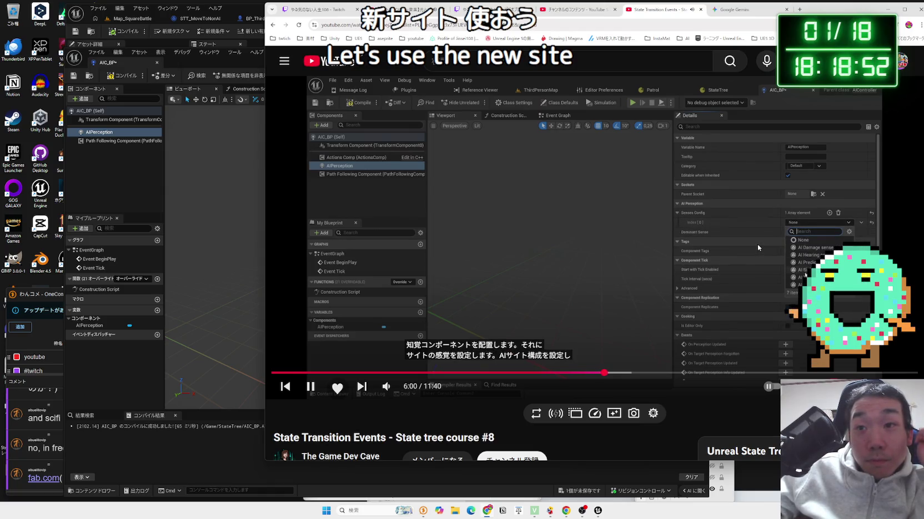
key("space")
left_click(105, 135)
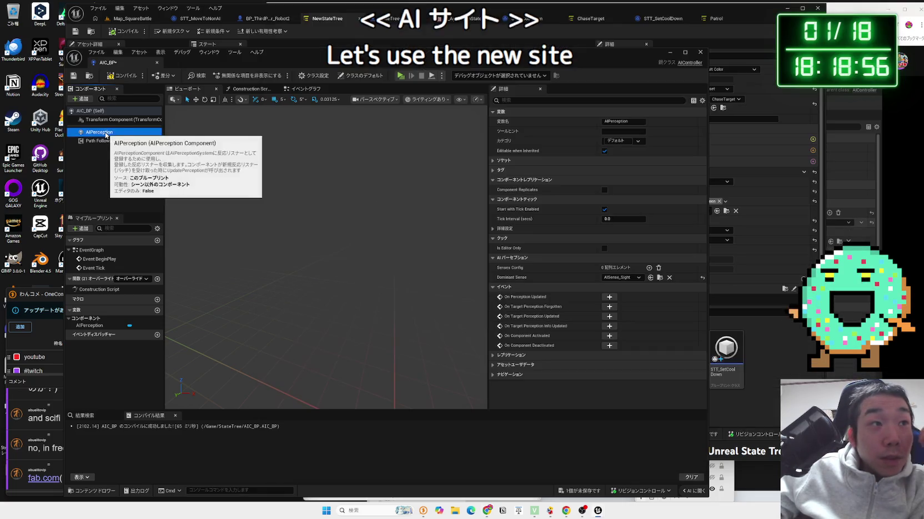
left_click(871, 219)
key("space")
left_click(112, 138)
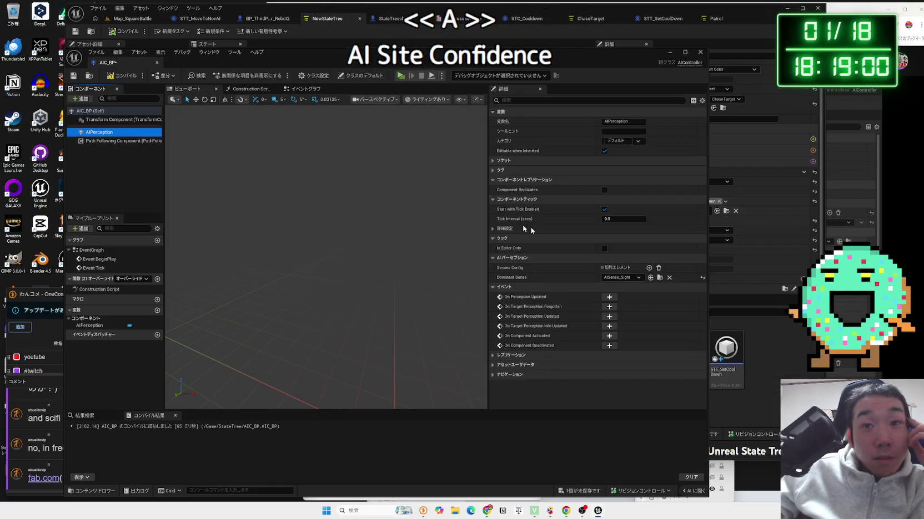
- Leave Dominant Sense at None and add an AI Sight config to Senses Config
left_click(637, 278)
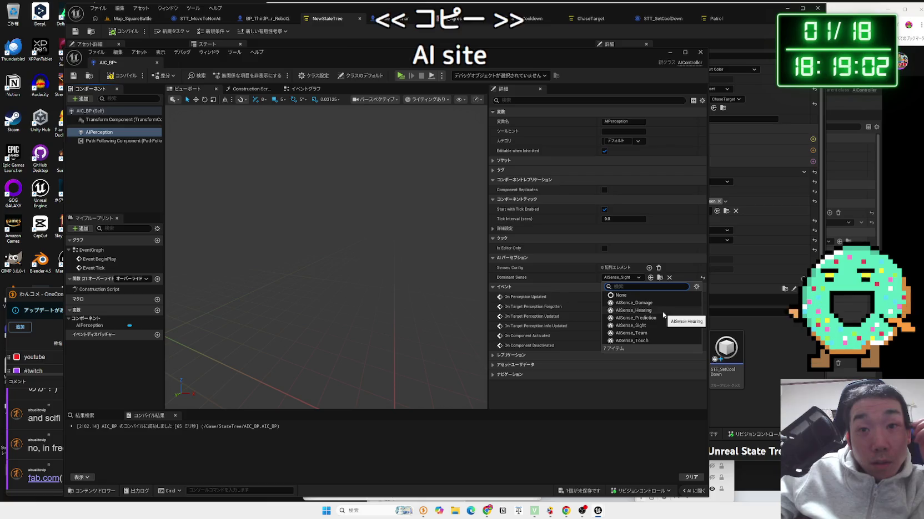
left_click(618, 280)
left_click(649, 267)
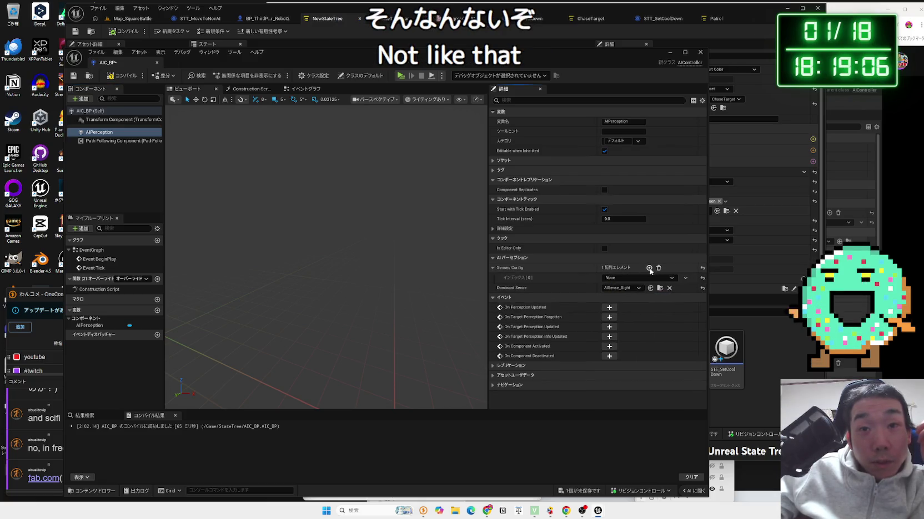
left_click(638, 278)
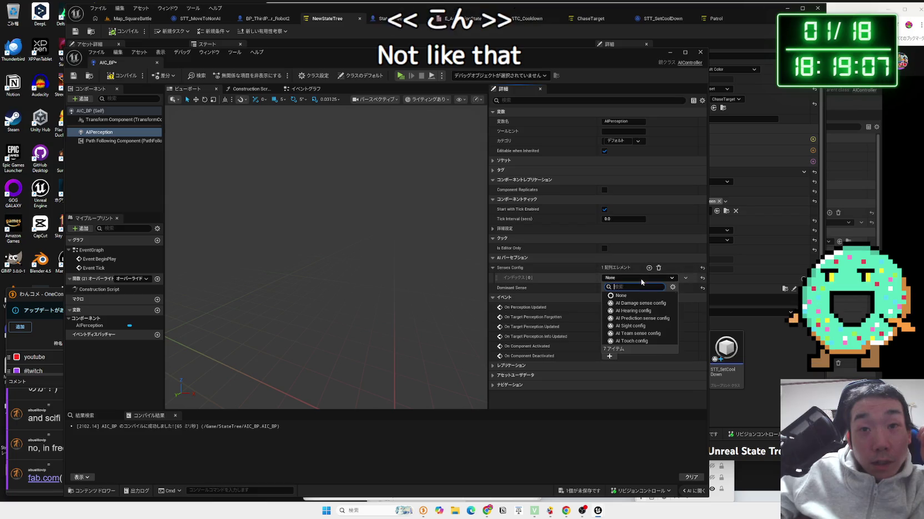
left_click(657, 326)
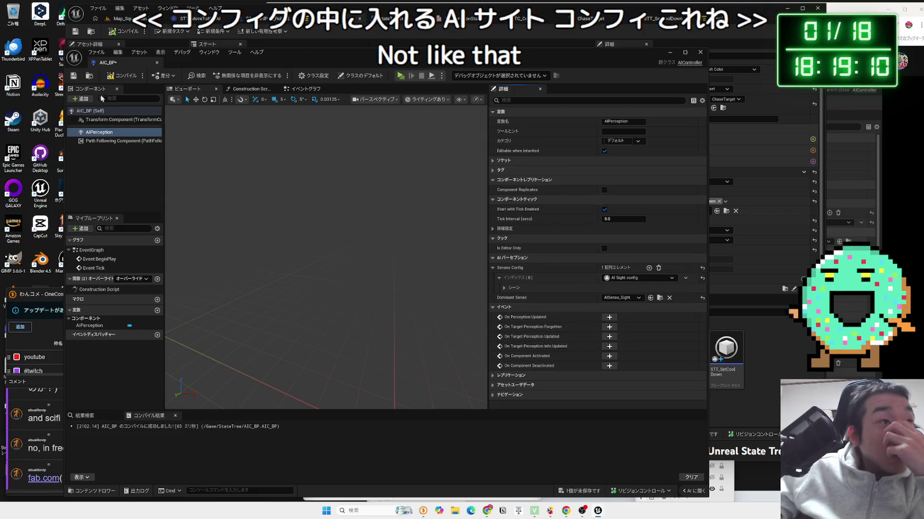
- Compile AIC_BP and expand the AI Sight config's sense properties showing 3000 cm sight radius
left_click(121, 75)
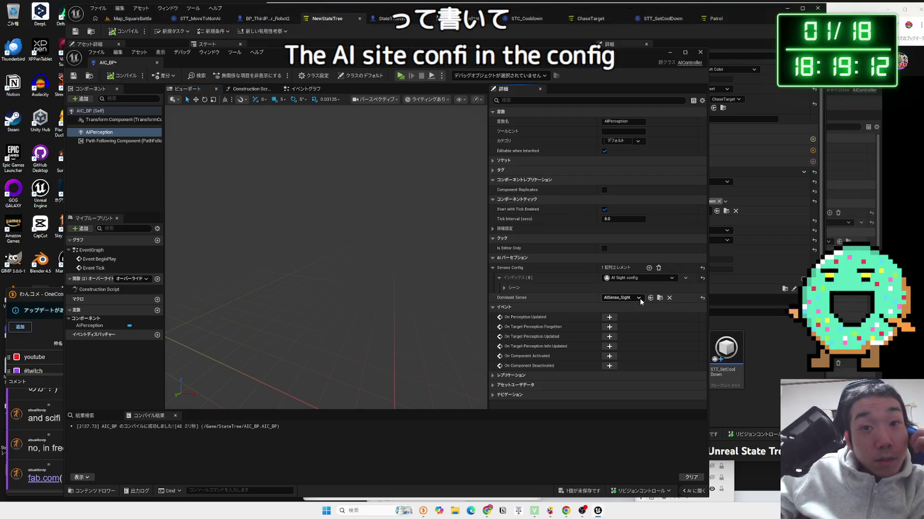
left_click(121, 75)
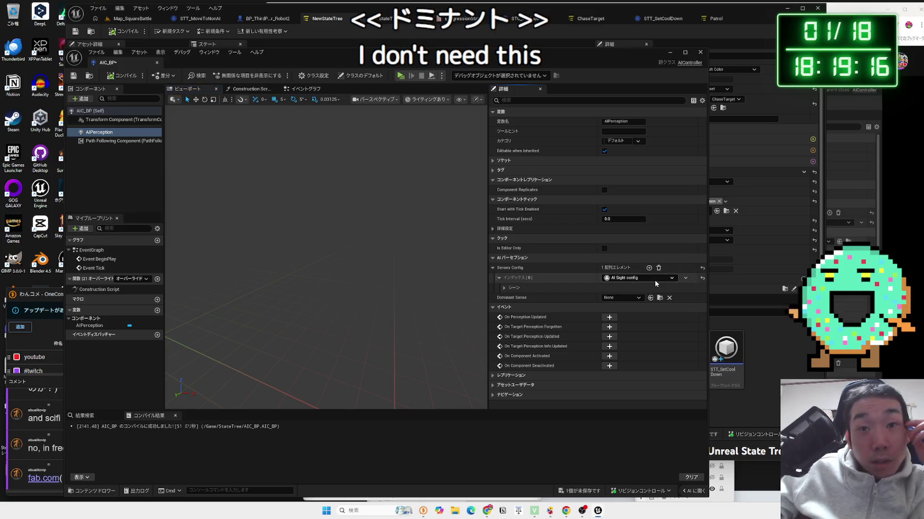
left_click(504, 288)
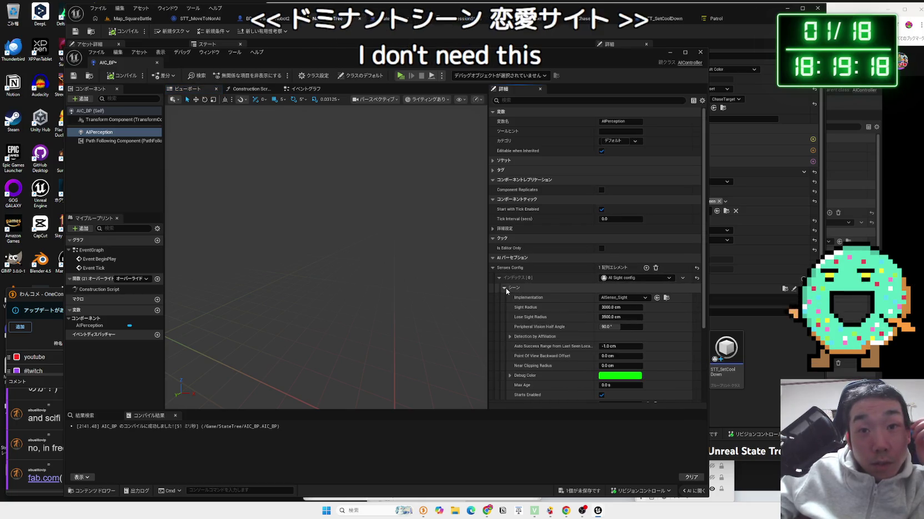
- Compare the AI Sight settings, including 3500 cm Lose Sight Radius, against the paused tutorial
scroll(506, 288, "down", 2)
key("alt+Tab")
left_click(764, 240)
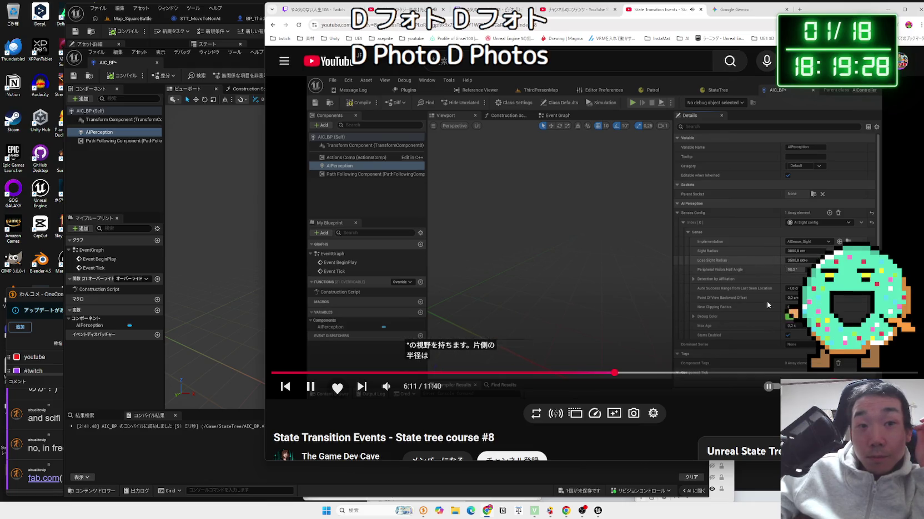
left_click(592, 261)
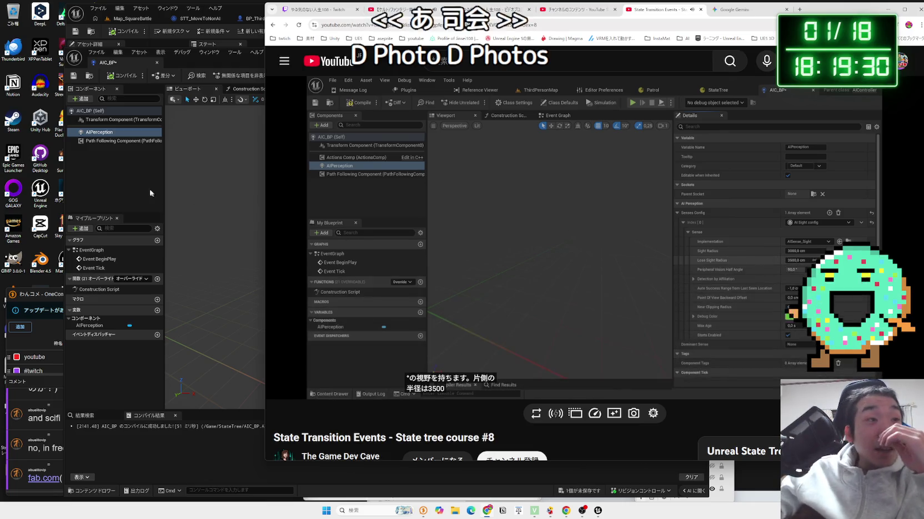
left_click(150, 193)
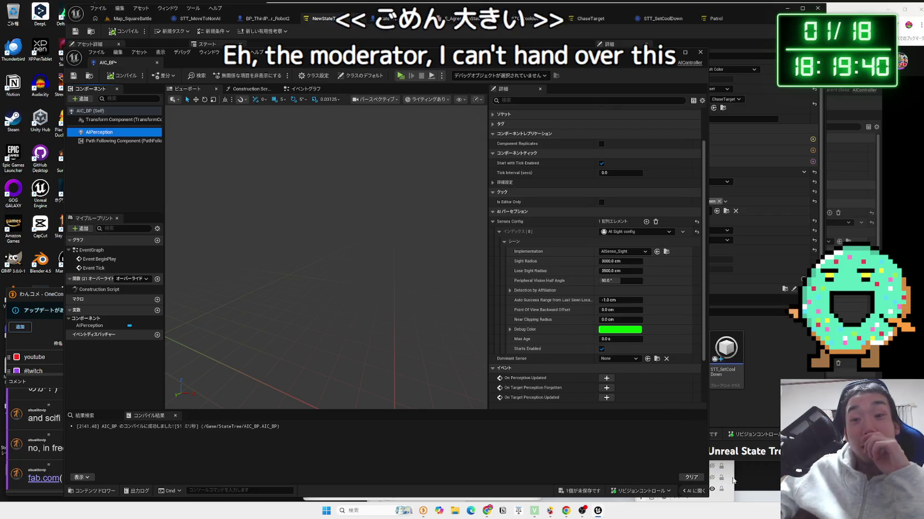
left_click(582, 510)
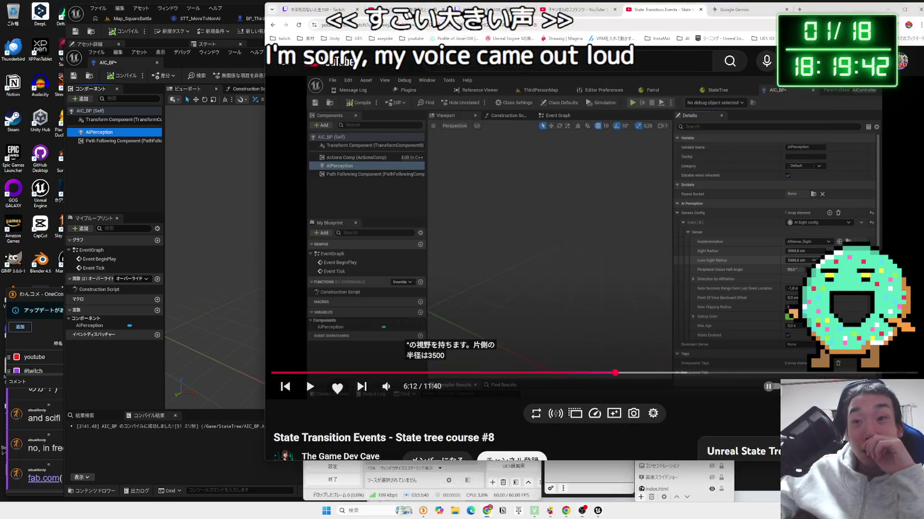
key("alt+Tab")
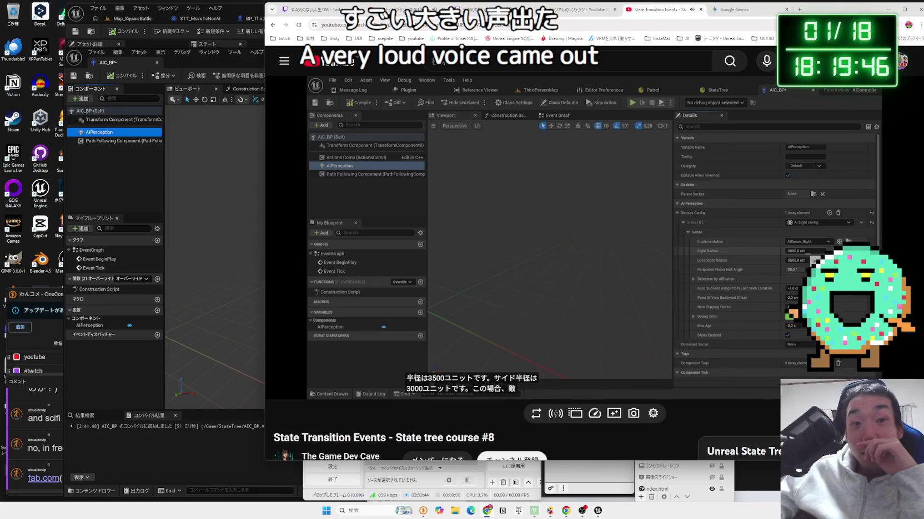
key("space")
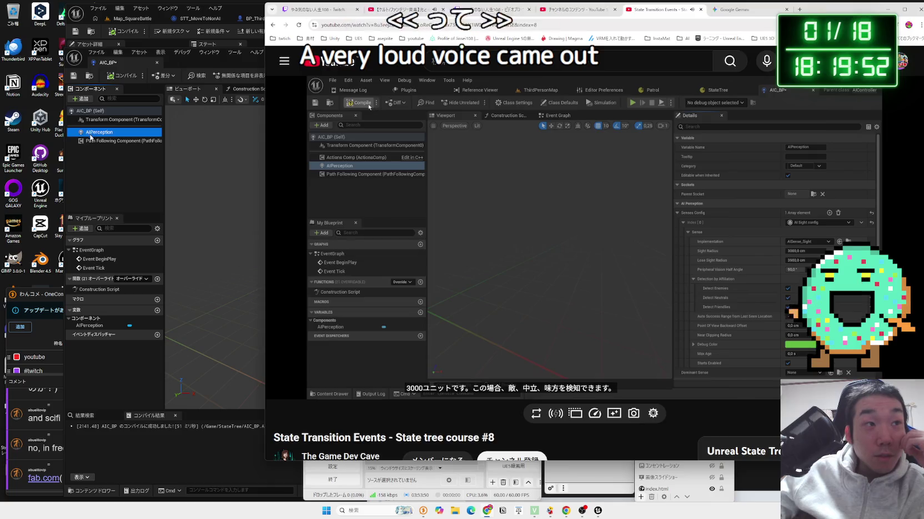
key("alt+Tab")
- Expand Detection by Affiliation and ask the AI Assistant what it does
key("F2")
scroll(616, 302, "down", 2)
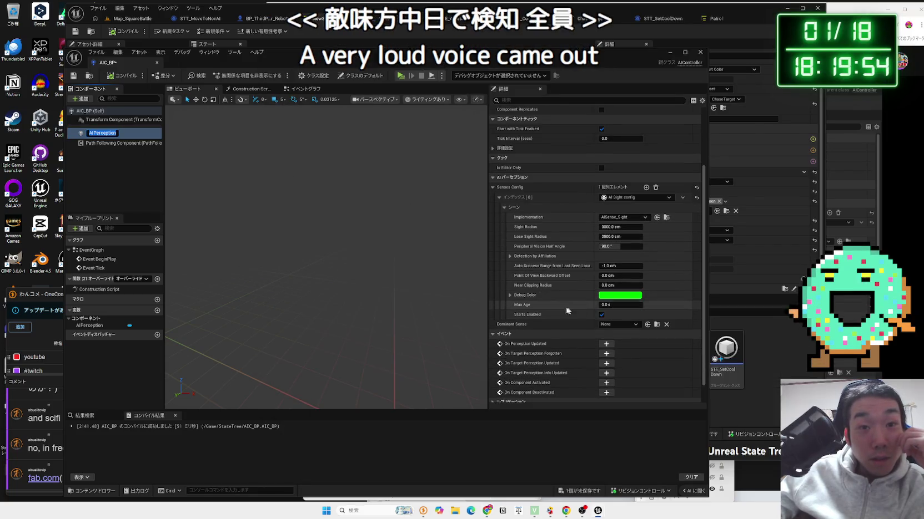
left_click(510, 256)
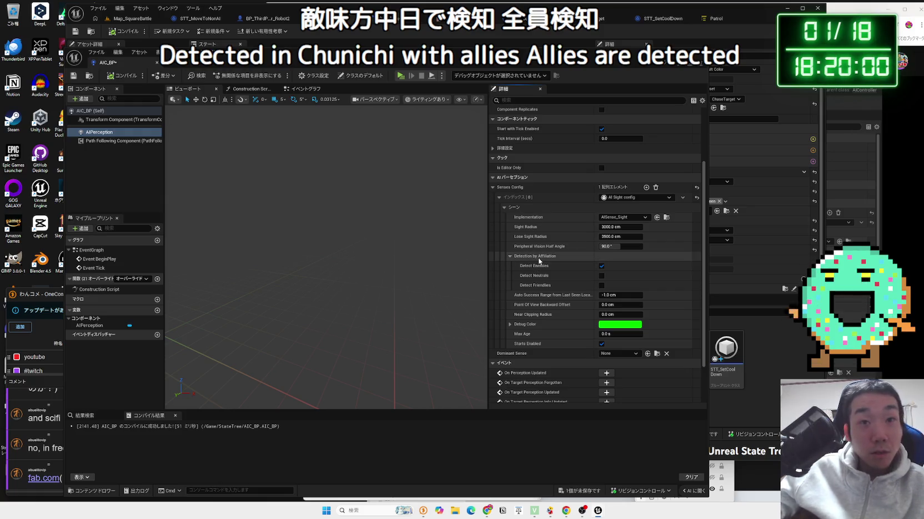
key("F1")
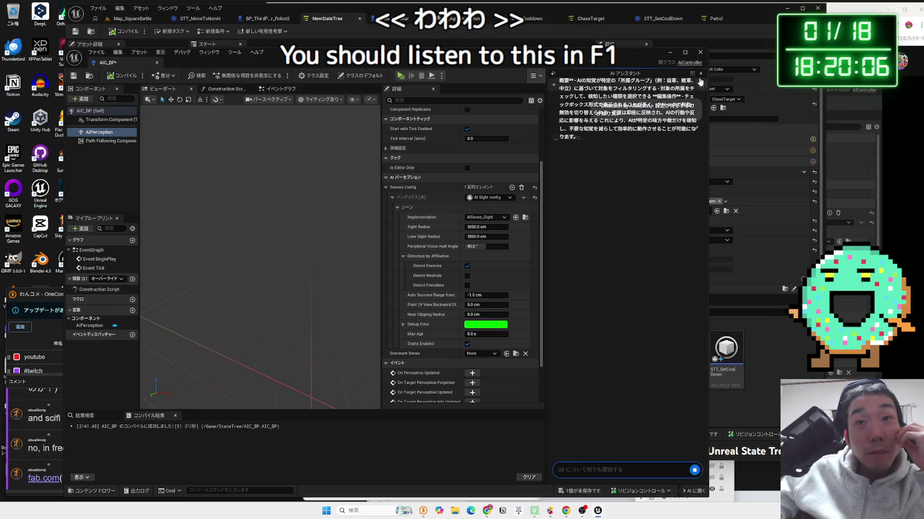
- Undock the AI Assistant into its own window and restore its earlier size
left_click_drag(595, 77, 601, 88)
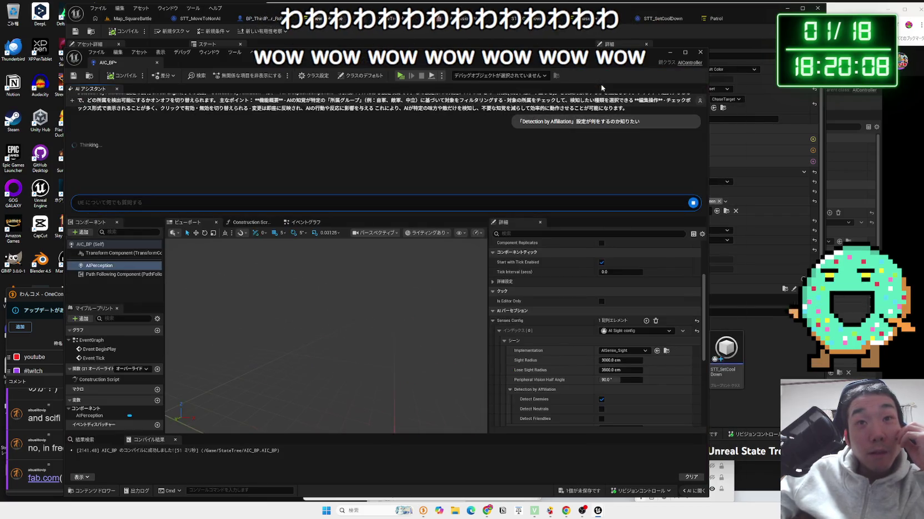
mouse_move(89, 88)
left_mouse_down()
mouse_move(908, 255)
mouse_move(611, 261)
mouse_move(613, 293)
mouse_move(613, 52)
mouse_move(655, 1)
left_mouse_up()
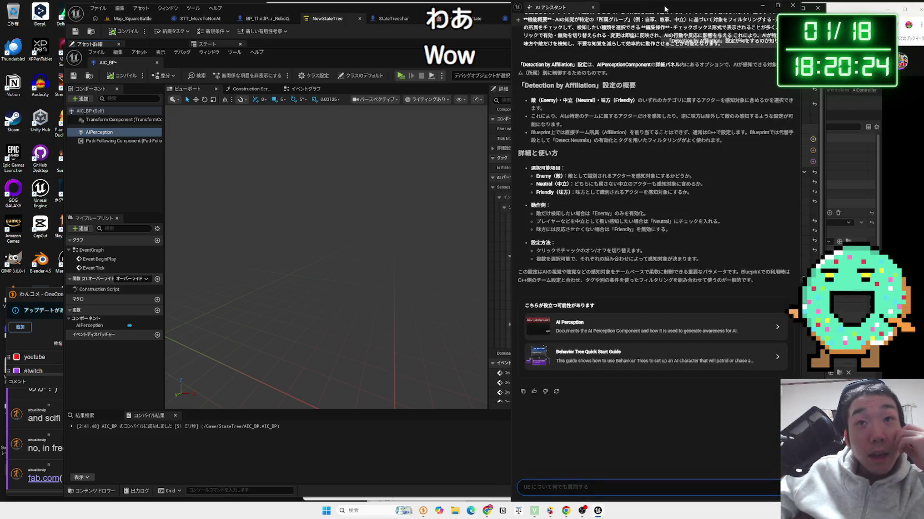
double_click(665, 9)
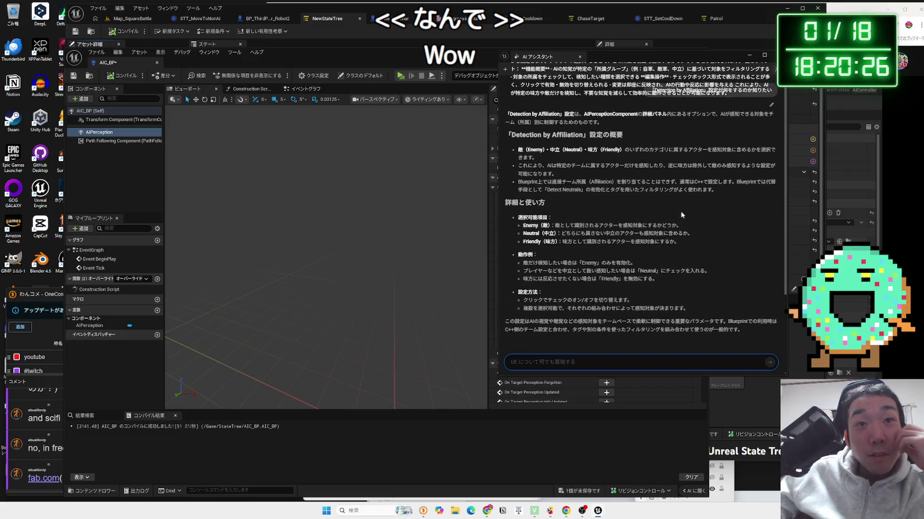
- Read the assistant's Detection by Affiliation explanation, then close the AI Assistant
left_click(620, 91)
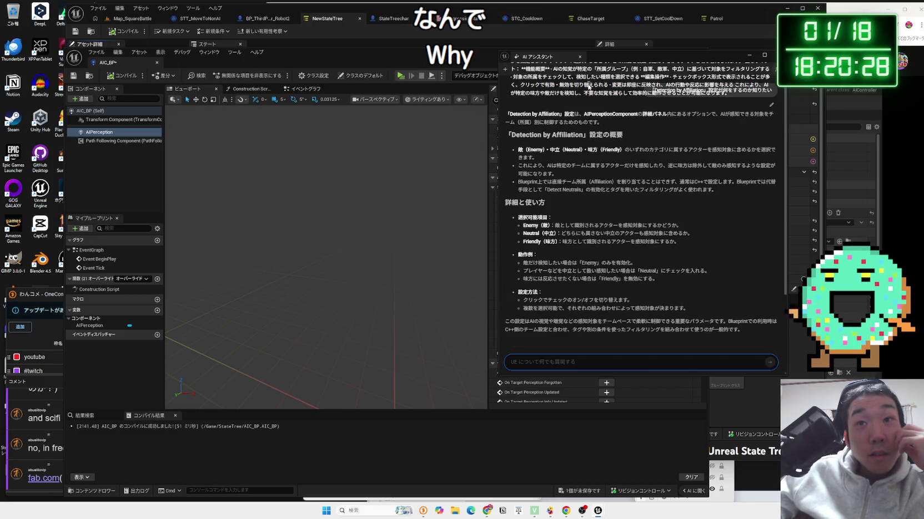
left_click(688, 113)
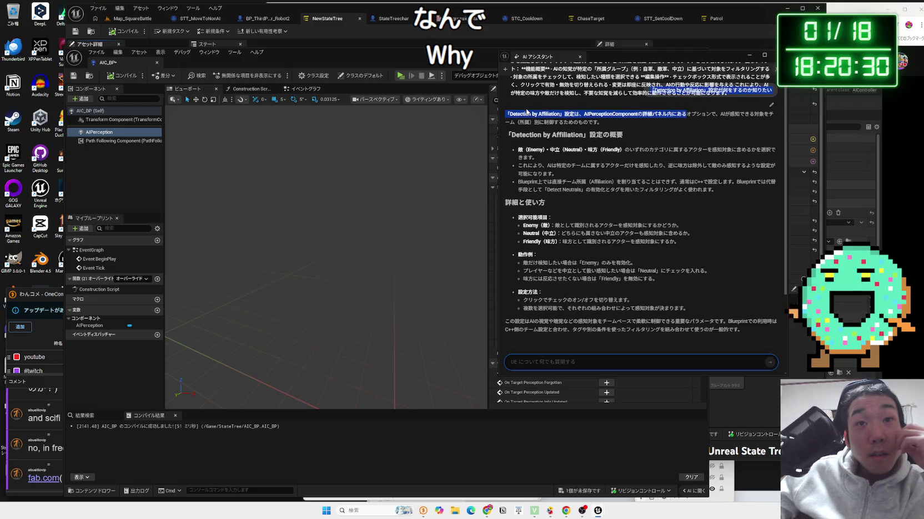
left_click_drag(506, 114, 607, 134)
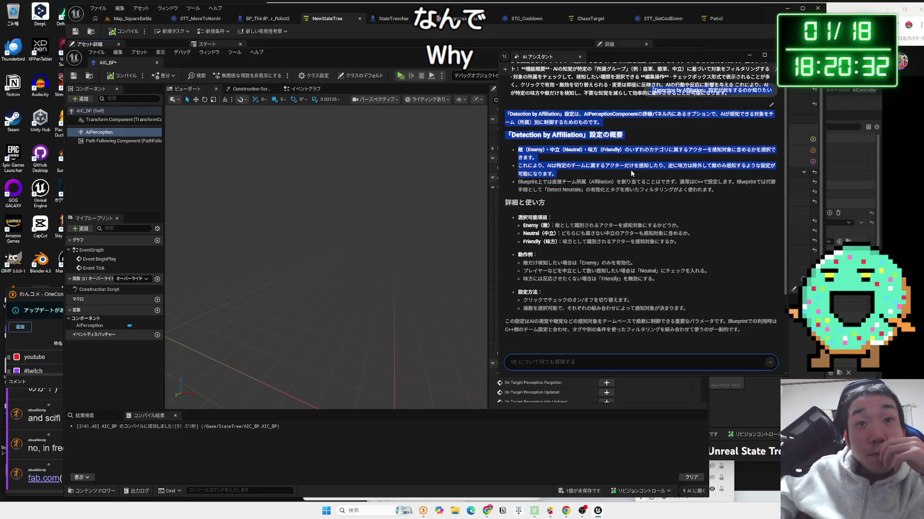
left_click(630, 173)
left_click_drag(624, 158, 688, 191)
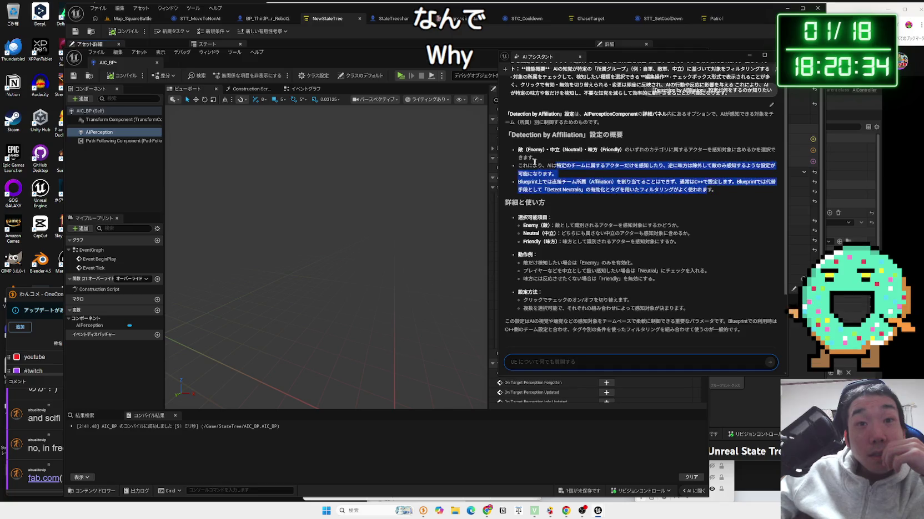
left_click(662, 121)
key("Escape")
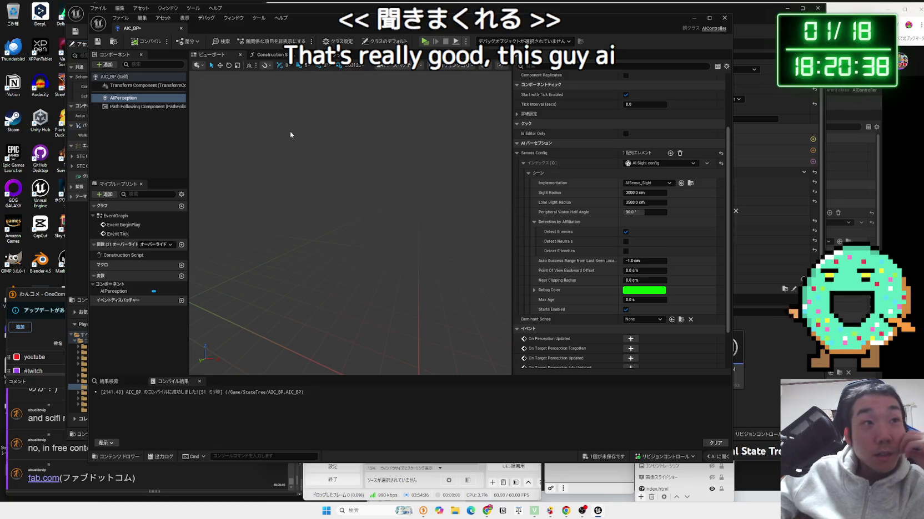
- Enable Detect Neutrals in the AI Sight config and recompile AIC_BP
left_click(625, 241)
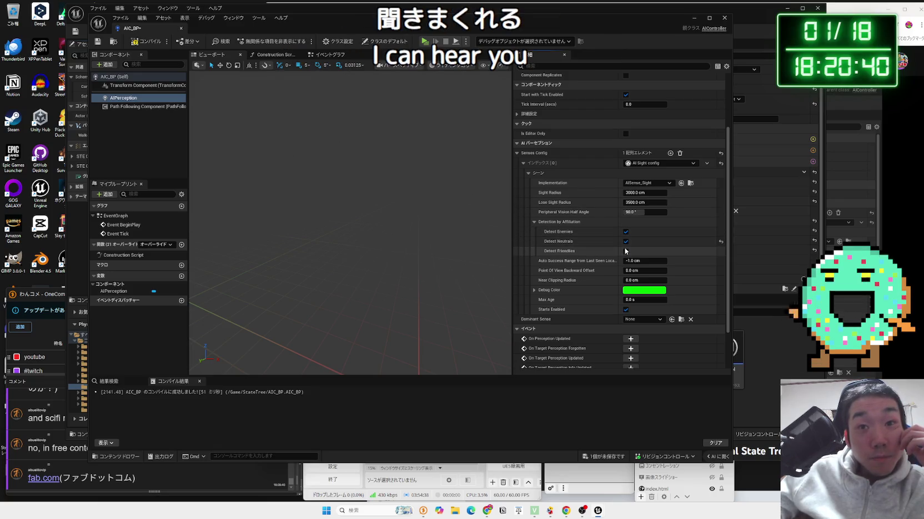
key("alt+Tab")
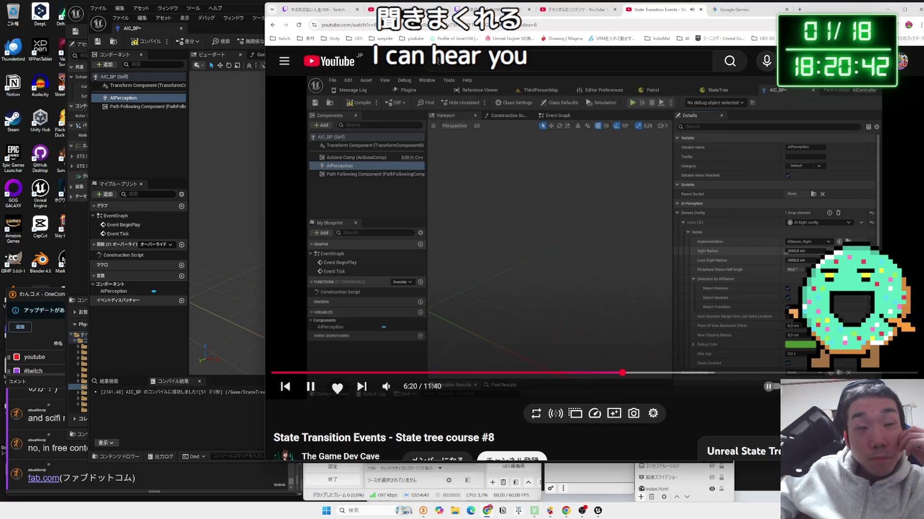
left_click(184, 159)
left_click(147, 44)
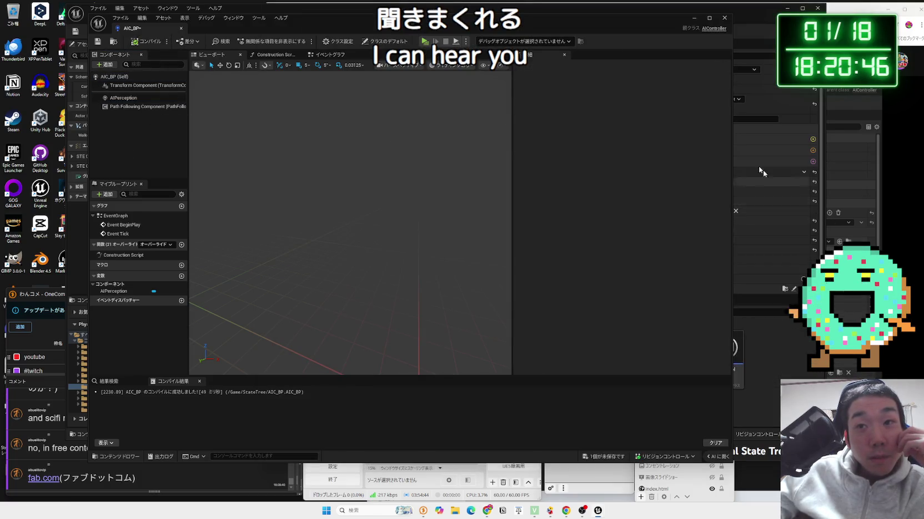
- Rearrange the AIC_BP window, reselect AIPerception, and return to the tutorial at 6:20
left_click_drag(574, 21, 377, 96)
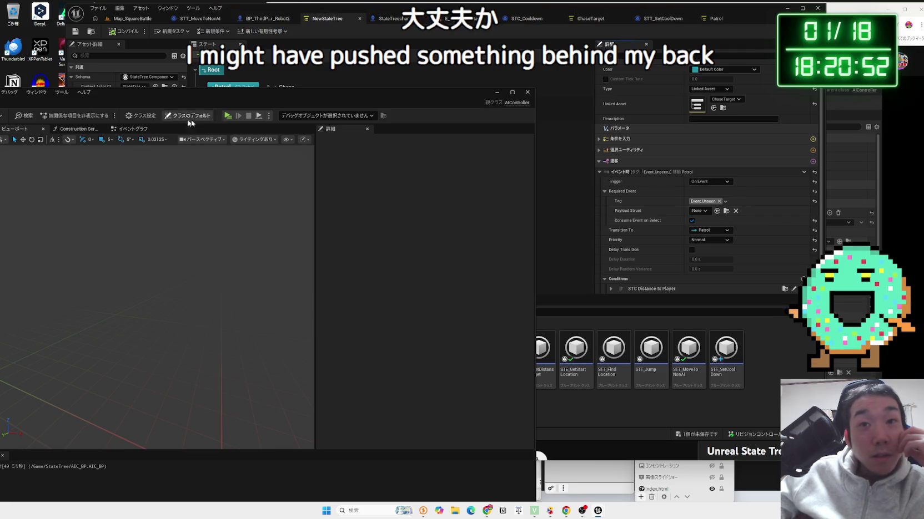
mouse_move(394, 125)
left_mouse_down()
mouse_move(422, 1)
mouse_move(680, 12)
mouse_move(697, 21)
left_mouse_up()
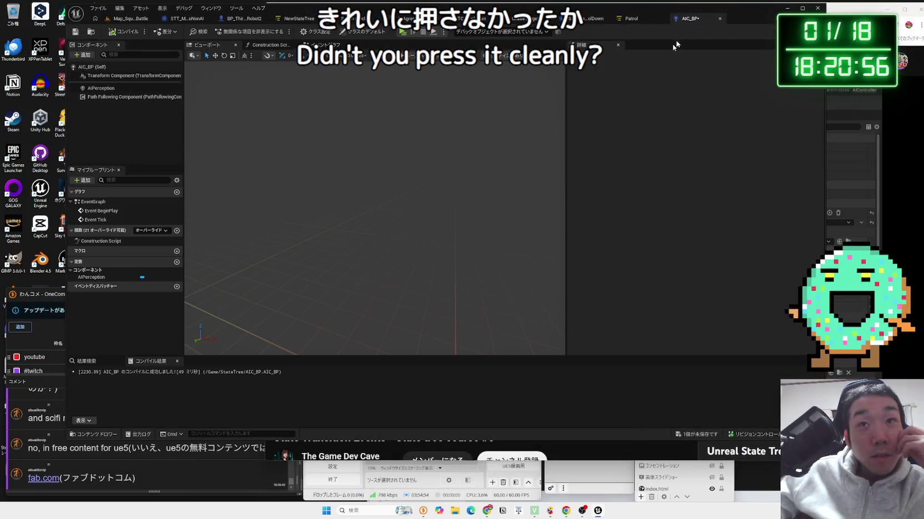
left_click(101, 87)
key("alt+Tab")
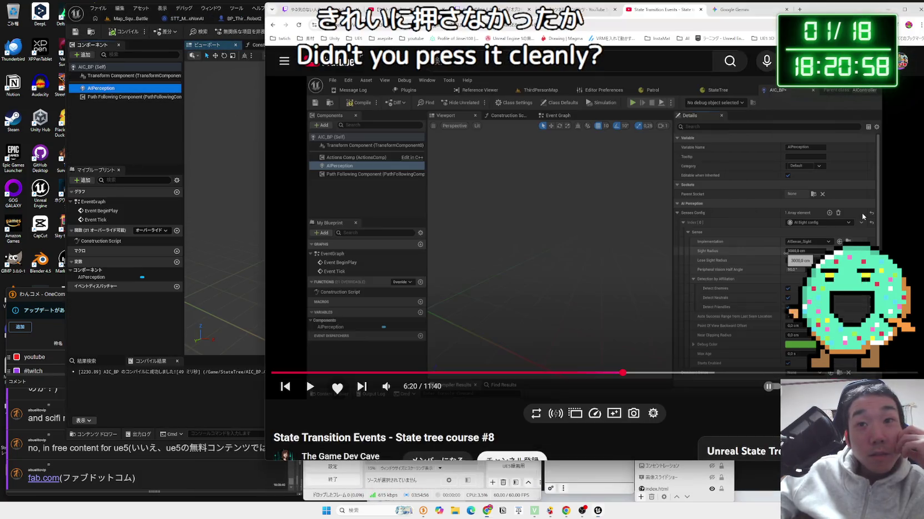
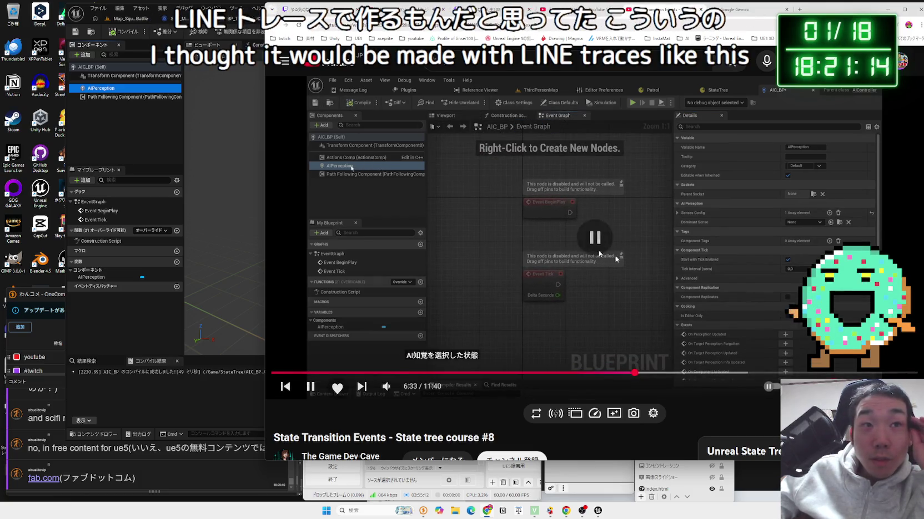
- Add an On Perception Updated event to the AIC_BP event graph, following the tutorial
left_click(114, 131)
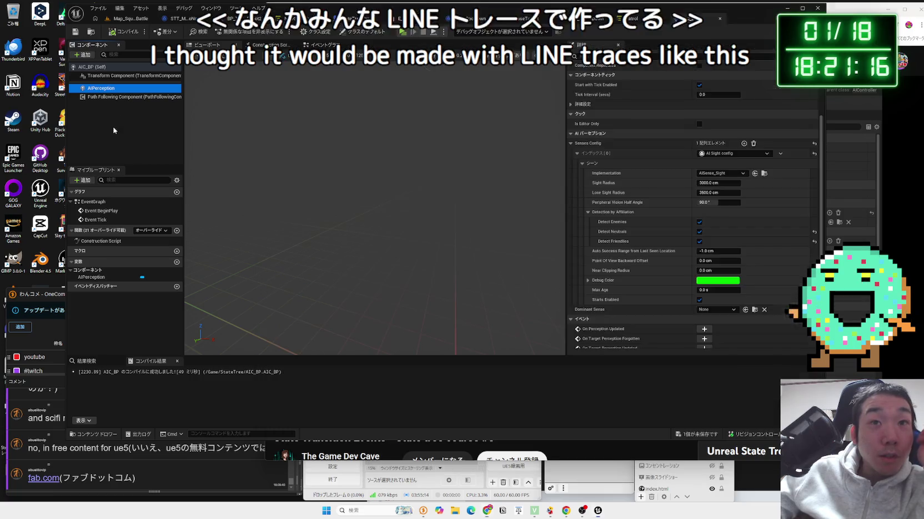
left_click(319, 45)
key("alt+Tab")
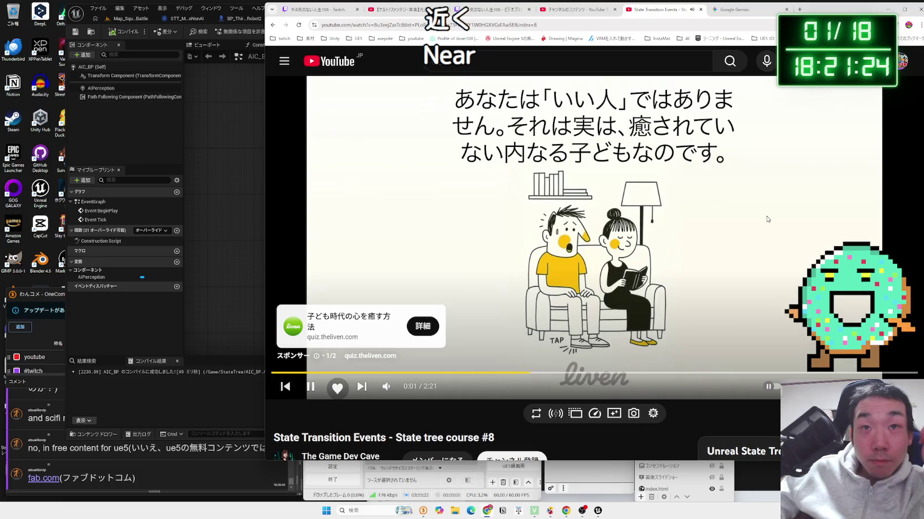
left_click(895, 345)
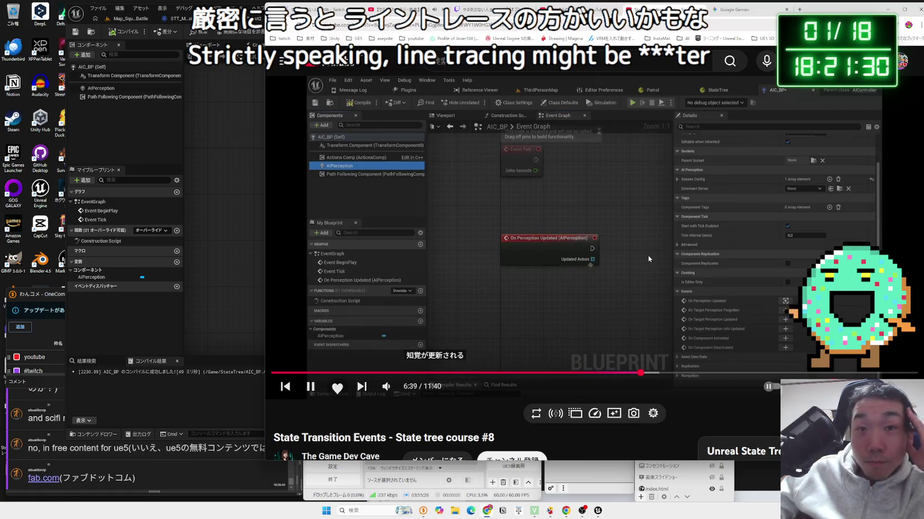
key("alt+Tab")
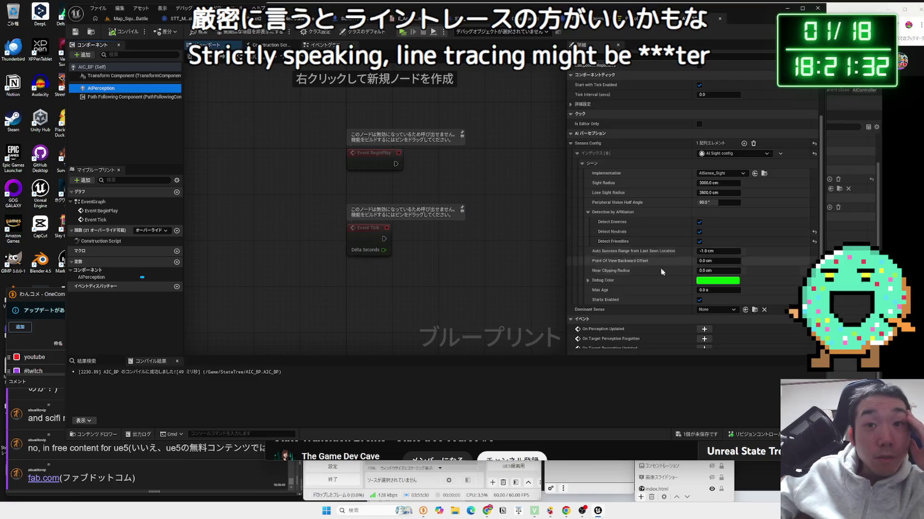
left_click(704, 329)
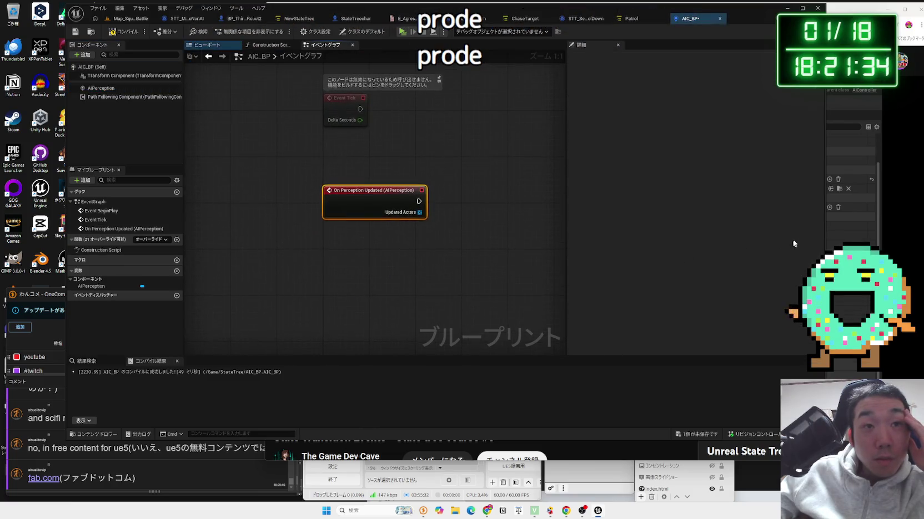
key("alt+Tab")
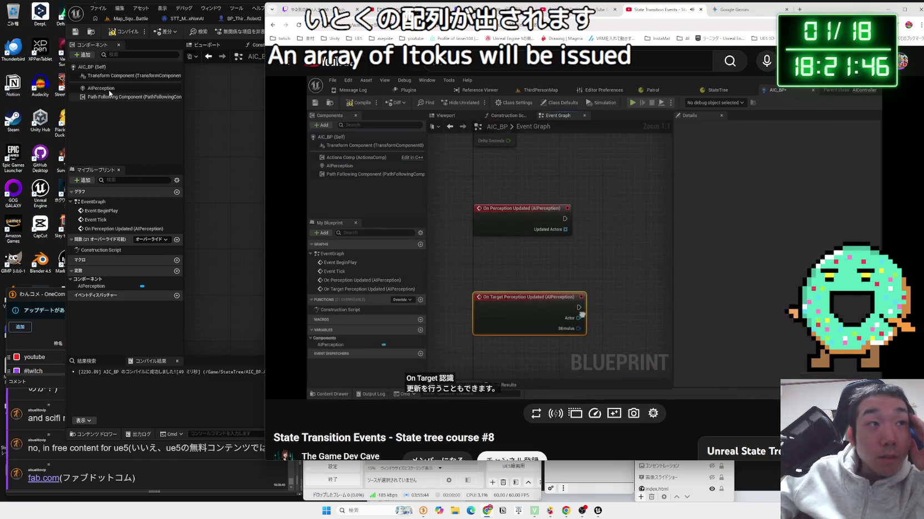
- Add an On Target Perception Updated event from the AIPerception component
left_click(109, 93)
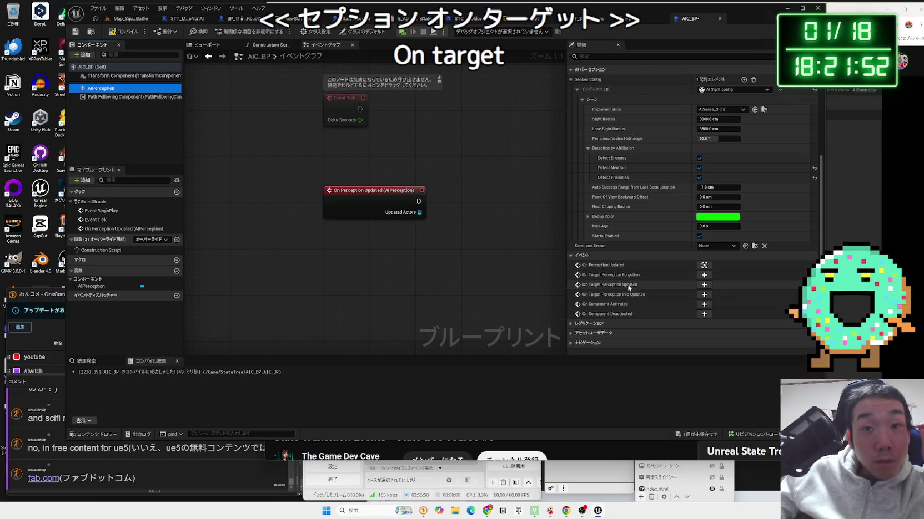
left_click(703, 284)
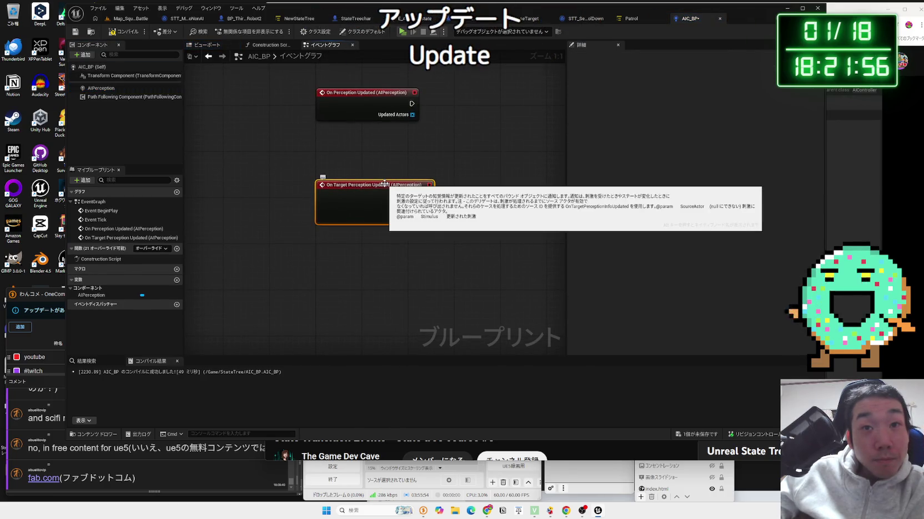
left_click(873, 184)
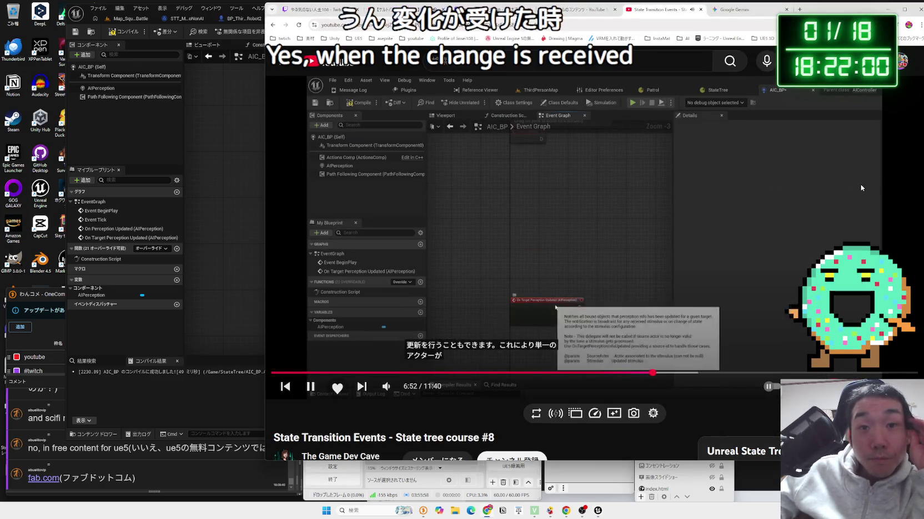
left_click(134, 159)
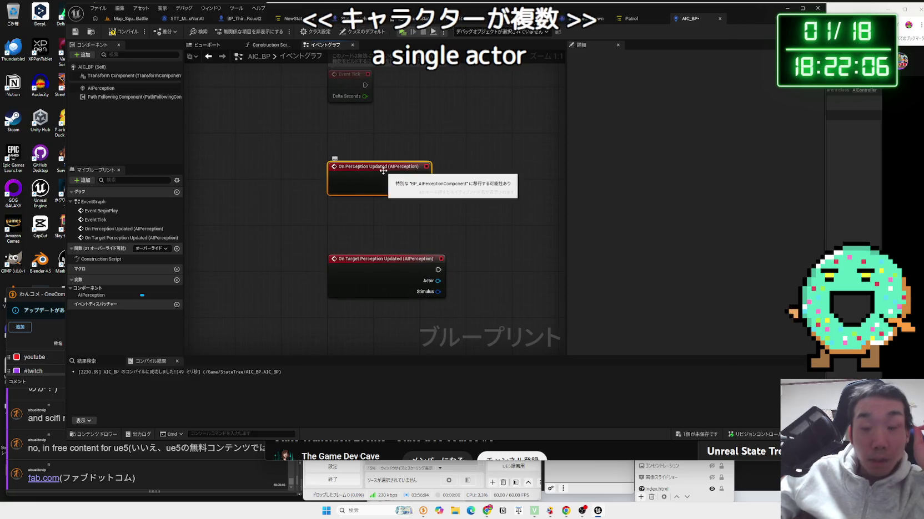
- Delete the On Perception Updated node and move On Target Perception Updated higher up
key("Delete")
left_click(378, 259)
left_click_drag(377, 259, 360, 177)
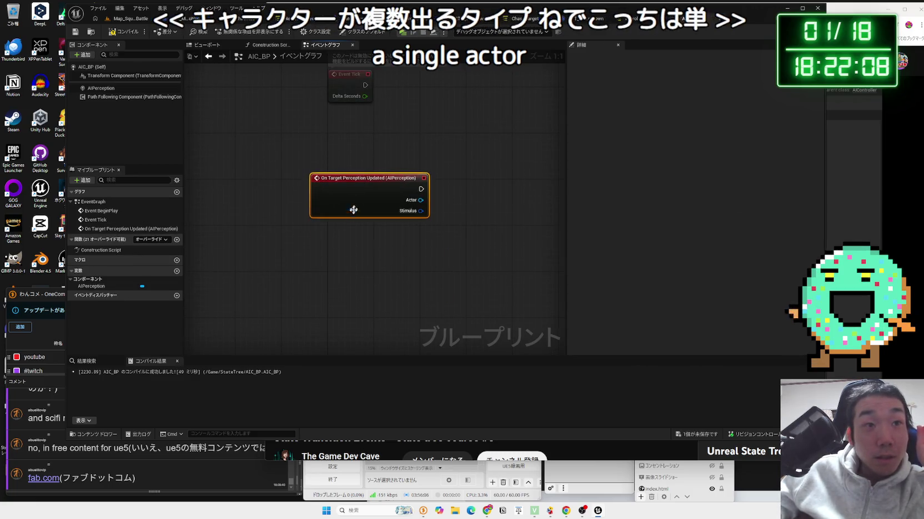
left_click(378, 184)
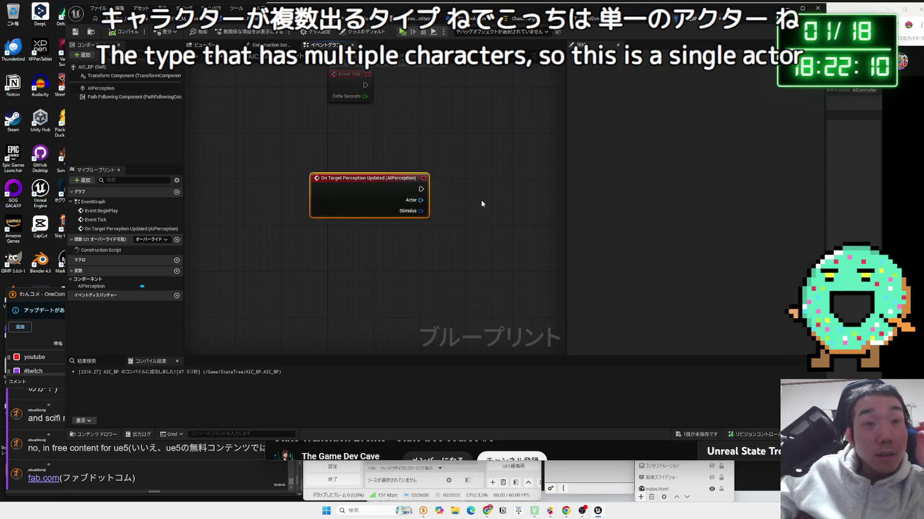
key("alt+Tab")
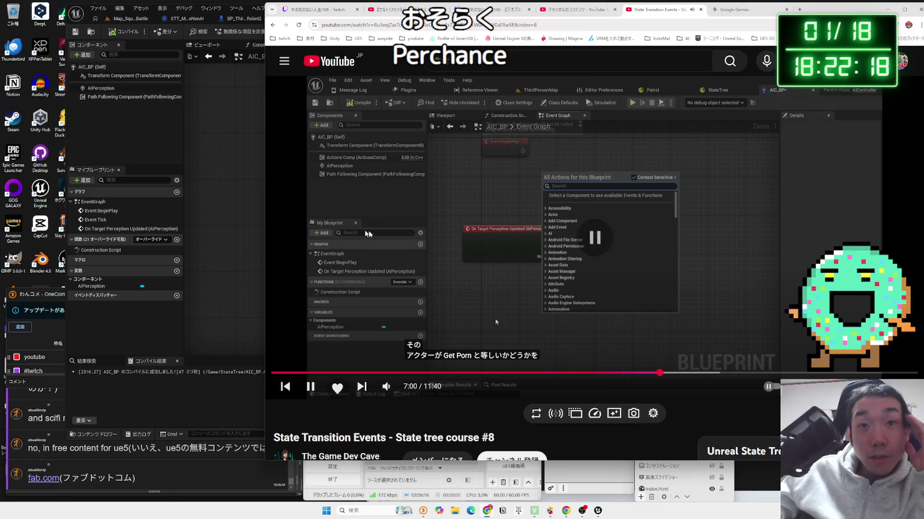
- Wire the perception event's Actor output into a new == equality node
left_click(160, 143)
mouse_move(379, 198)
left_mouse_down()
mouse_move(316, 187)
mouse_move(362, 186)
left_mouse_up()
left_click_drag(404, 189, 459, 189)
type("==")
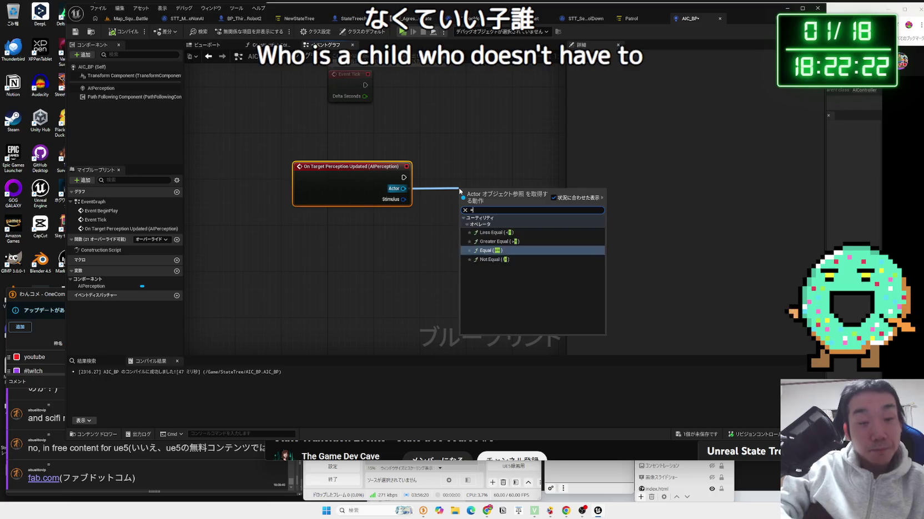
left_click(496, 238)
left_click_drag(490, 228, 383, 256)
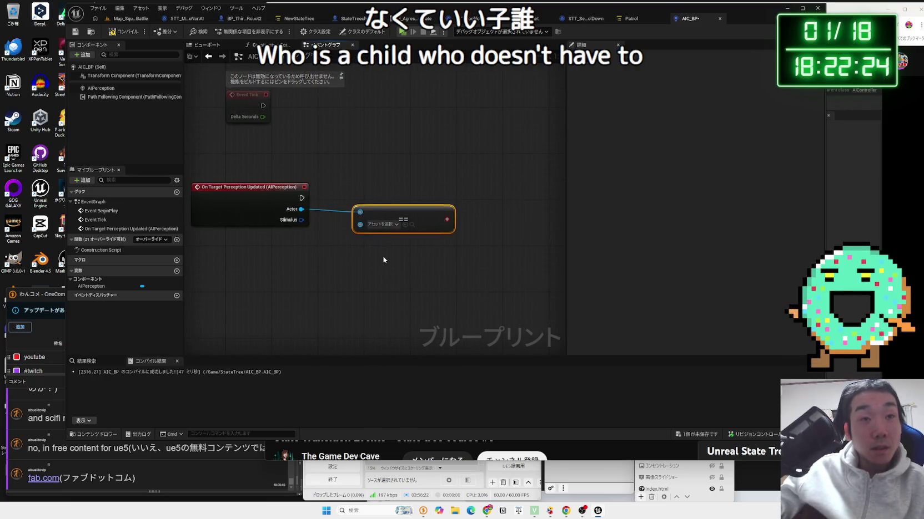
left_click(383, 257)
left_click(382, 224)
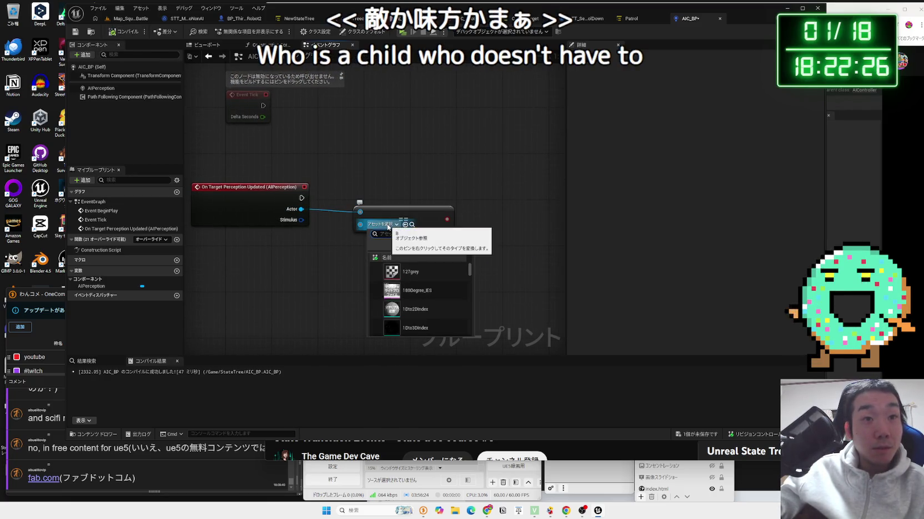
left_click(765, 206)
left_click(848, 206)
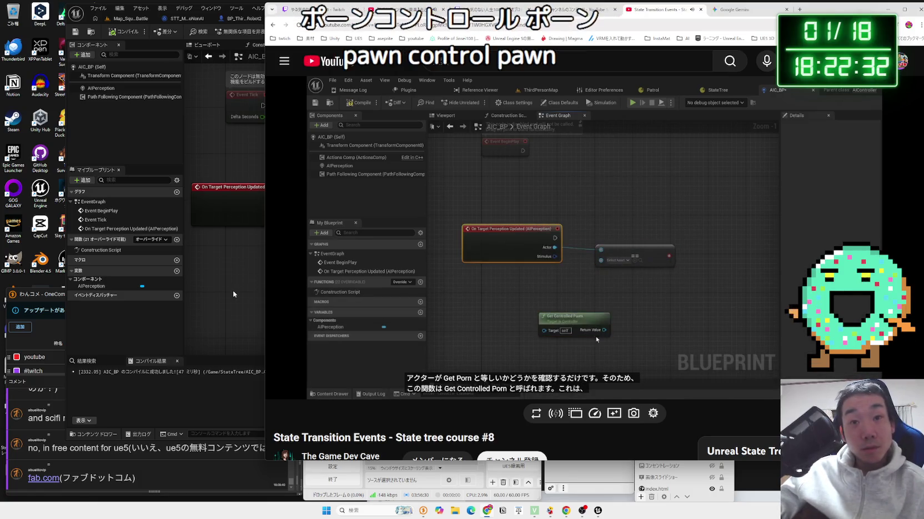
- Place a Get Controlled Pawn node on empty graph space
left_click(596, 235)
left_click(254, 271)
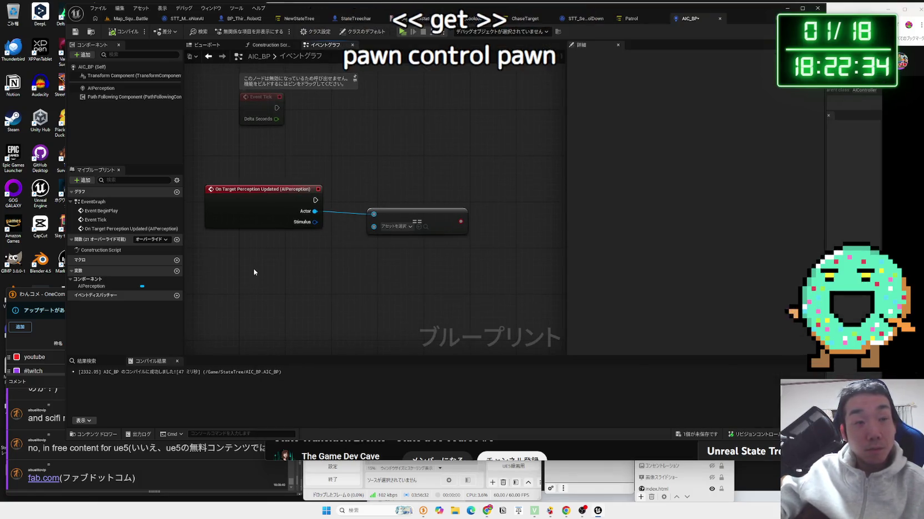
right_click(254, 270)
type("get contr")
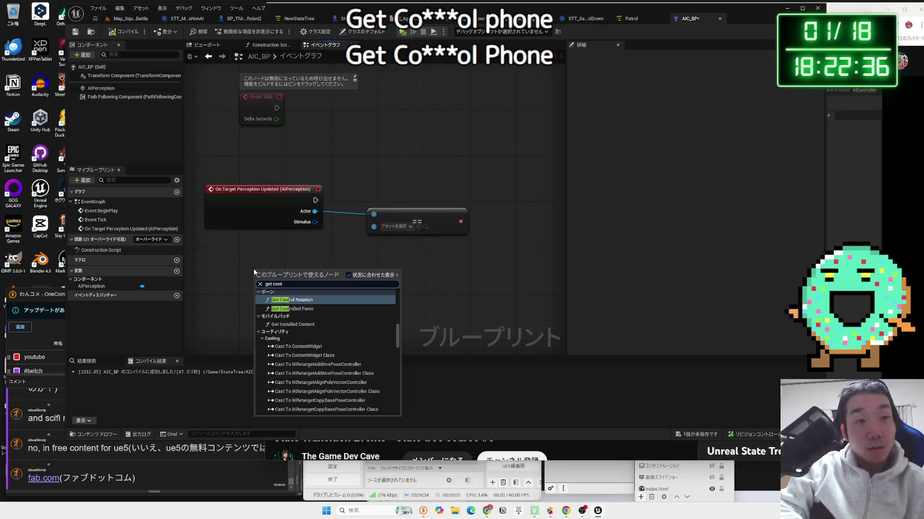
type("olled pa")
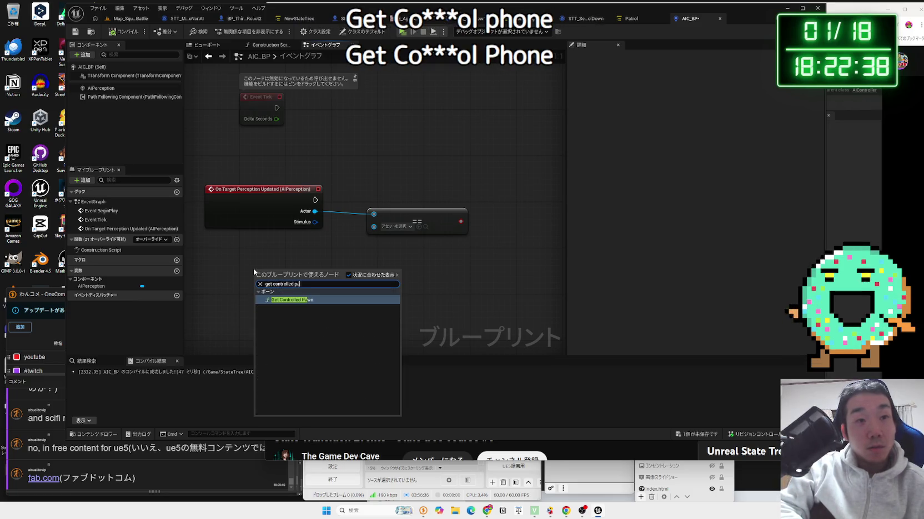
key("Return")
key("alt+Tab")
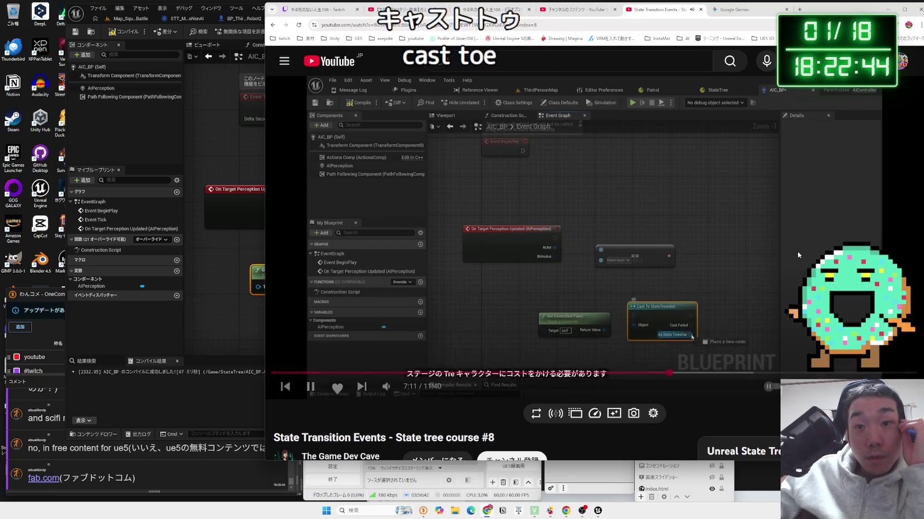
left_click(481, 300)
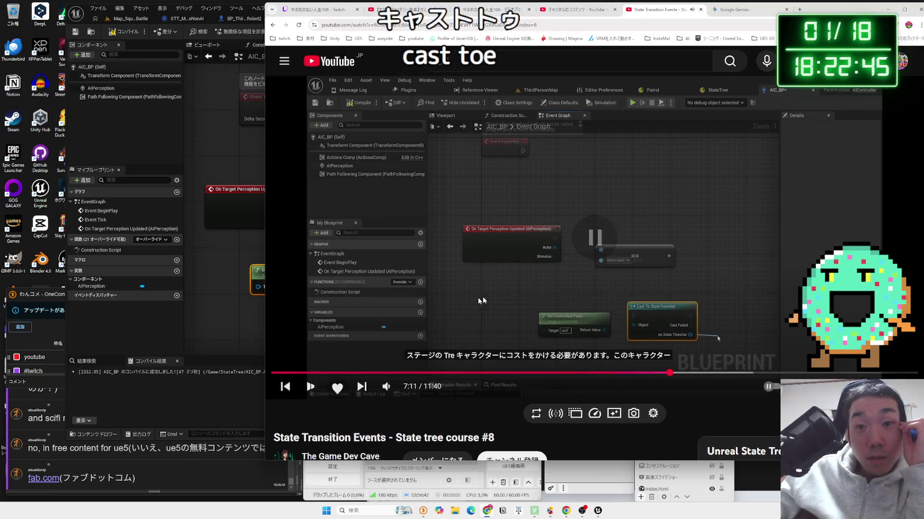
left_click(255, 337)
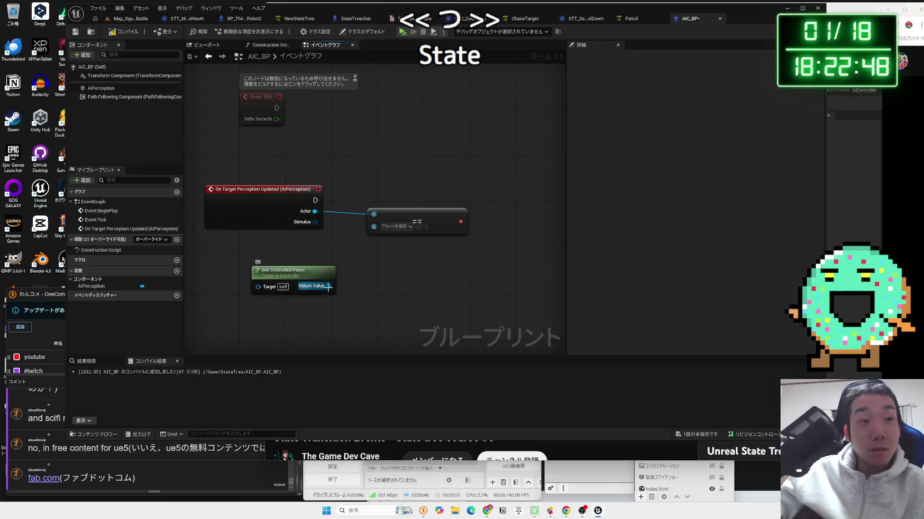
- Cast the pawn's Return Value to StateTreechar with a Cast To StateTreechar node
left_click_drag(328, 286, 381, 289)
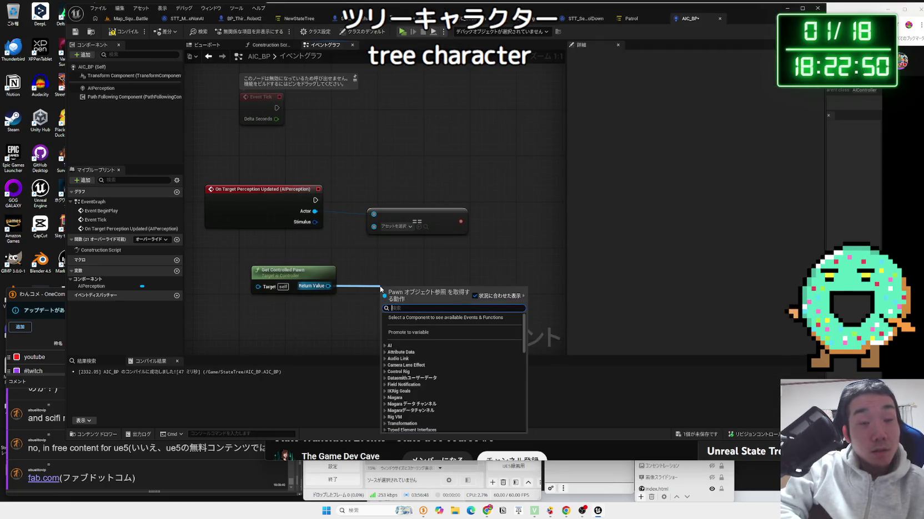
type("get stat")
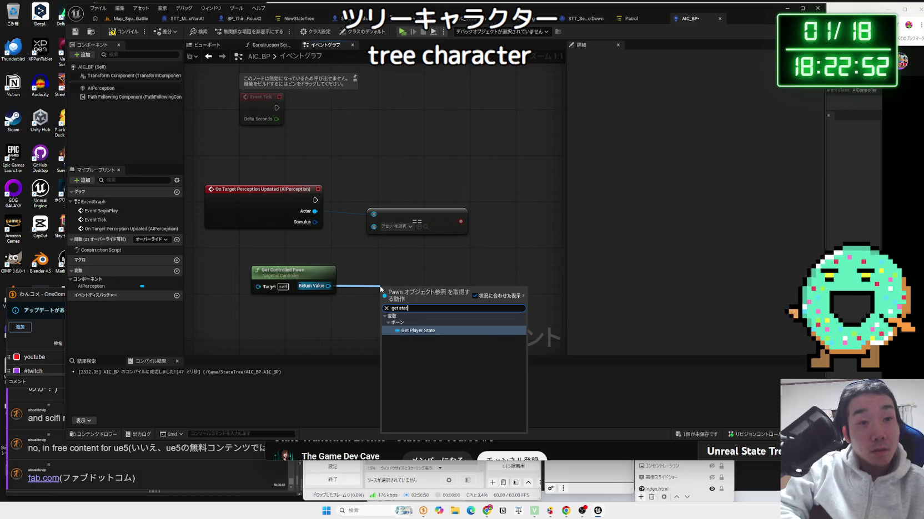
key("BackSpace")
key("BackSpace")
key("BackSpace")
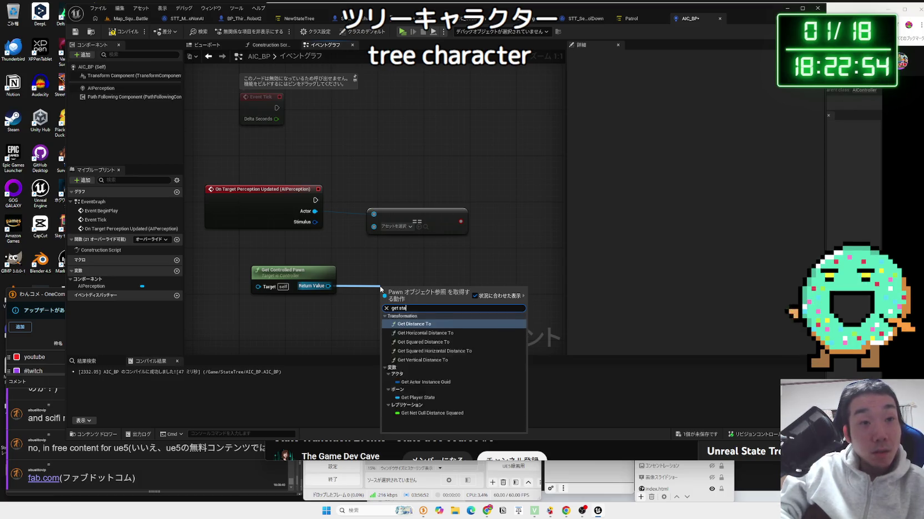
type("cast state")
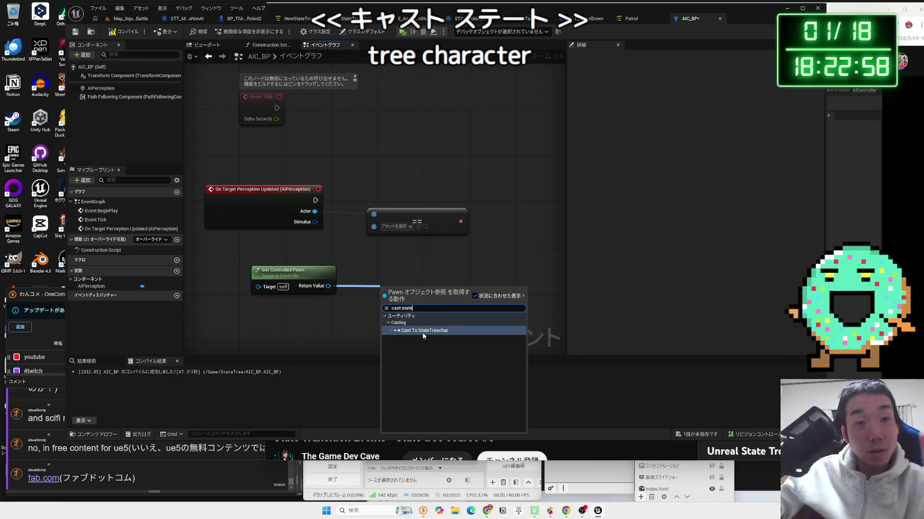
left_click(422, 331)
left_click_drag(404, 279, 381, 258)
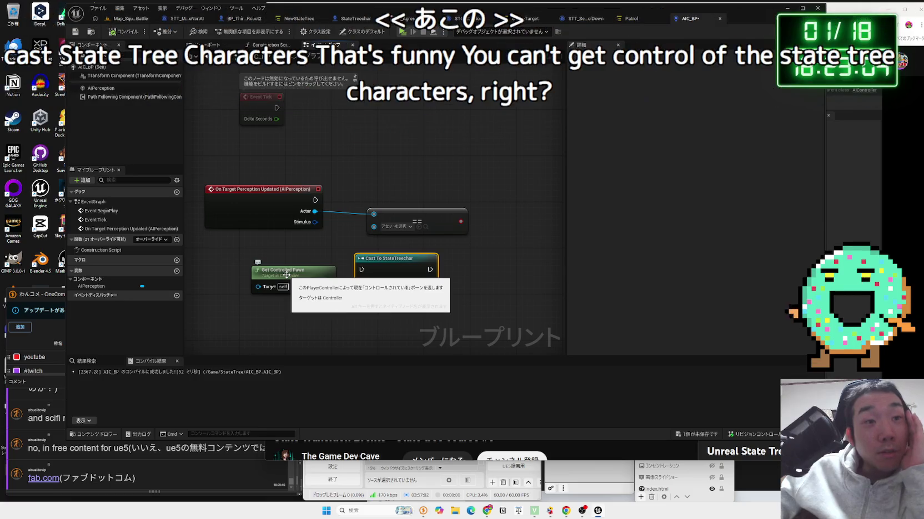
left_click(289, 272, "ctrl")
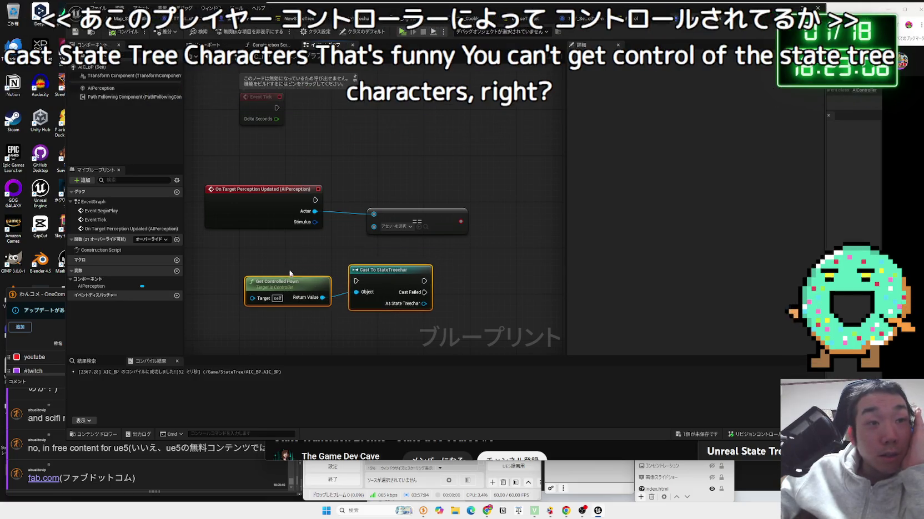
- Add a Get Target node reading from the As State Treechar output
key("alt+Tab")
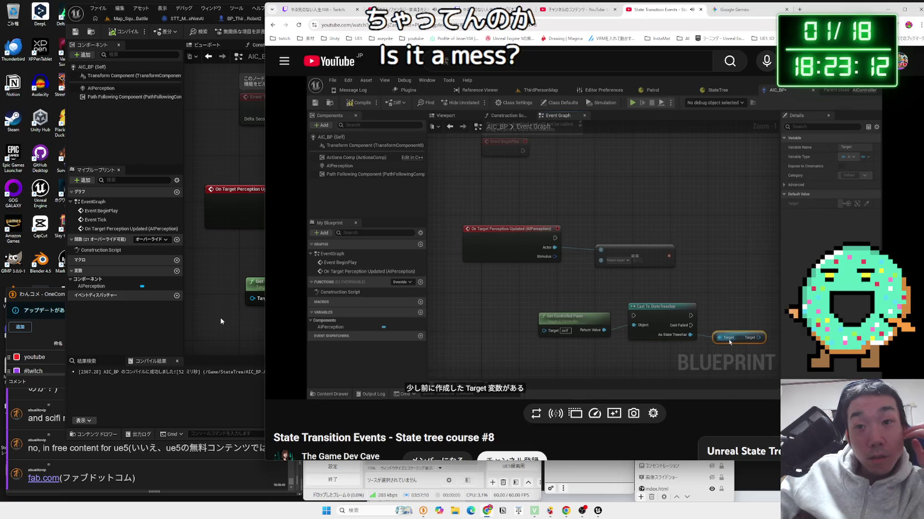
left_click(285, 310)
key("alt+Tab")
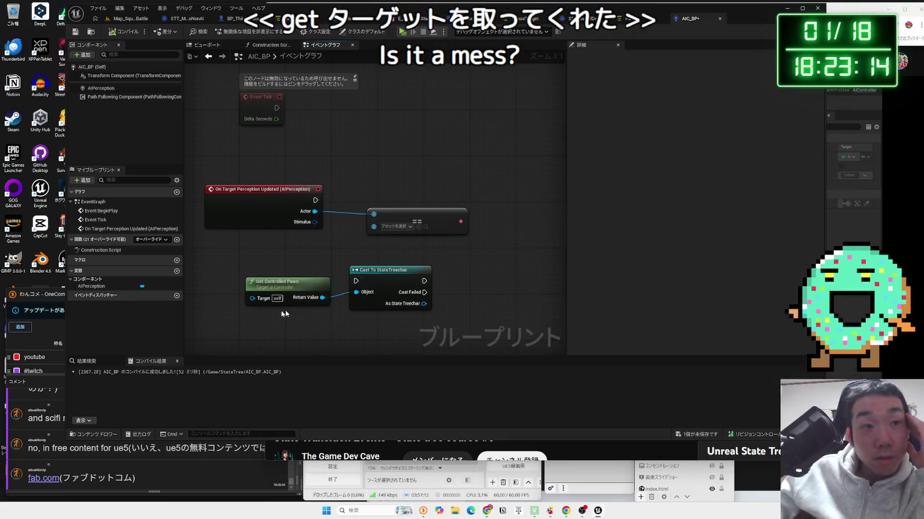
left_click_drag(425, 305, 469, 306)
type("get target")
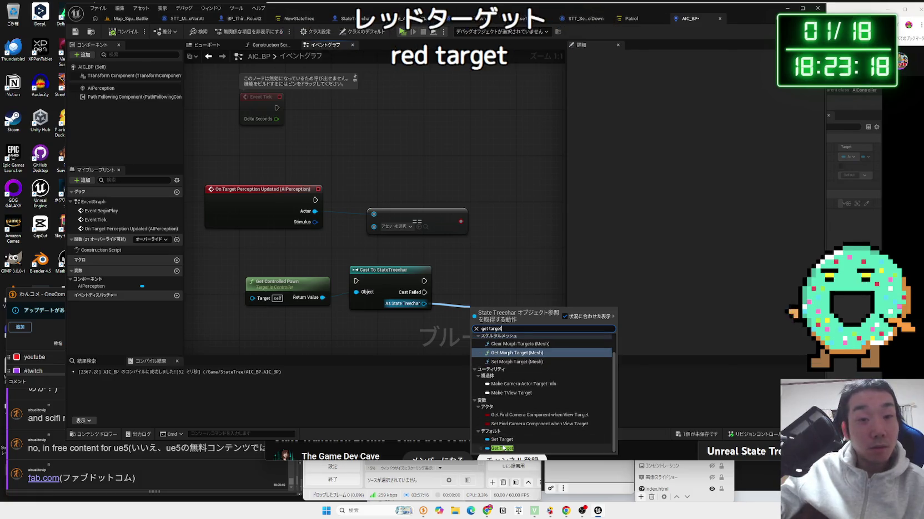
left_click(501, 376)
left_click_drag(497, 313, 469, 301)
- Shift the pawn, cast and Target nodes left, then resume the tutorial video
mouse_move(239, 260)
left_mouse_down()
mouse_move(499, 314)
mouse_move(426, 306)
mouse_move(422, 261)
mouse_move(373, 225)
left_mouse_up()
left_click(306, 261)
mouse_move(326, 279)
left_mouse_down()
mouse_move(475, 203)
mouse_move(366, 256)
left_mouse_up()
key("alt+Tab")
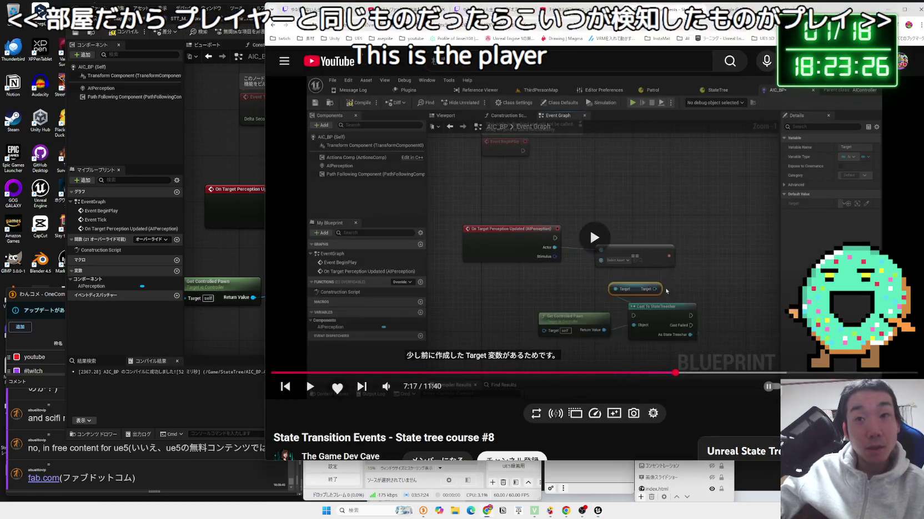
key("space")
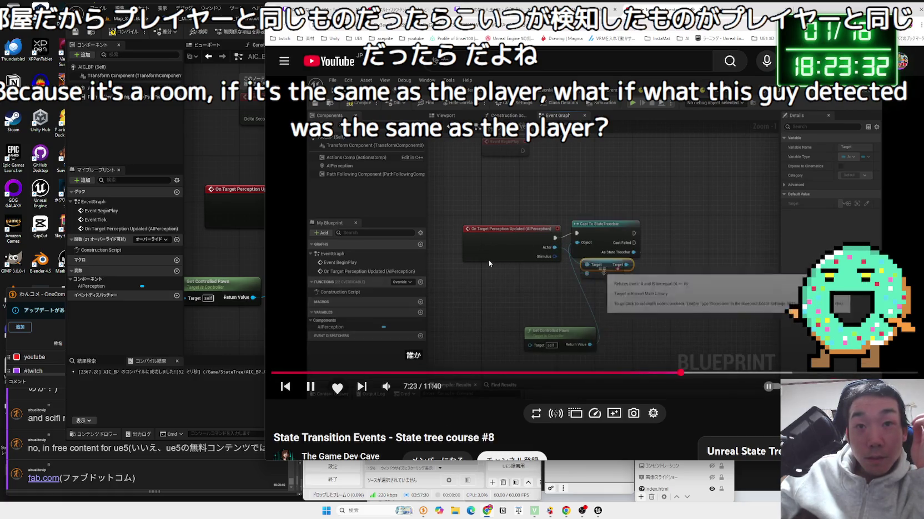
- Arrange the Cast, Target, == and Get Controlled Pawn nodes, with Target beside ==
left_click(239, 247)
left_click_drag(388, 255, 403, 195)
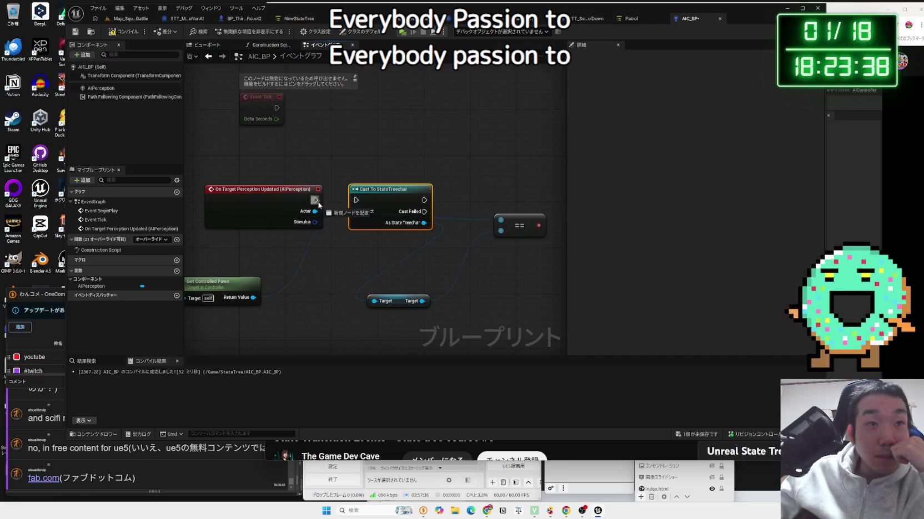
mouse_move(406, 297)
left_mouse_down()
mouse_move(472, 239)
mouse_move(526, 225)
left_mouse_up()
mouse_move(458, 244)
left_mouse_down()
mouse_move(439, 245)
mouse_move(476, 245)
mouse_move(382, 289)
left_mouse_up()
left_click_drag(525, 224, 536, 224)
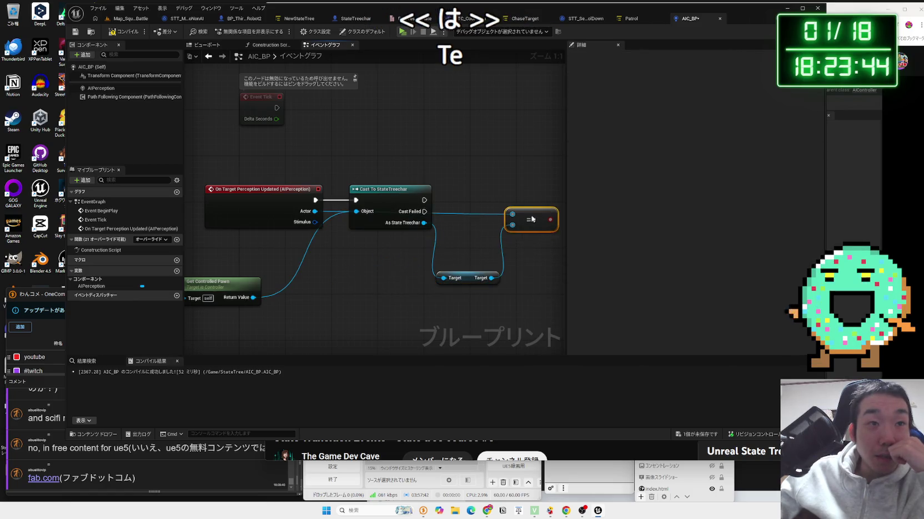
left_click_drag(465, 280, 471, 256)
mouse_move(204, 279)
left_mouse_down()
mouse_move(297, 250)
mouse_move(287, 239)
left_mouse_up()
- Rewind the tutorial about ten seconds and replay the cast explanation
key("alt+Tab")
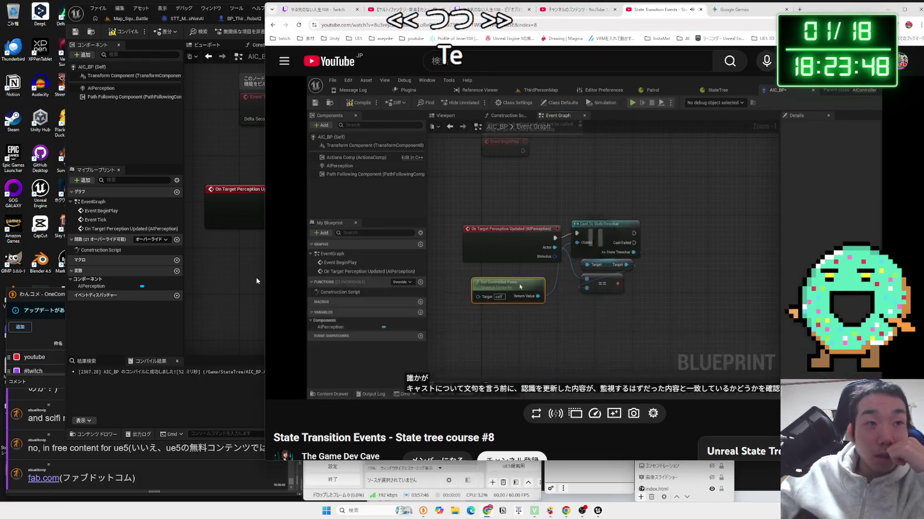
left_click(257, 277)
left_click(722, 263)
key("space")
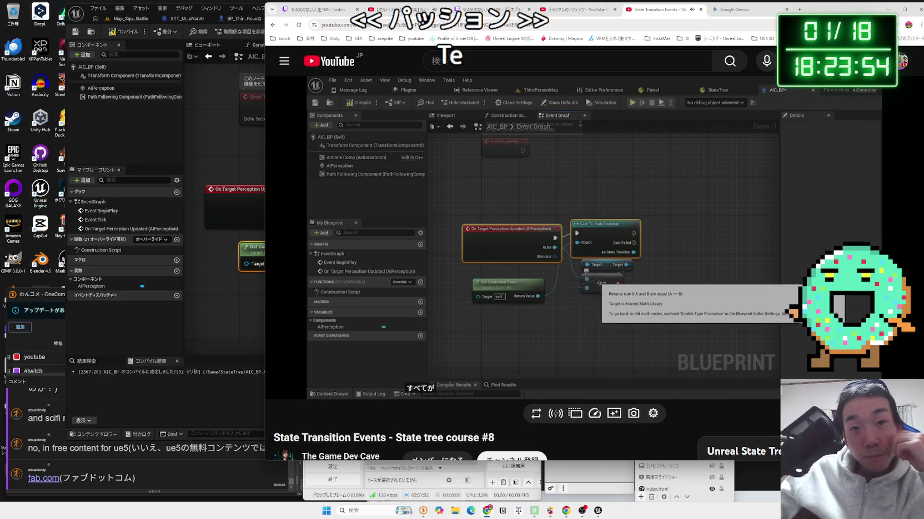
key("Left")
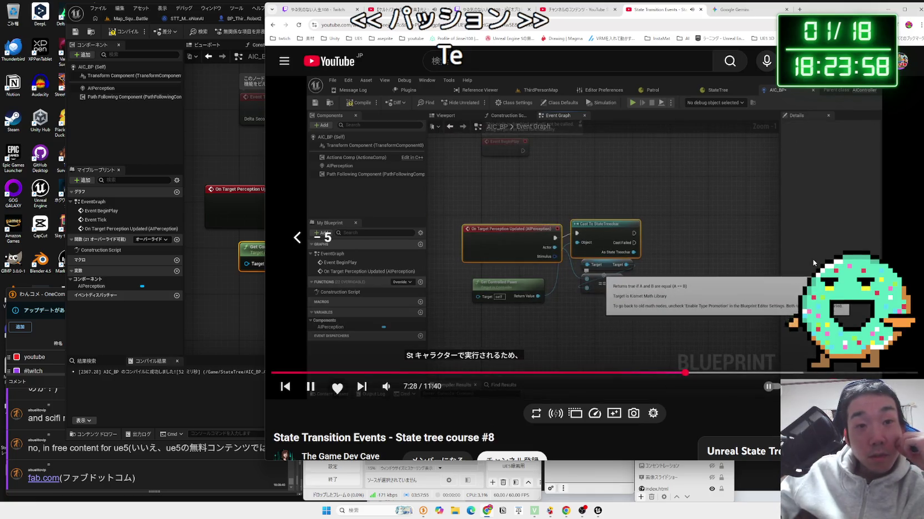
key("Left")
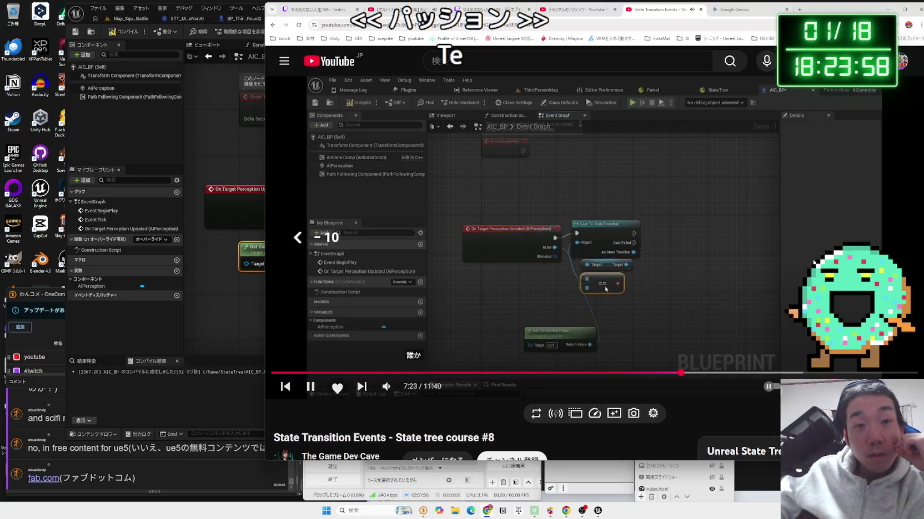
left_click(501, 362)
left_click(502, 362)
left_click(705, 308)
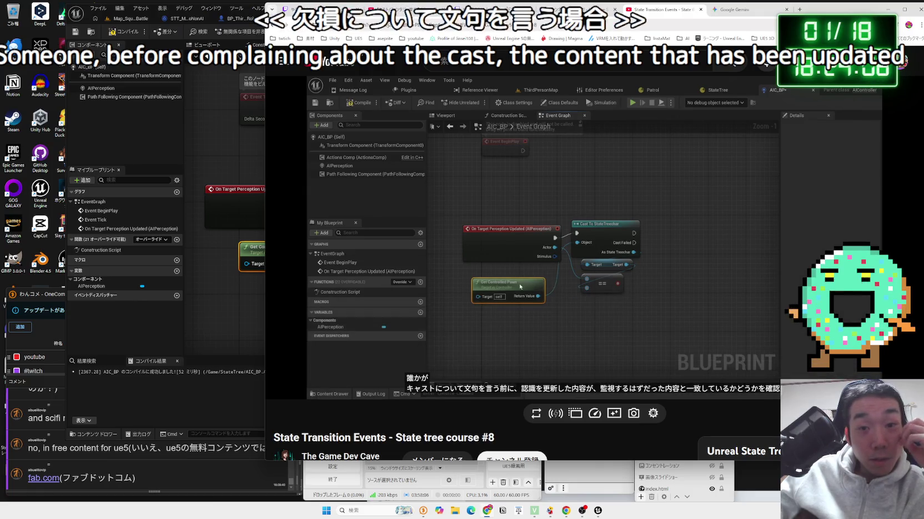
mouse_move(705, 309)
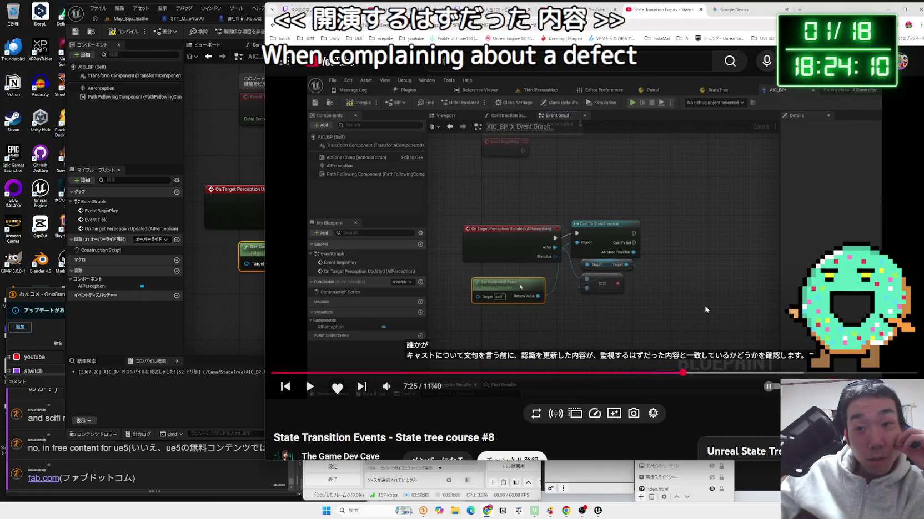
left_click(706, 309)
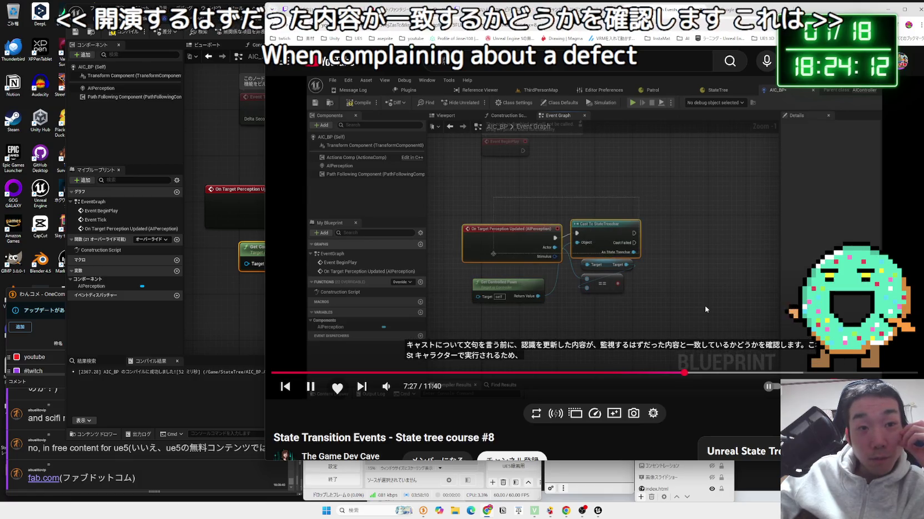
- Pause the tutorial at 7:27, play on to 7:31, then bring back the AIC_BP graph
left_click(706, 309)
left_click(706, 310)
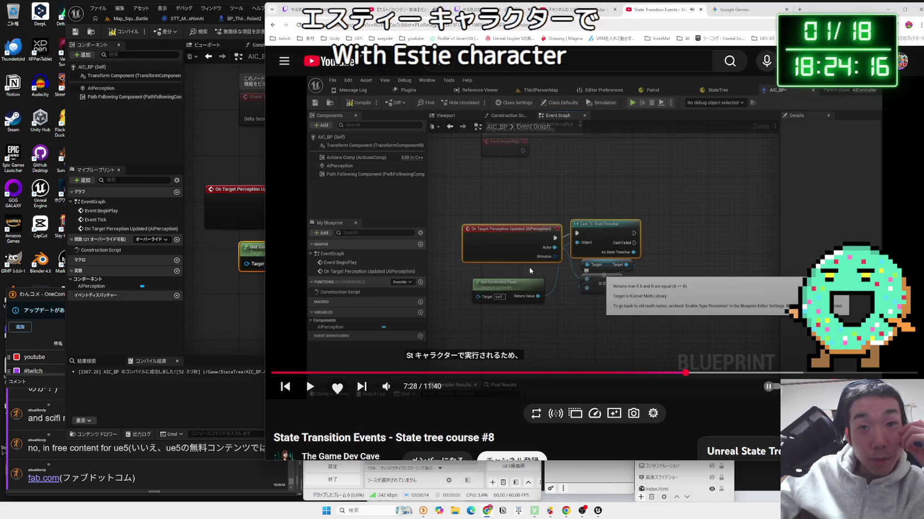
left_click(661, 235)
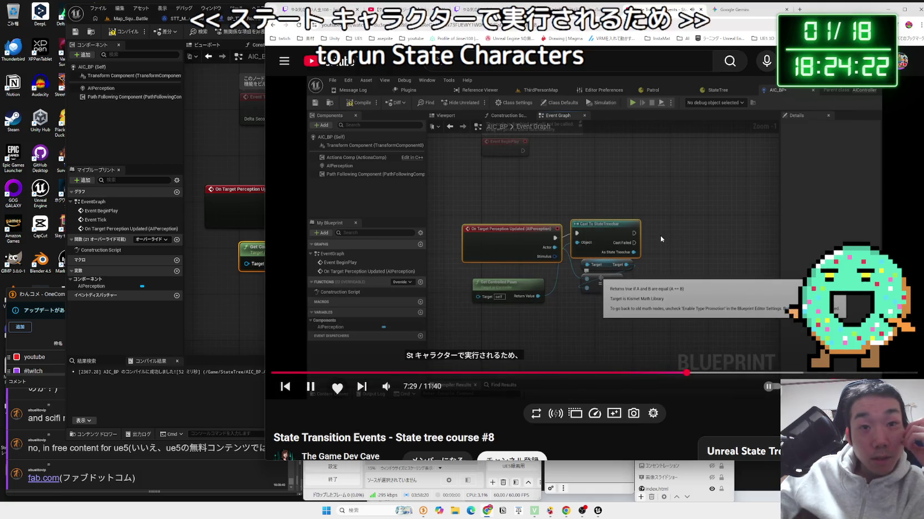
left_click(660, 235)
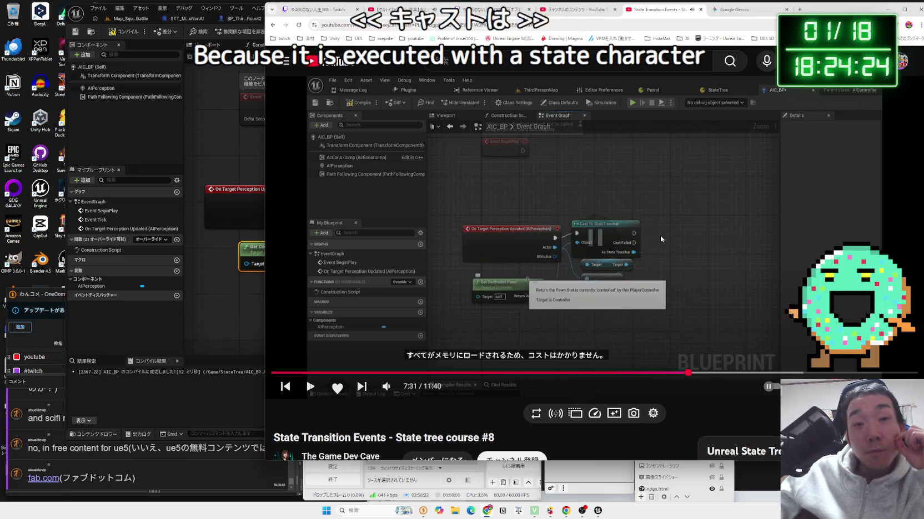
left_click(200, 309)
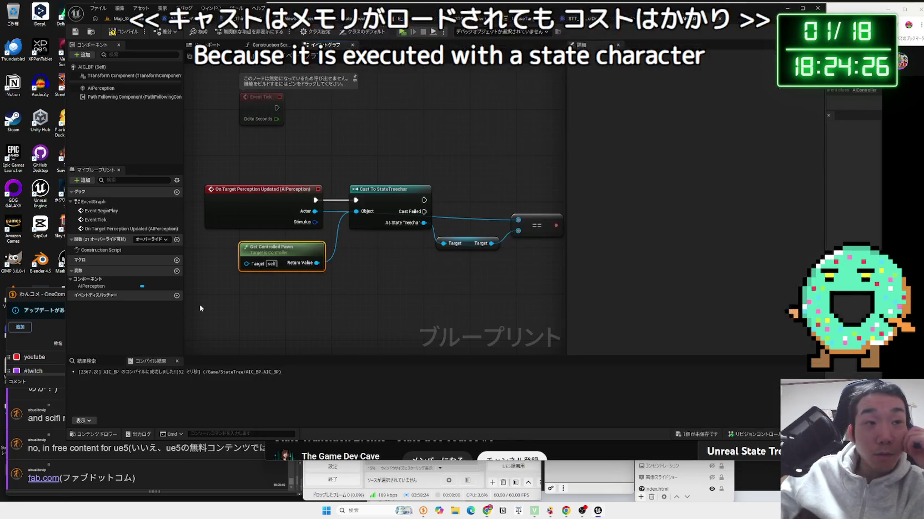
- Nudge the Get Controlled Pawn node slightly left and recentre the graph
left_click(201, 308)
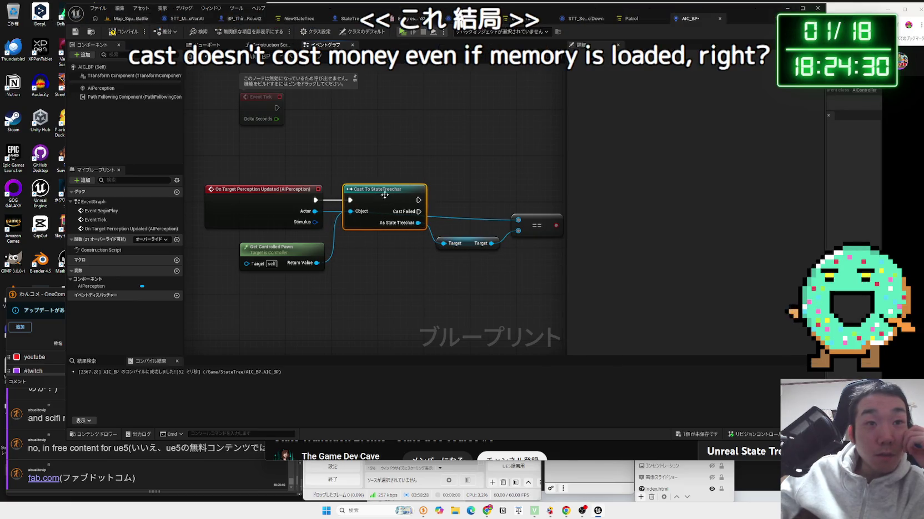
left_click(311, 213)
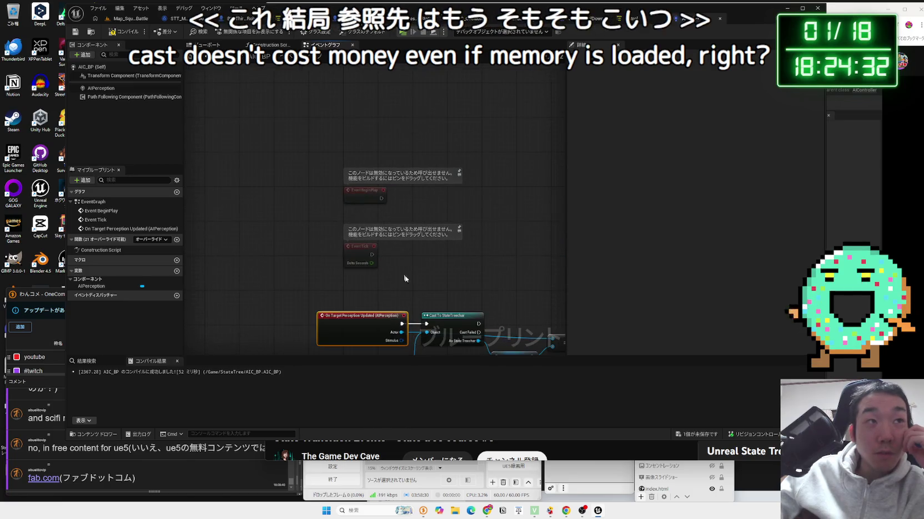
scroll(421, 226, "down", 2)
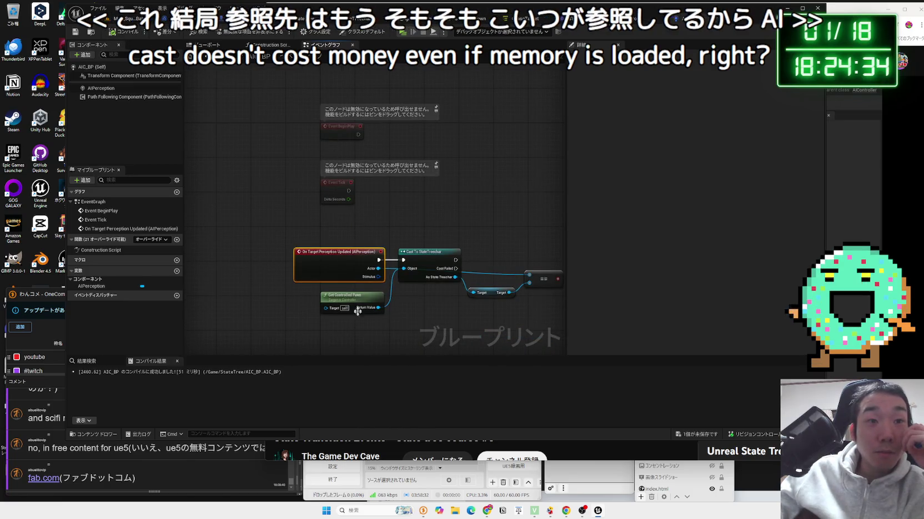
left_click_drag(355, 303, 346, 303)
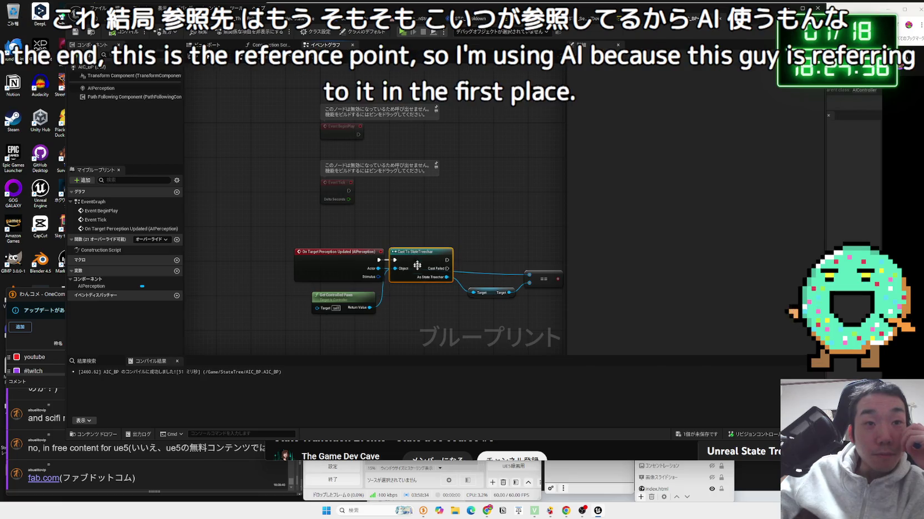
left_click_drag(420, 292, 490, 273)
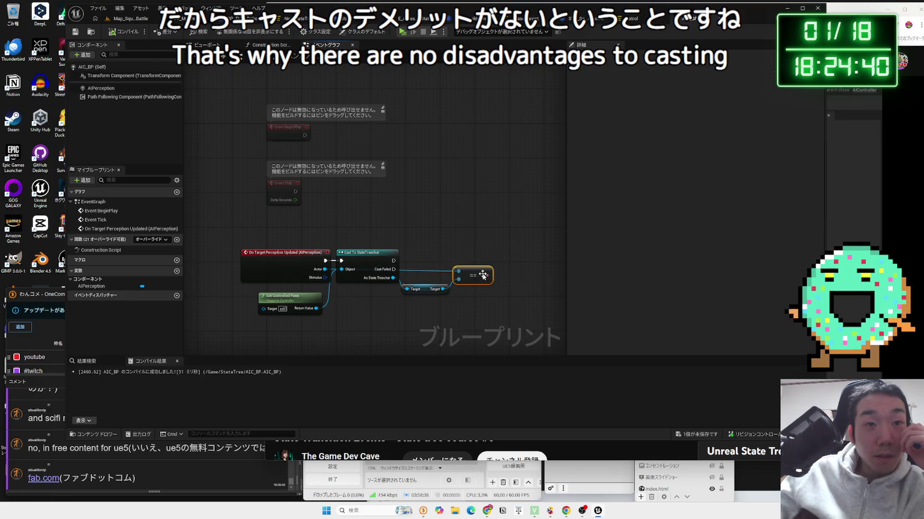
key("alt+Tab")
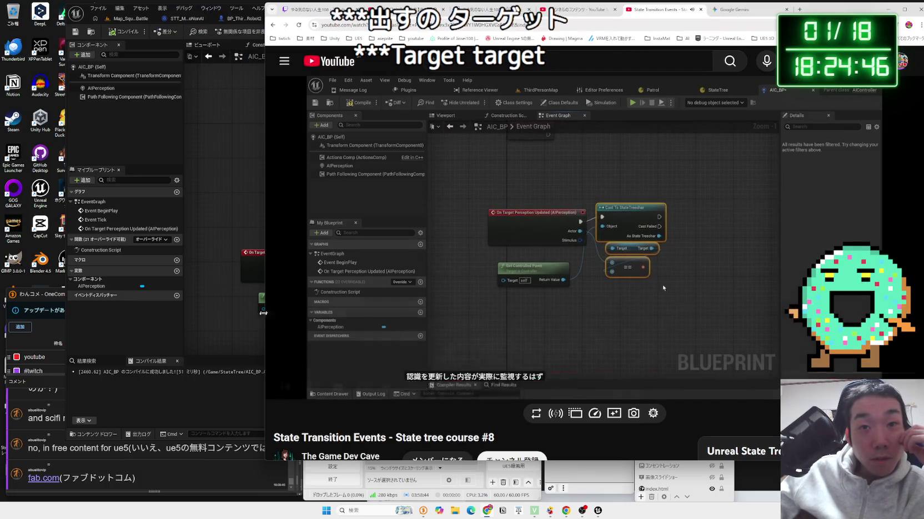
- Move the == node directly beneath the Target node, then open the Map_SquareBattle tab
left_click(250, 331)
left_click(339, 234)
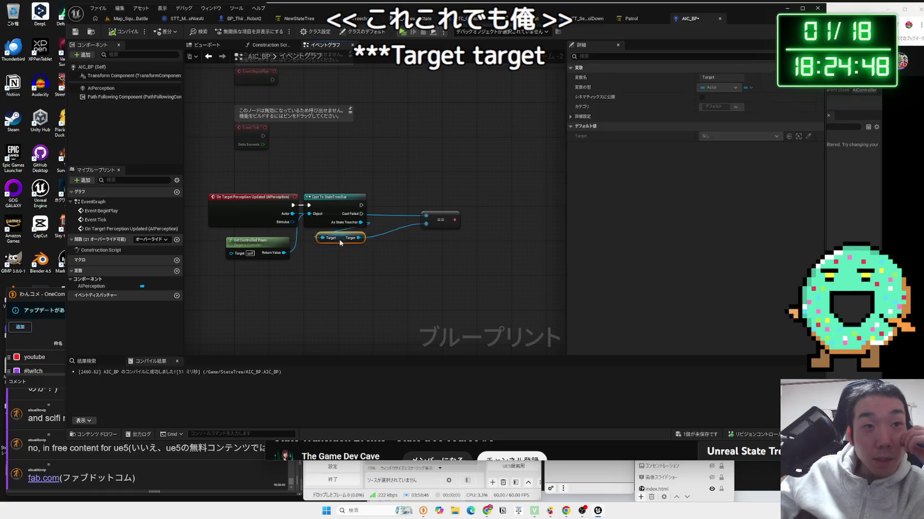
left_click_drag(438, 219, 344, 250)
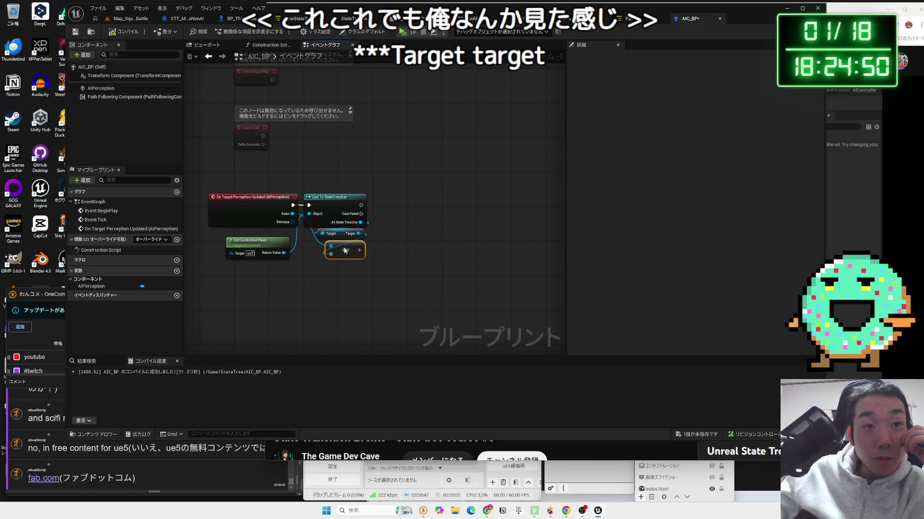
left_click(343, 201, "ctrl")
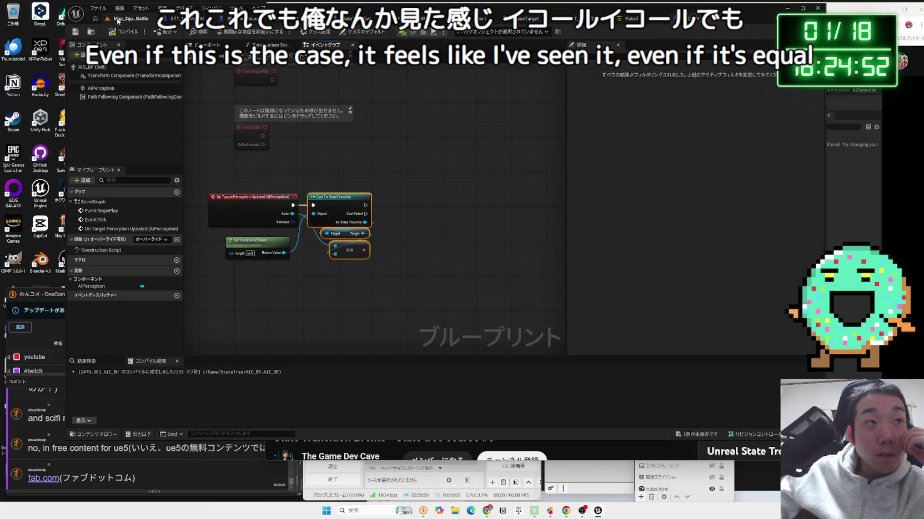
left_click(118, 21)
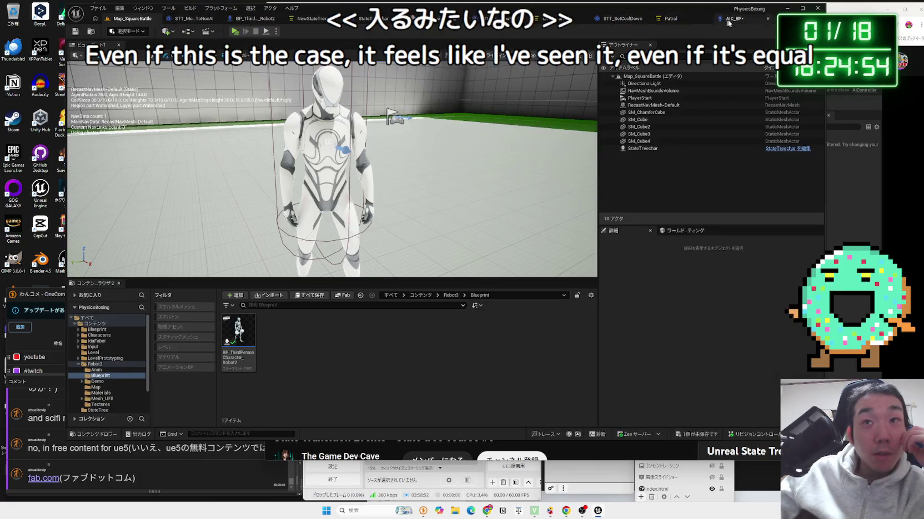
- Open AIC_BP's Reference Viewer from the Content Drawer, inspect it, and close it
left_click(690, 19)
left_click(547, 20)
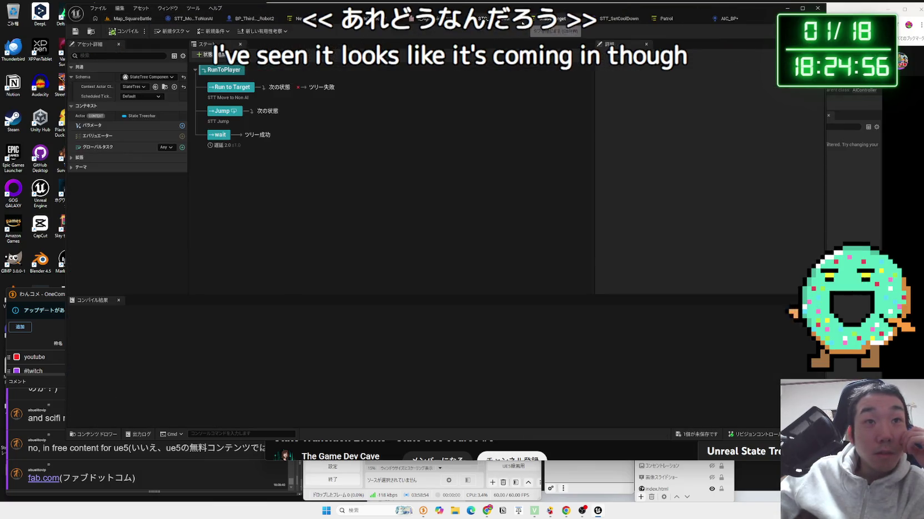
left_click(727, 18)
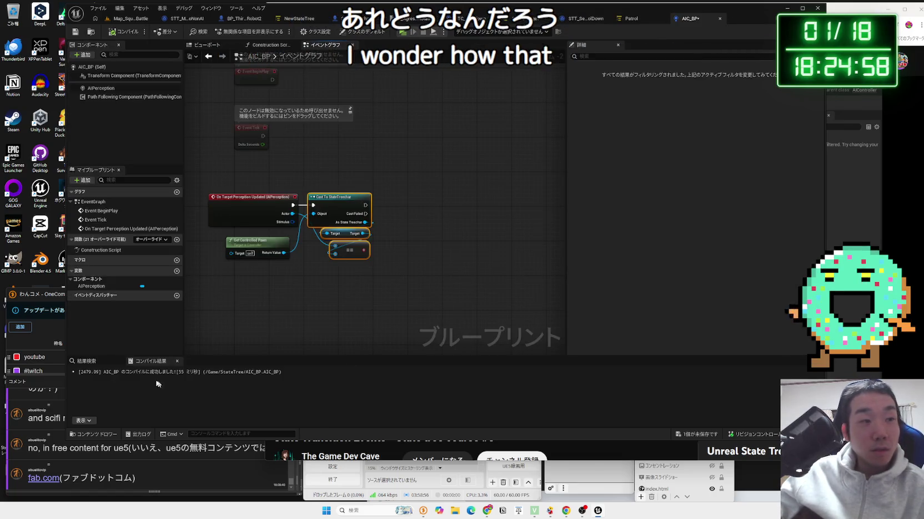
key("ctrl+space")
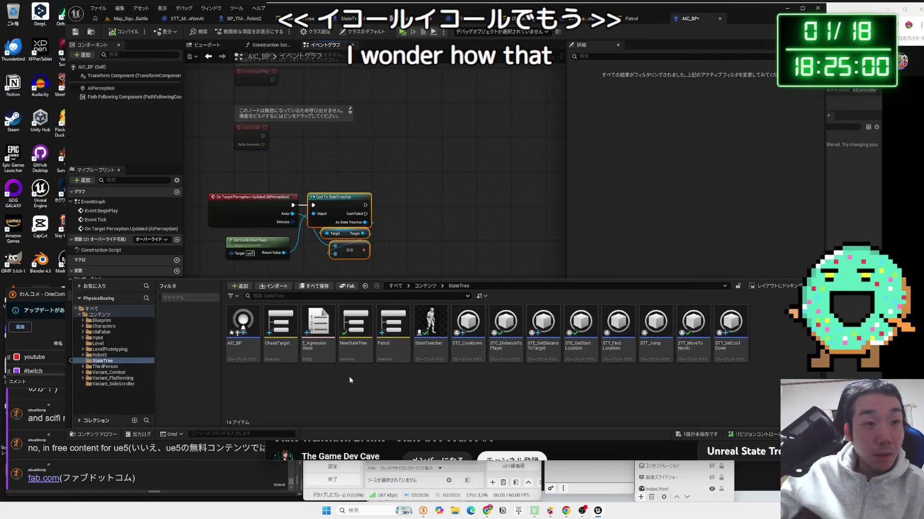
right_click(243, 333)
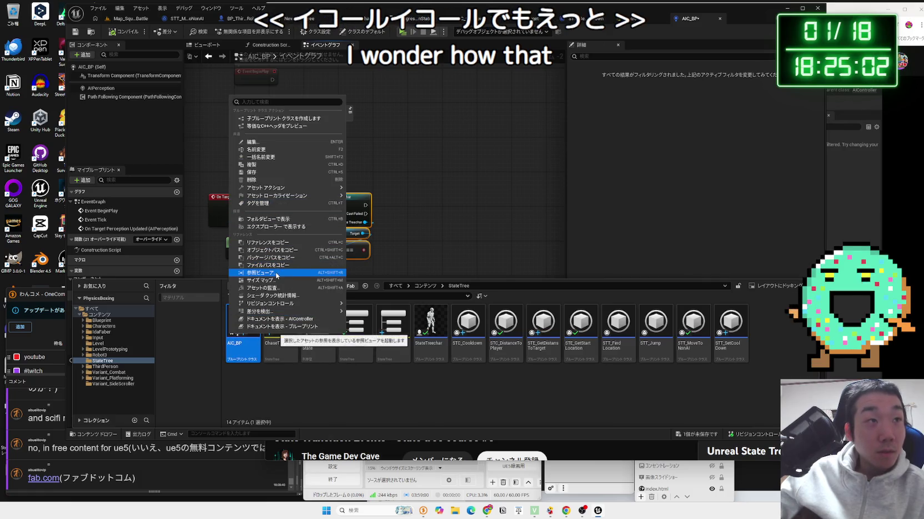
left_click(276, 272)
mouse_move(414, 271)
left_mouse_down()
mouse_move(429, 305)
mouse_move(470, 249)
mouse_move(694, 159)
left_mouse_up()
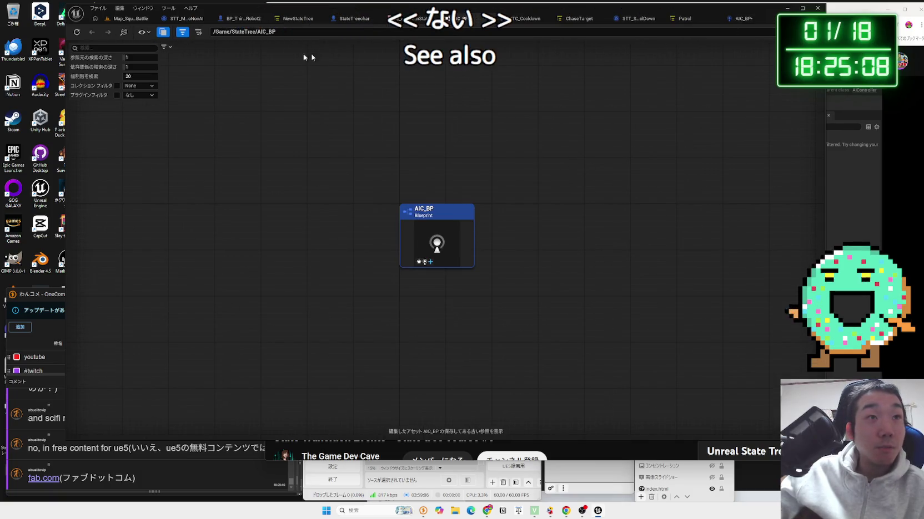
left_click(490, 19)
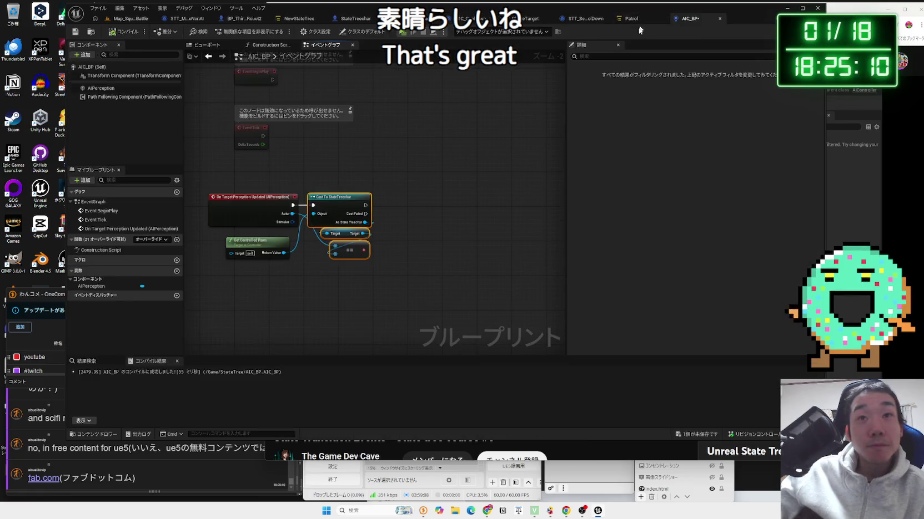
- Add a Break AIStimulus node off the Stimulus pin and expand its advanced fields
key("alt+Tab")
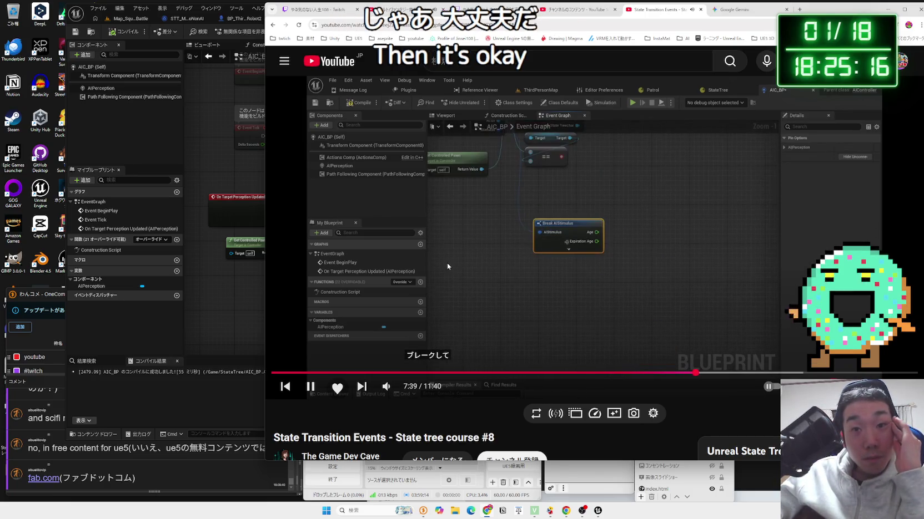
left_click(243, 316)
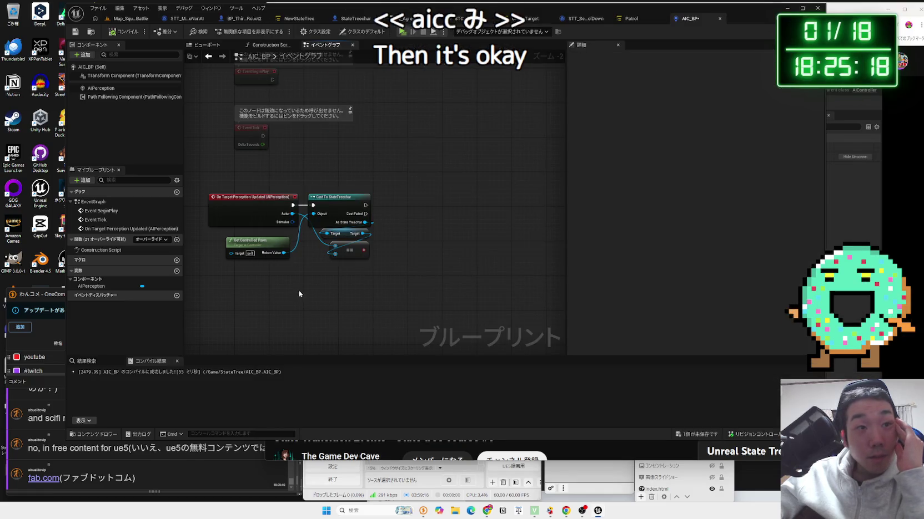
left_click_drag(293, 222, 339, 316)
type("brea")
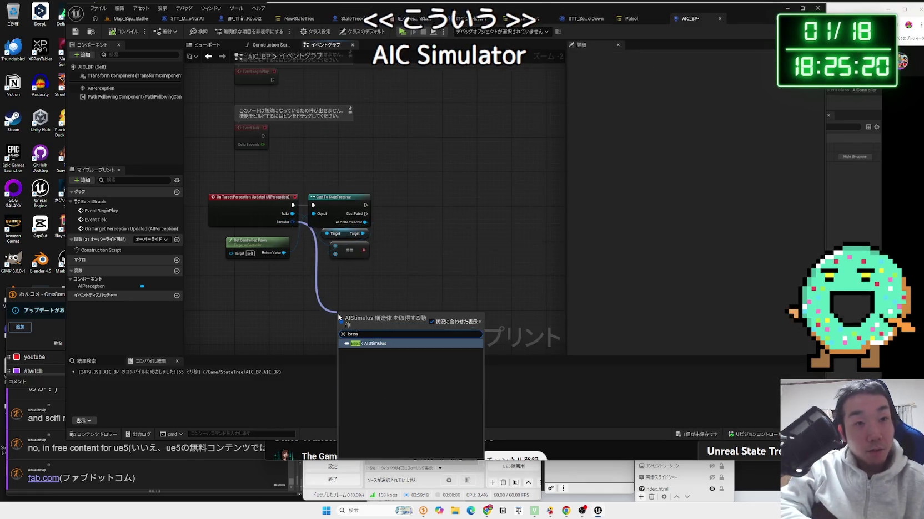
left_click(369, 343)
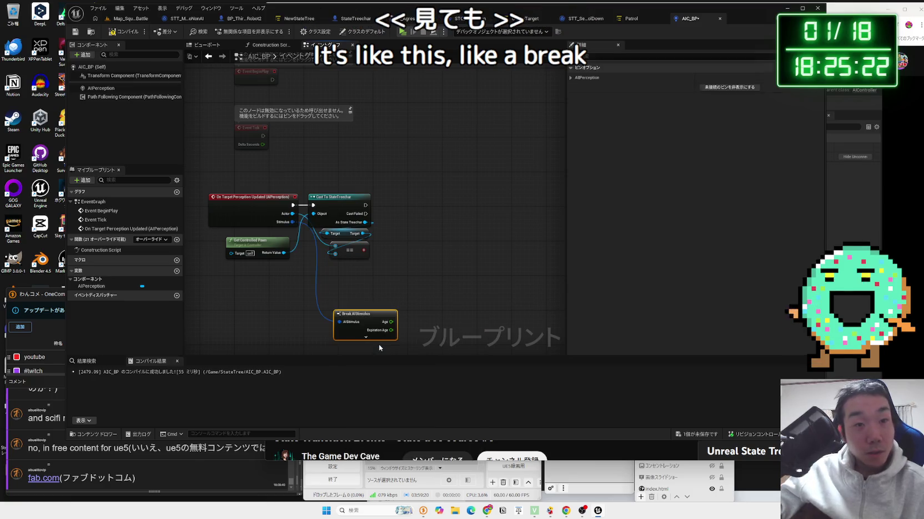
scroll(383, 266, "up", 1)
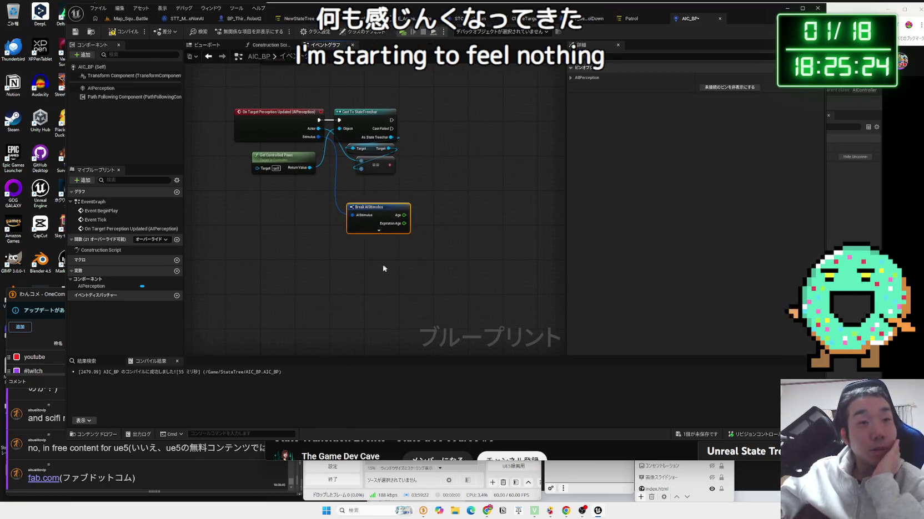
scroll(394, 271, "up", 1)
left_click(377, 218)
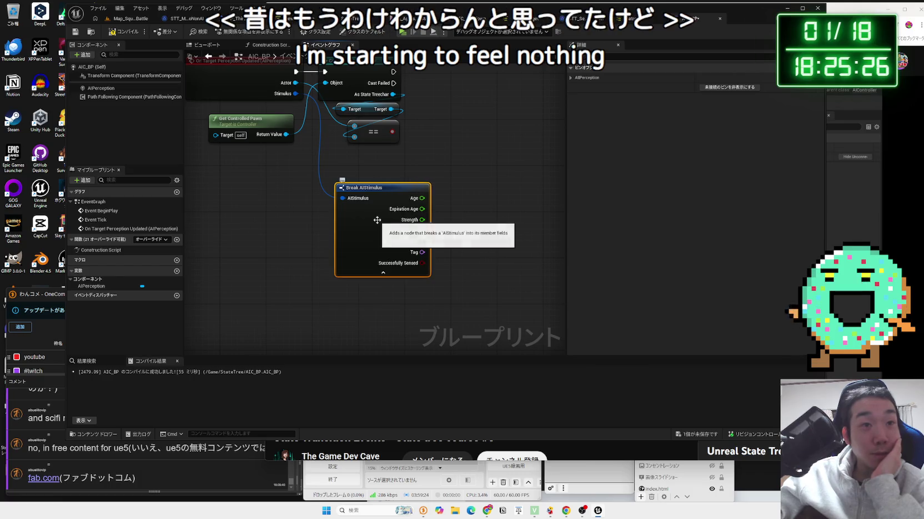
left_click_drag(378, 219, 360, 214)
mouse_move(288, 164)
left_mouse_down()
mouse_move(317, 212)
mouse_move(391, 236)
mouse_move(427, 231)
mouse_move(398, 207)
left_mouse_up()
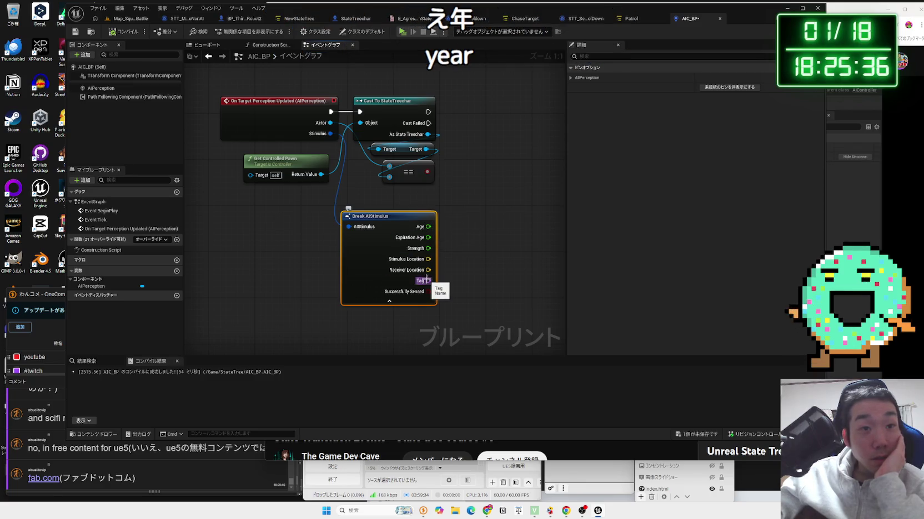
- Preview connection options for the Tag and Expiration Age pins without adding anything, then tidy the view
left_click_drag(431, 282, 478, 256)
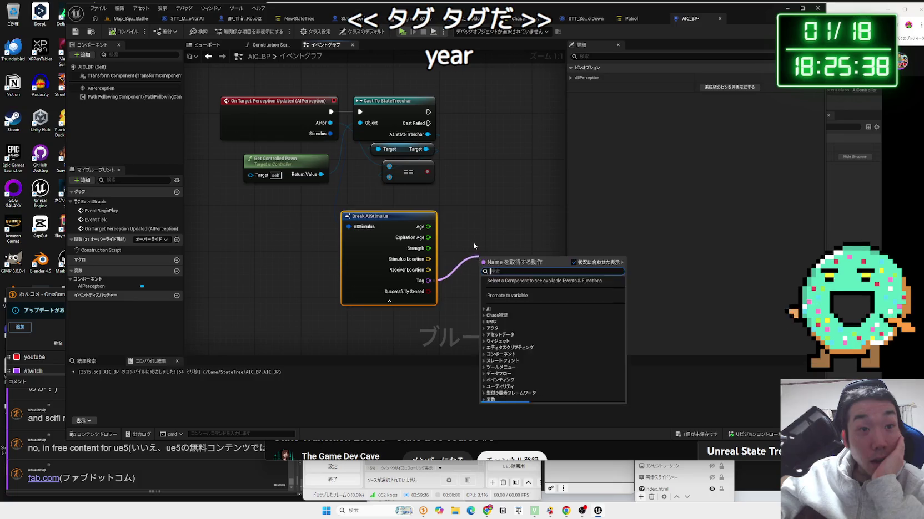
key("Escape")
left_click_drag(431, 281, 489, 257)
key("Escape")
left_click_drag(428, 242, 438, 237)
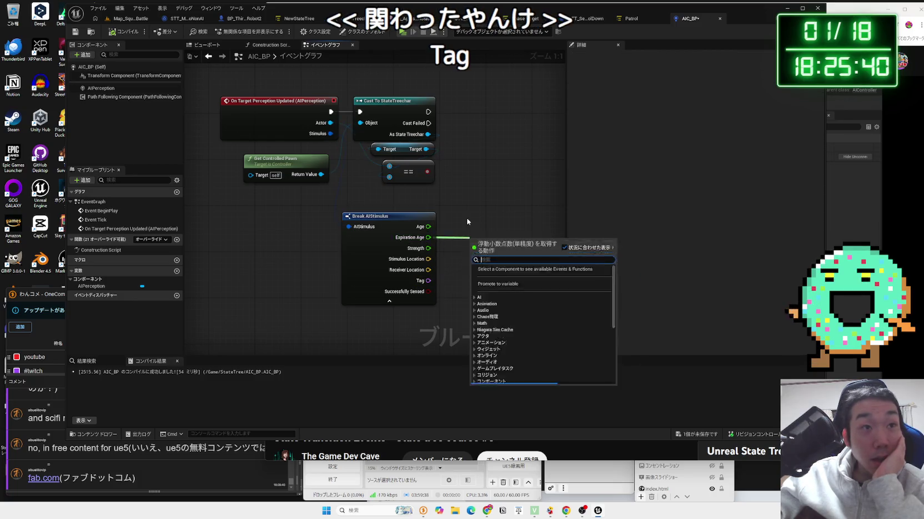
key("Escape")
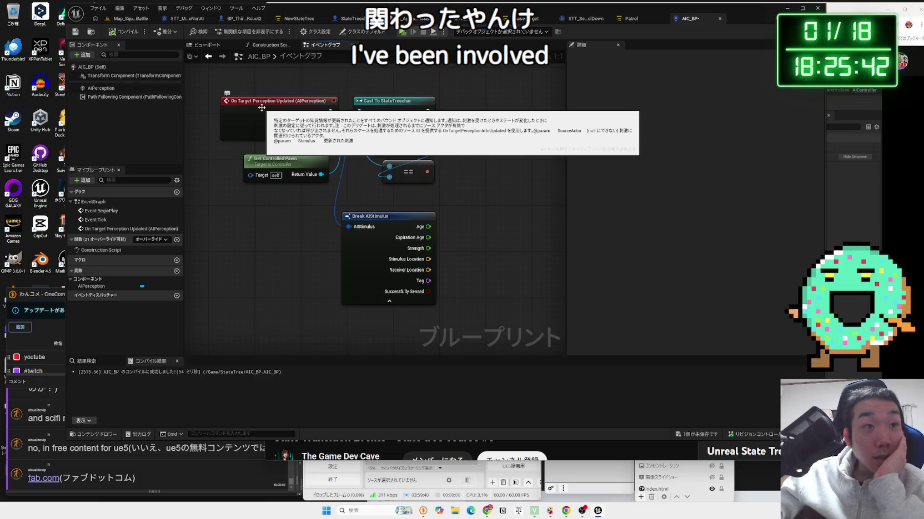
left_click(292, 103)
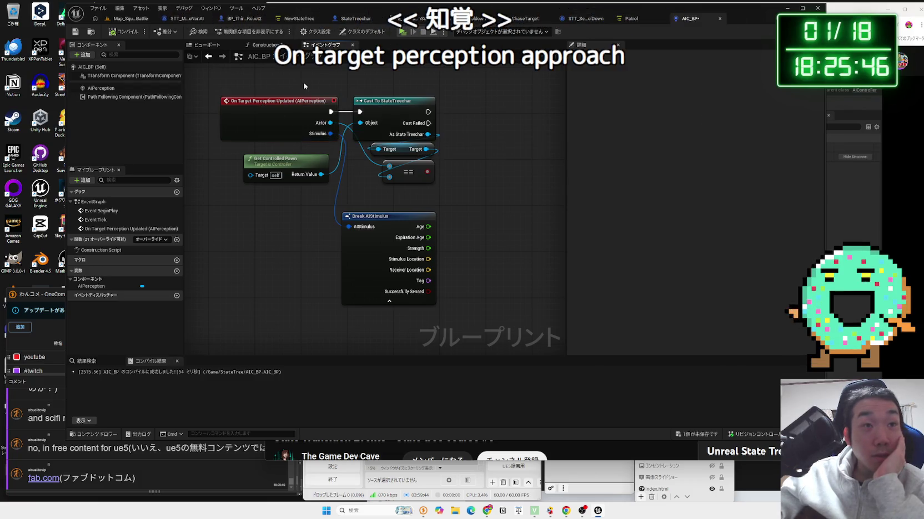
left_click_drag(296, 81, 299, 148)
left_click_drag(414, 290, 420, 278)
left_click(370, 134)
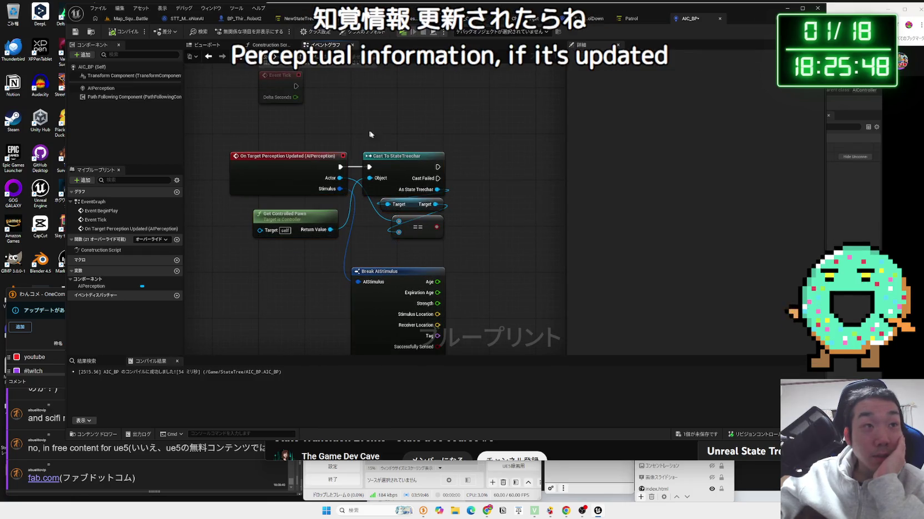
- Pause and resume the tutorial video, then return to the AIC_BP graph
left_click(874, 194)
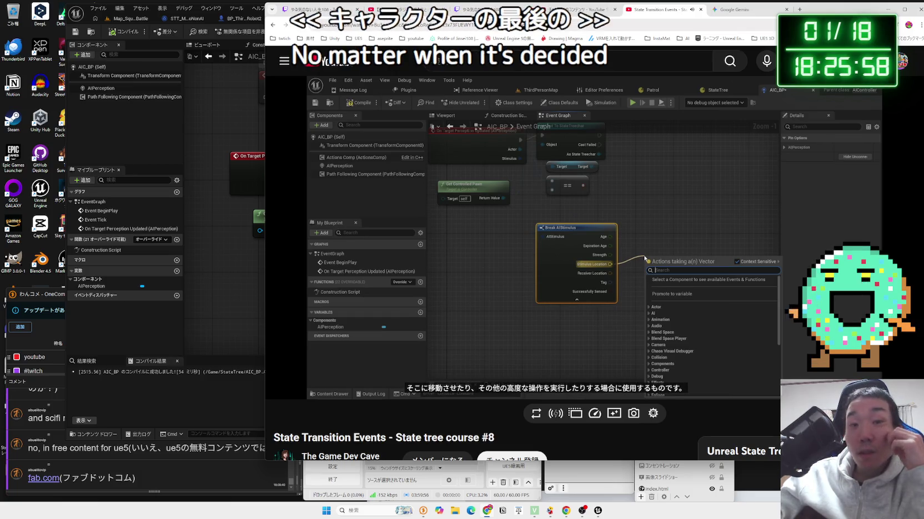
left_click(698, 276)
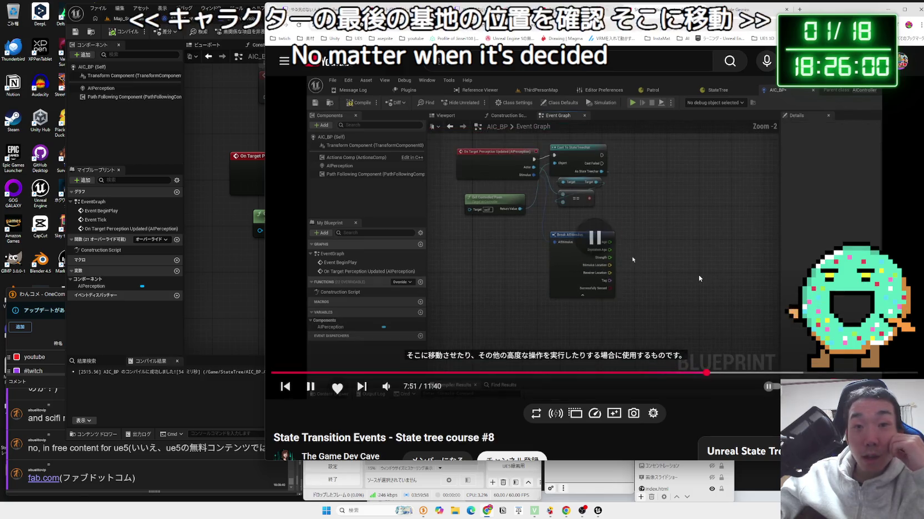
left_click(698, 275)
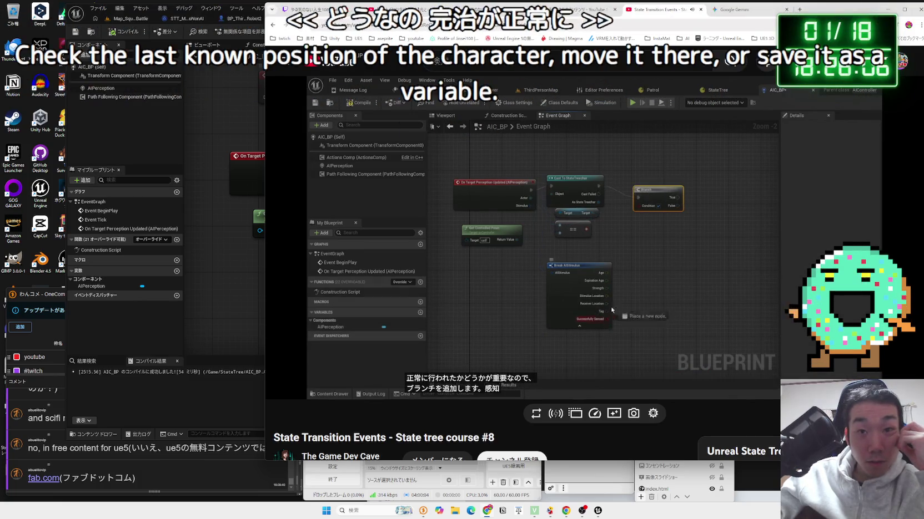
left_click(247, 272)
- Add a Branch node driven by the Break AIStimulus Successfully Sensed pin
left_click_drag(266, 273, 240, 195)
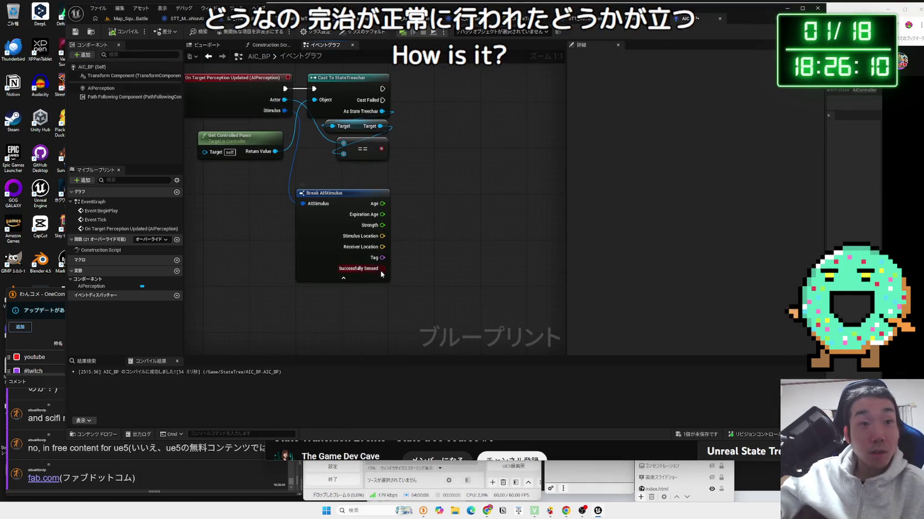
left_click_drag(491, 144, 458, 82)
type("branch")
key("Return")
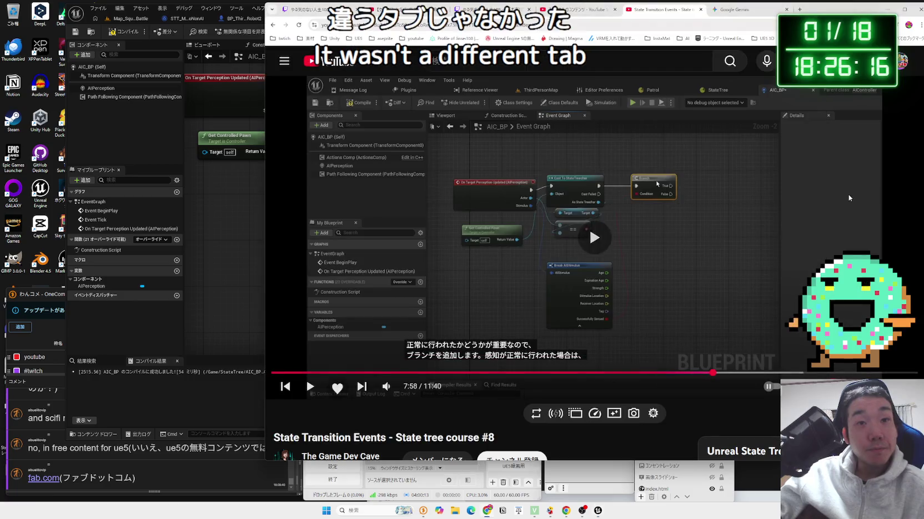
- Compare the graph with the tutorial and move the == comparison node up and left
left_click(848, 195)
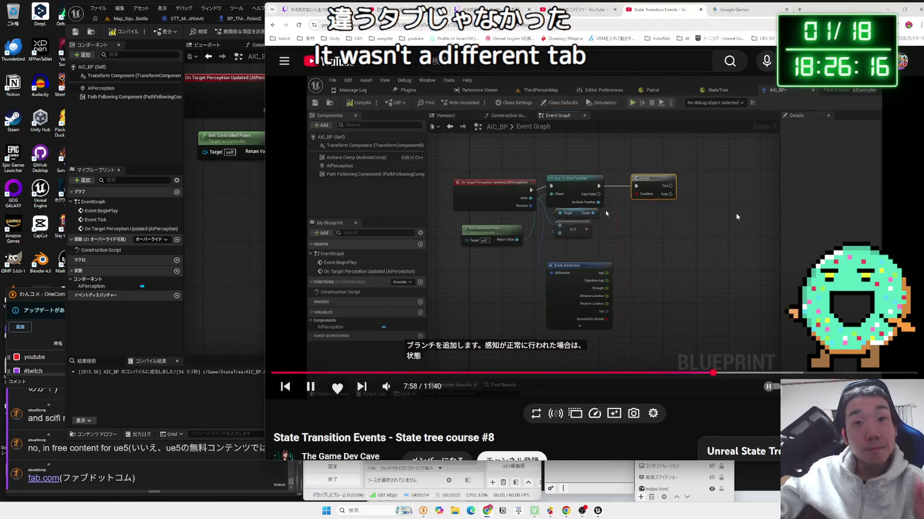
left_click(253, 242)
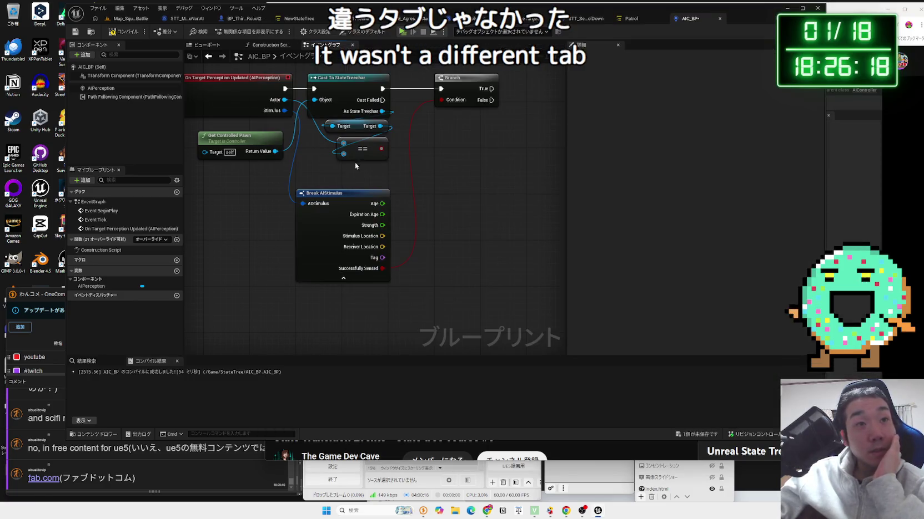
left_click_drag(432, 173, 356, 149)
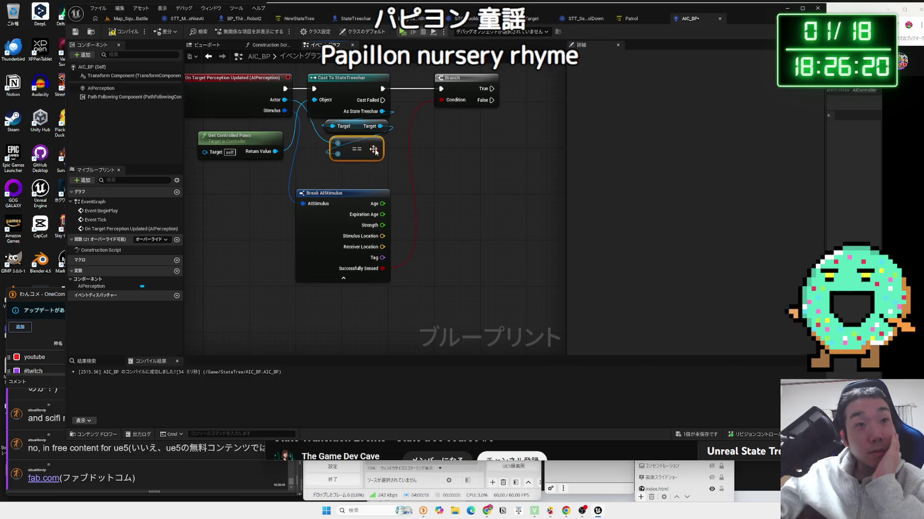
left_click(833, 210)
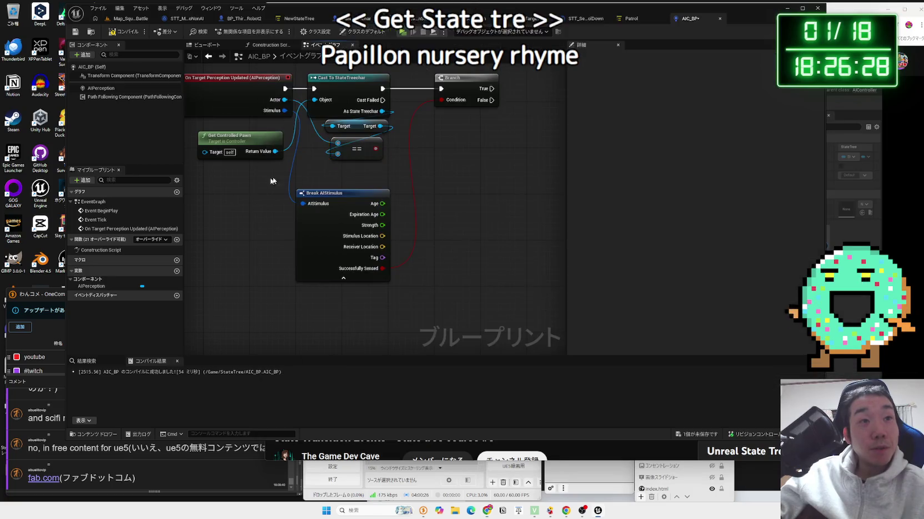
key("alt+Tab")
- Get the State Tree component from the As State Treechar cast output
left_click_drag(382, 111, 433, 159)
type("get")
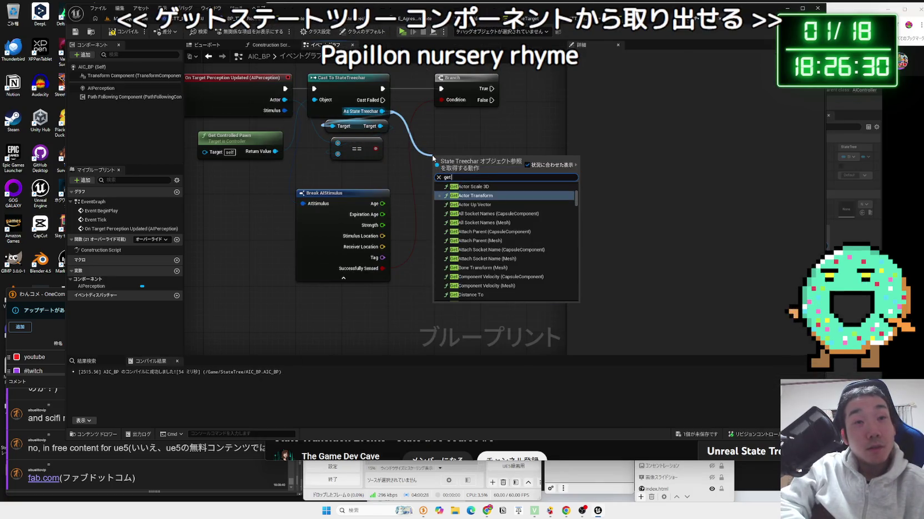
type(" stat tree")
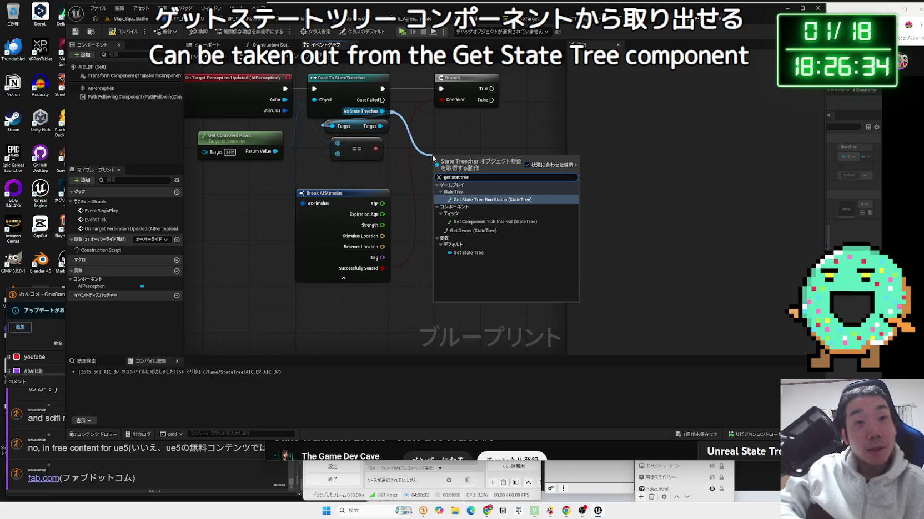
left_click(468, 252)
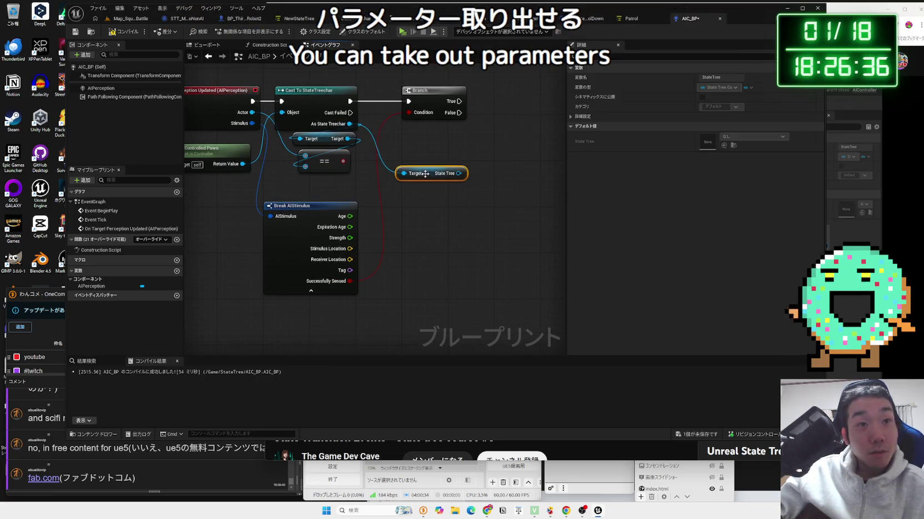
mouse_move(486, 143)
left_mouse_down()
mouse_move(428, 195)
mouse_move(471, 196)
left_mouse_up()
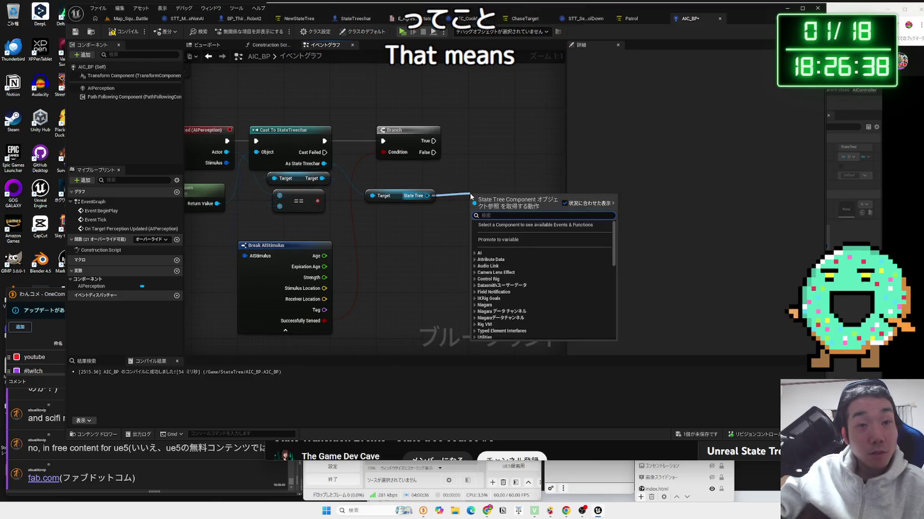
- Abandon a 'locatio' action search from the State Tree reference
type("locatio")
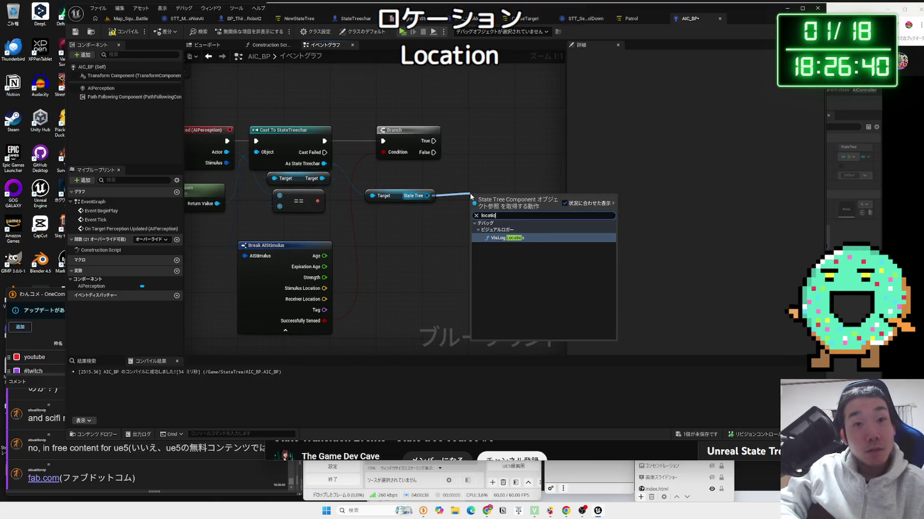
key("BackSpace")
key("BackSpace")
key("BackSpace")
key("Escape")
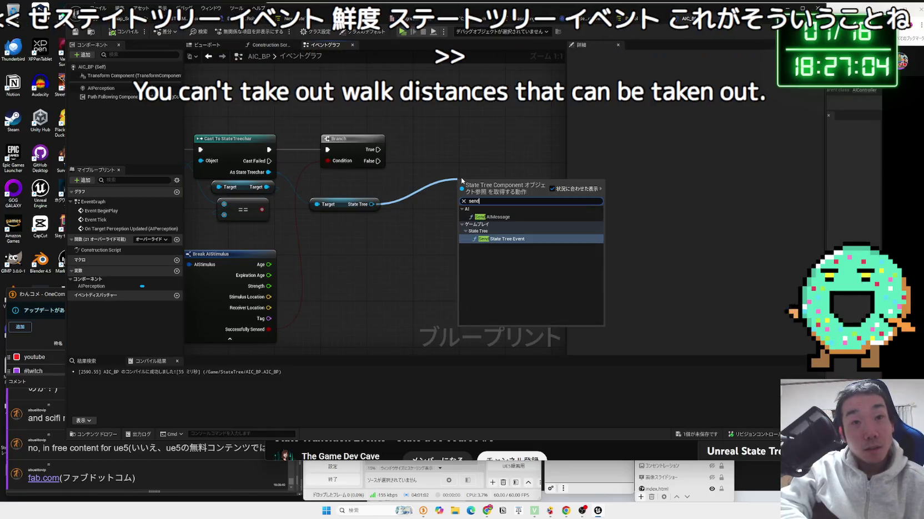
key("Escape")
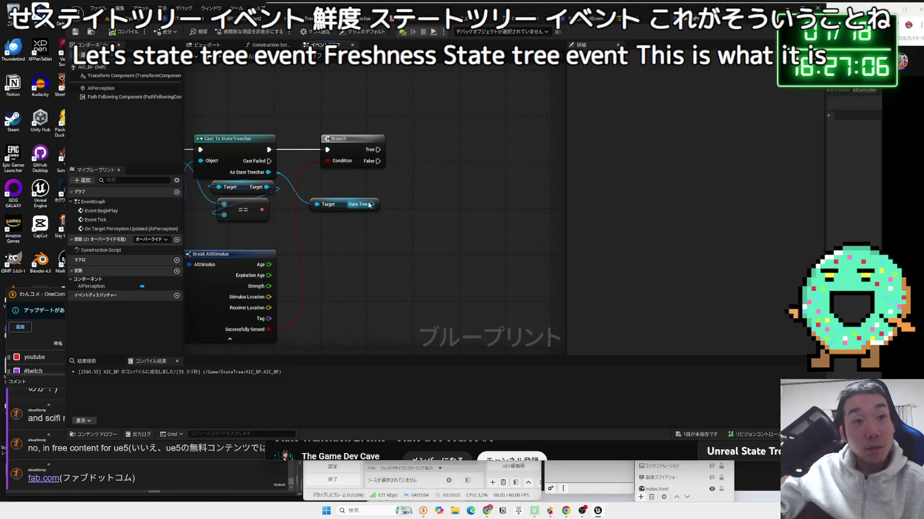
- Filter the State Tree's actions by 'state' then 'send' and add Send State Tree Event
left_click_drag(372, 204, 436, 204)
scroll(499, 284, "down", 5)
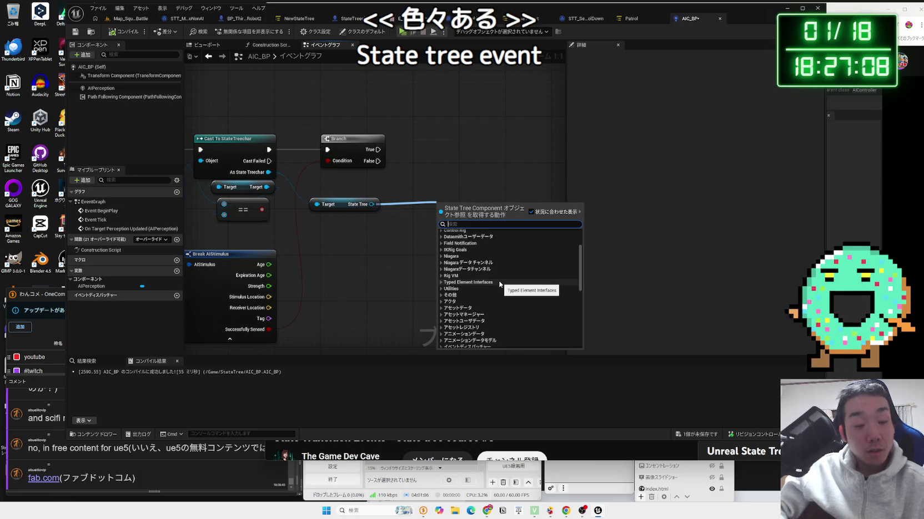
type("state")
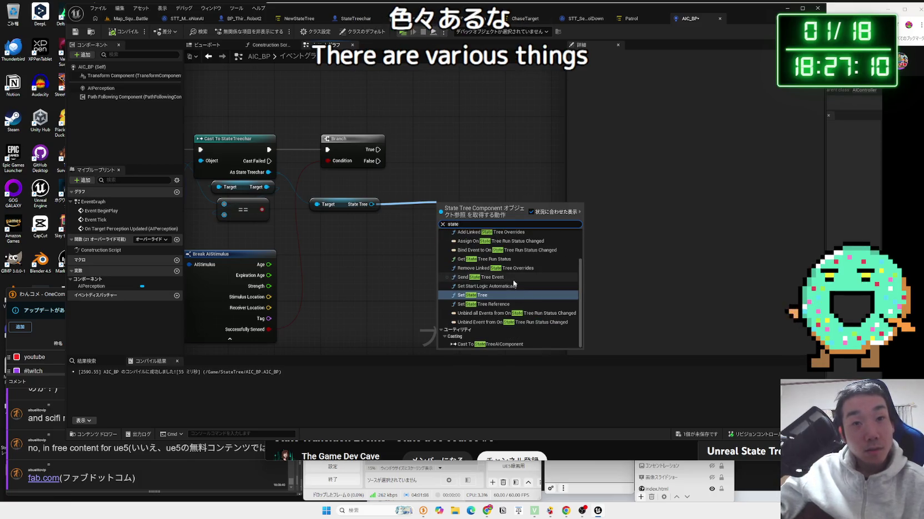
scroll(513, 284, "up", 2)
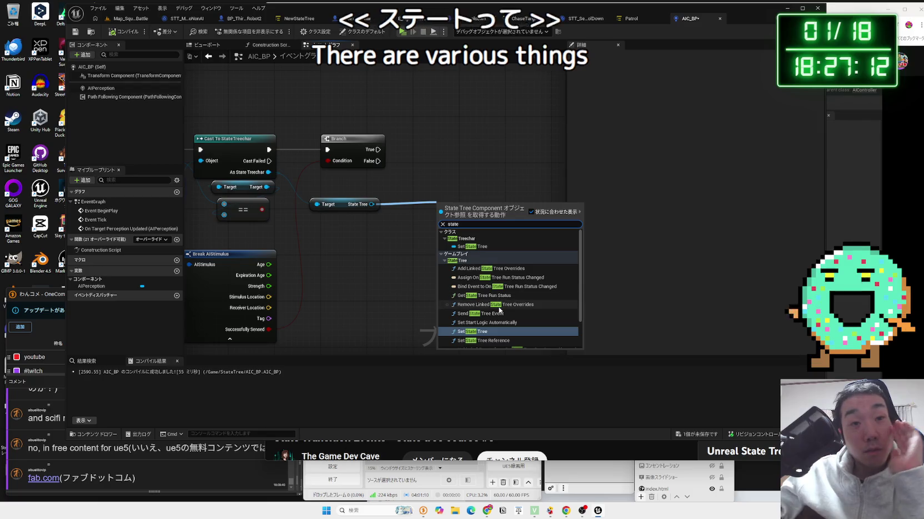
scroll(496, 328, "down", 2)
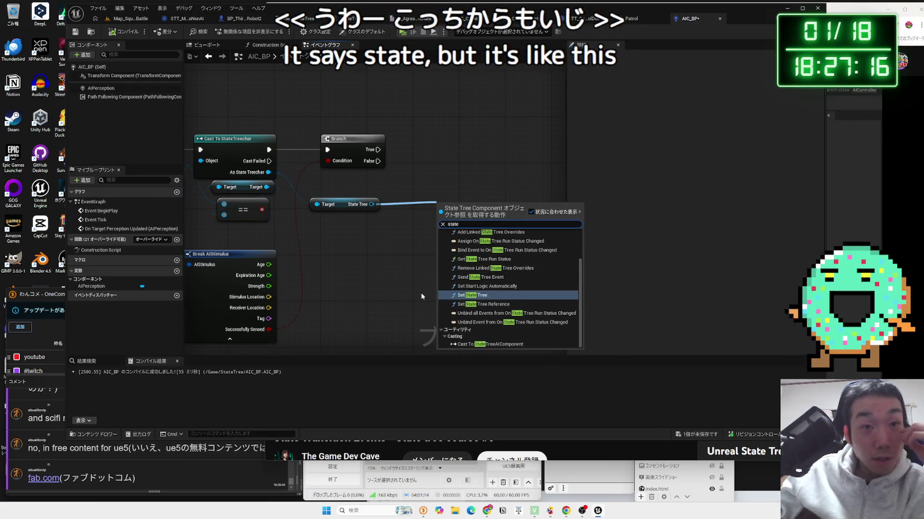
key("BackSpace")
key("BackSpace")
key("BackSpace")
type("send")
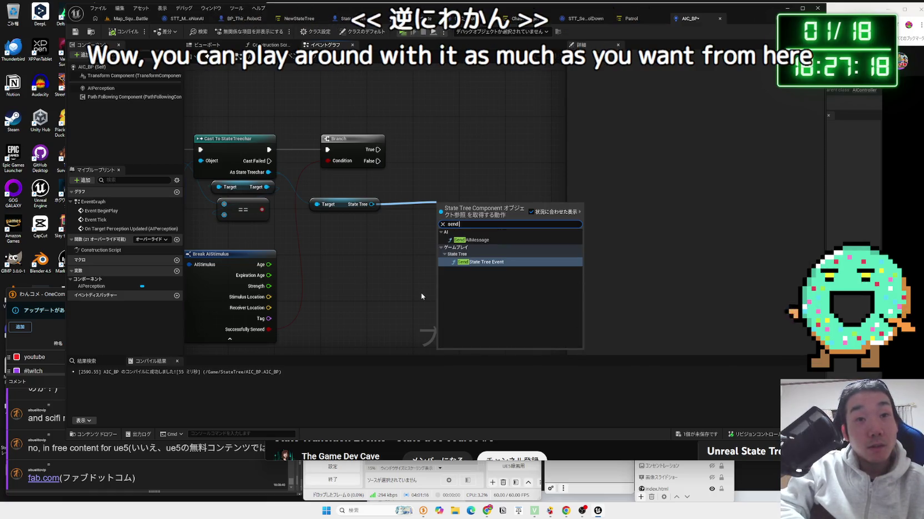
left_click(480, 262)
- Place Send State Tree Event beside the Branch and drive it from the Branch's True output
mouse_move(483, 205)
left_mouse_down()
mouse_move(498, 134)
mouse_move(461, 152)
left_mouse_up()
left_click_drag(384, 146, 380, 149)
left_click_drag(509, 136, 520, 131)
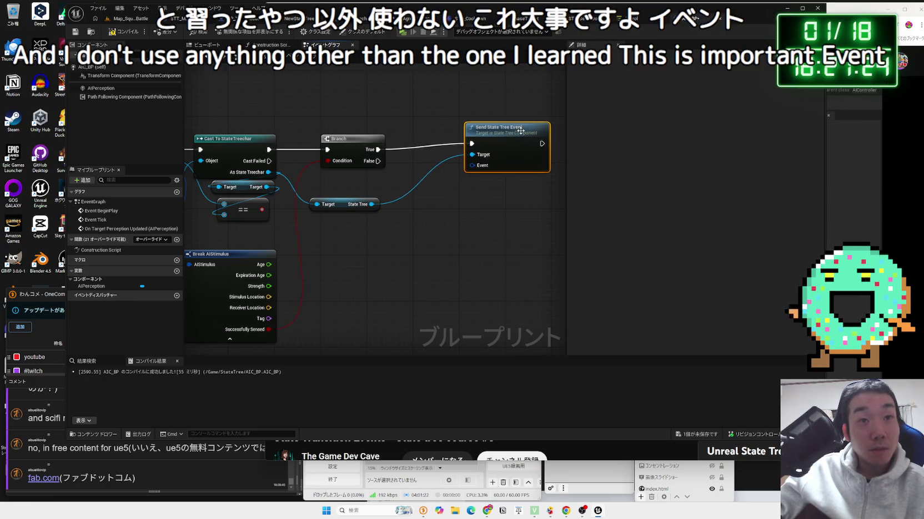
left_click(863, 229)
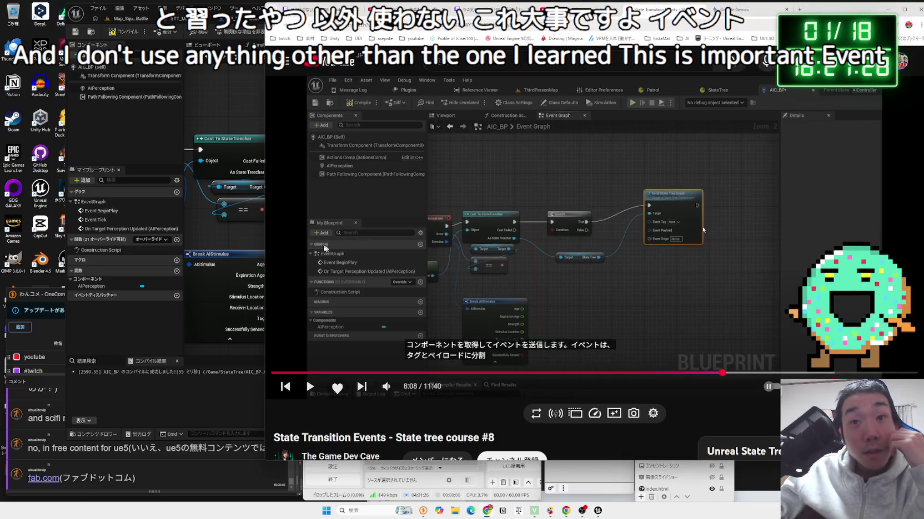
left_click(248, 245)
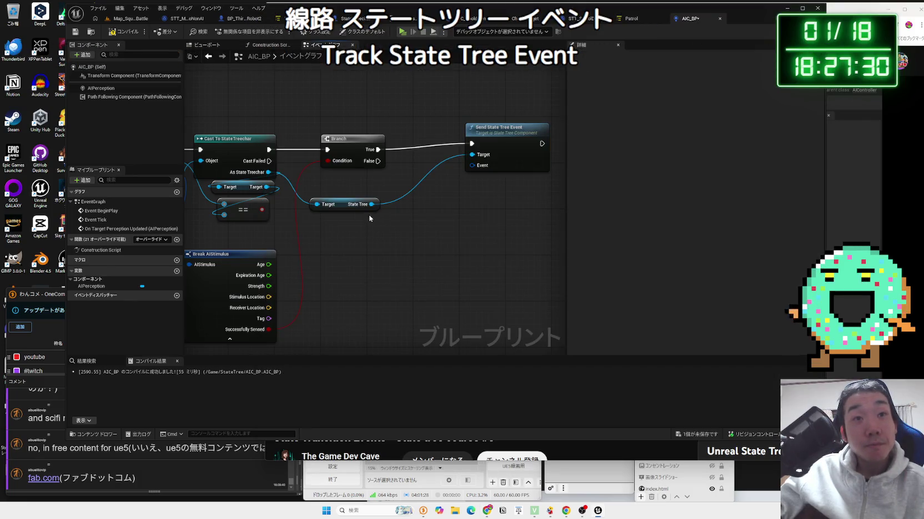
- Add a second Send State Tree Event from the State Tree reference, then delete the duplicate
left_click_drag(371, 205, 404, 220)
type("set")
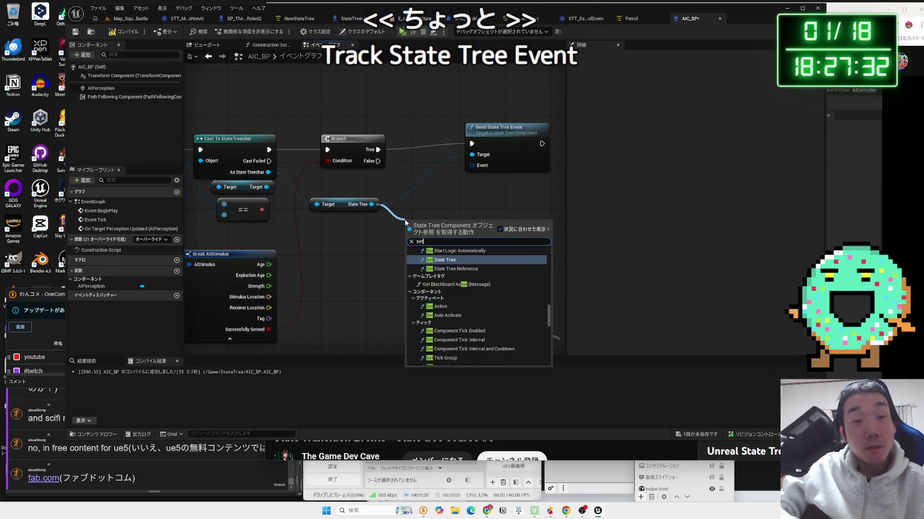
key("BackSpace")
type("nd state tree")
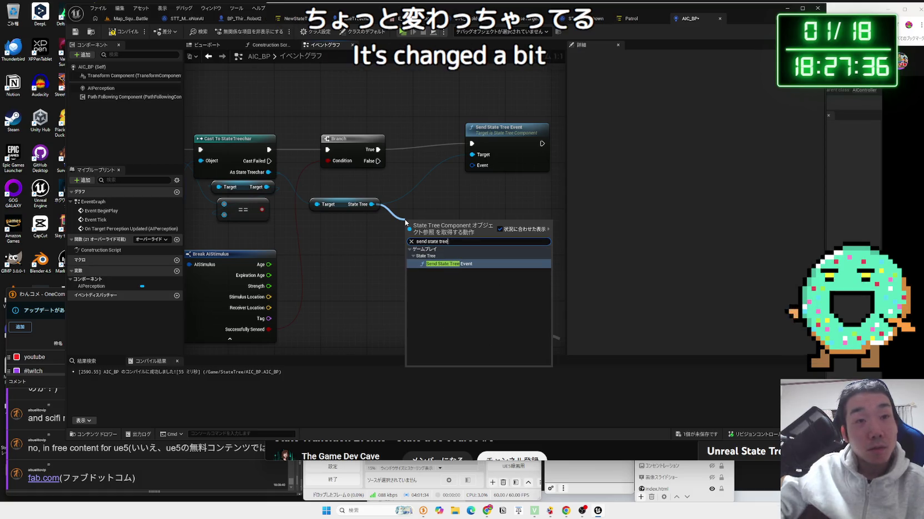
key("Return")
key("Delete")
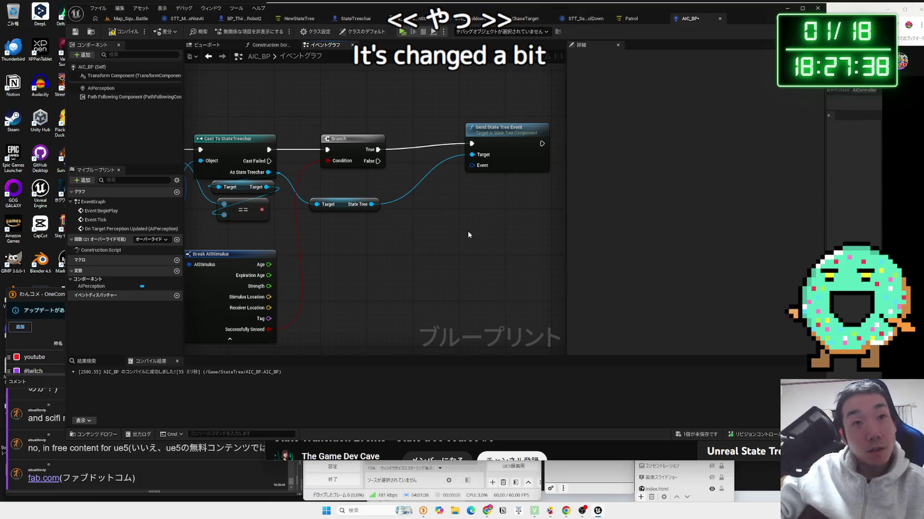
- Split the Event pin into Event Tag, Payload and Origin, then reposition the node
right_click(476, 168)
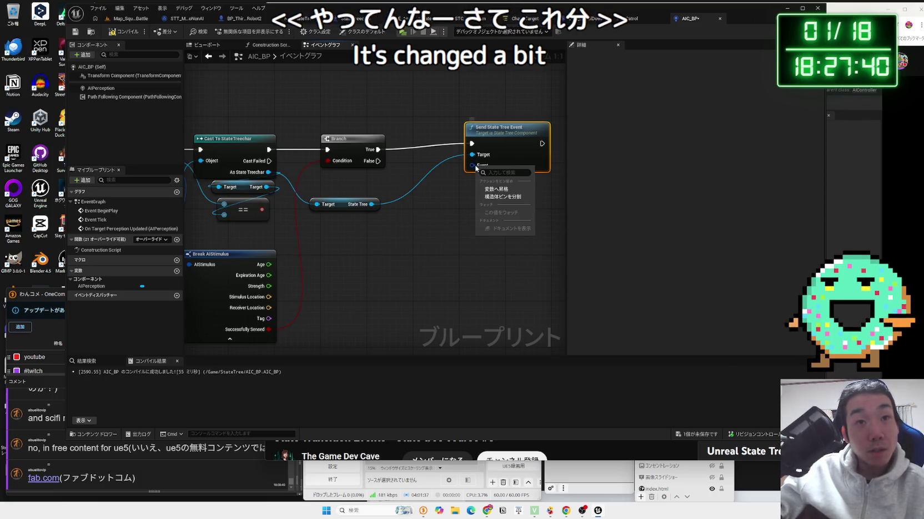
left_click(501, 196)
left_click_drag(506, 140, 490, 144)
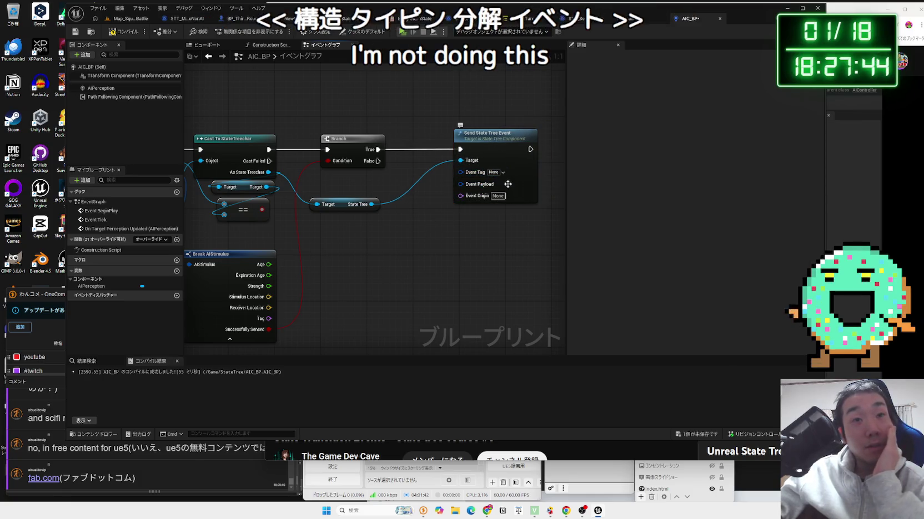
left_click(850, 196)
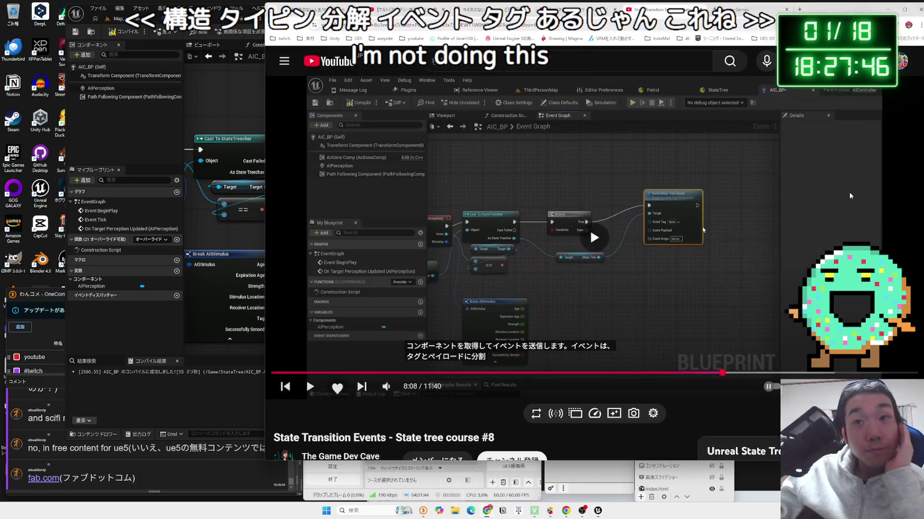
- Play the tutorial to the payload step at 8:23, then bring up the Patrol/Chase state tree
left_click(849, 196)
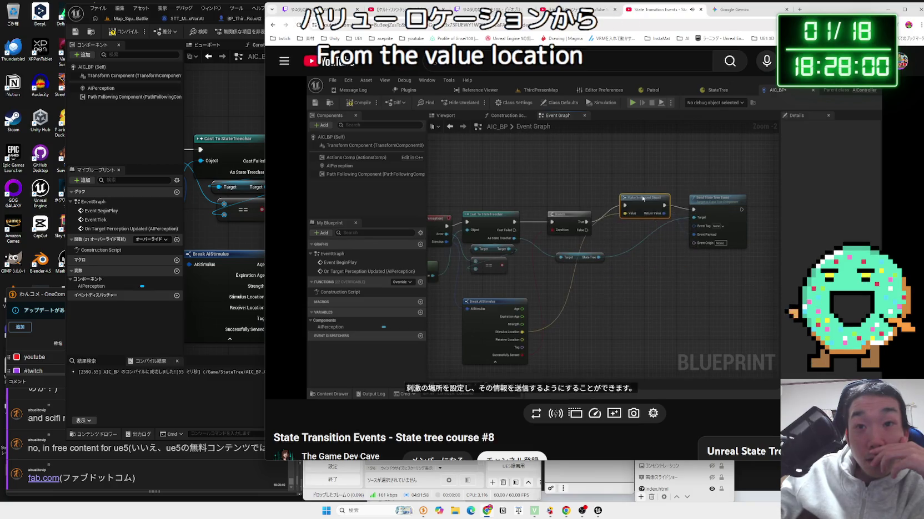
left_click(656, 271)
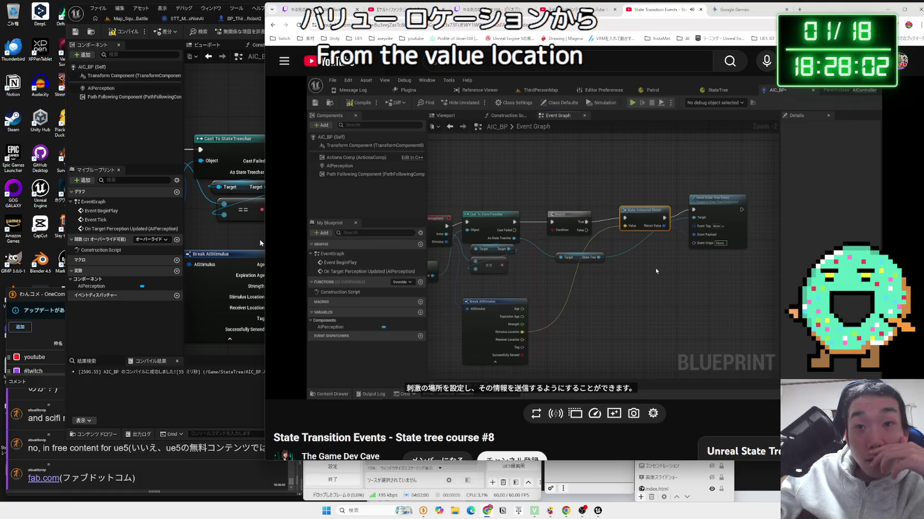
key("alt+Tab")
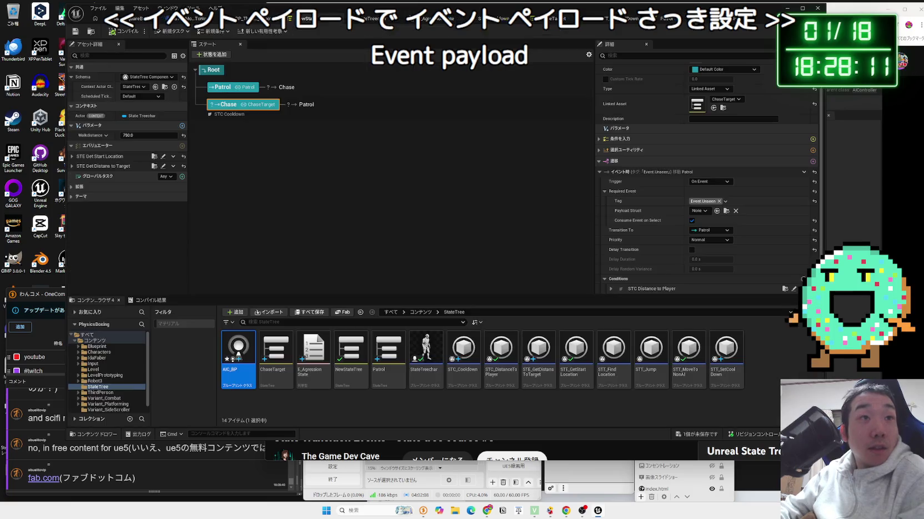
left_click(322, 19)
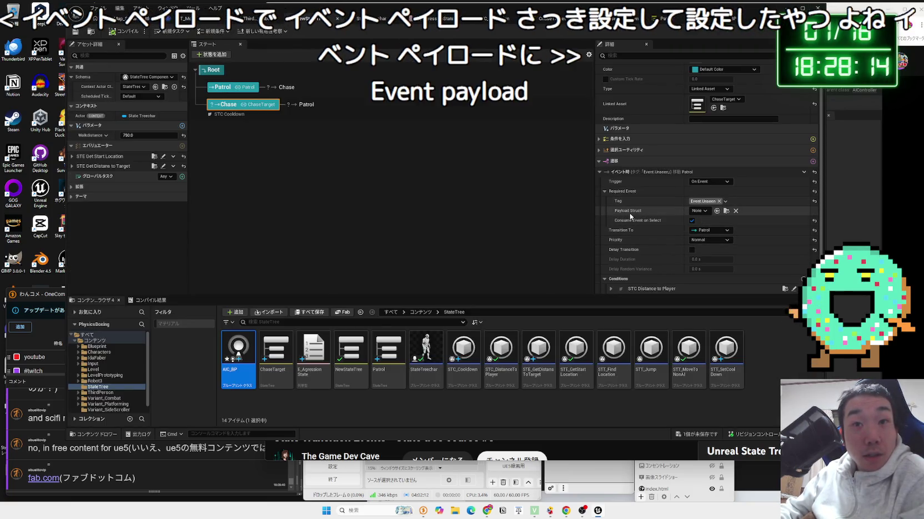
left_click(698, 211)
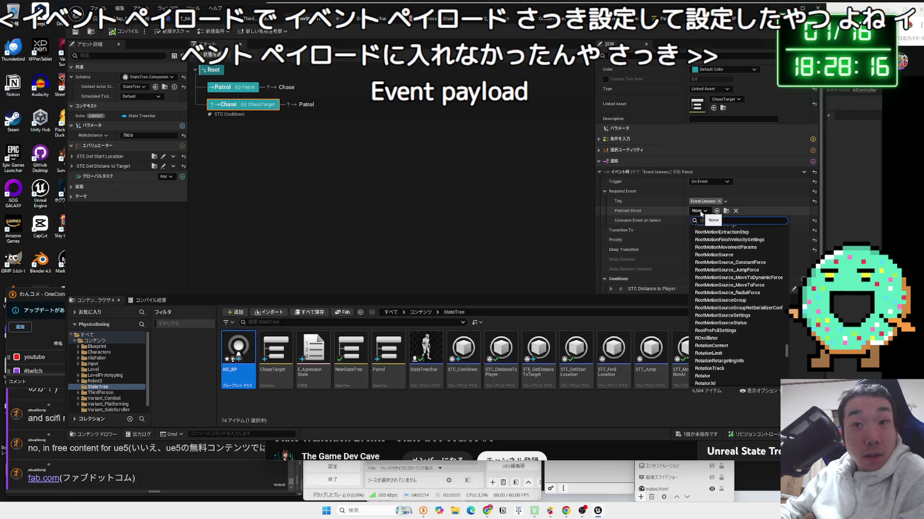
left_click(700, 213)
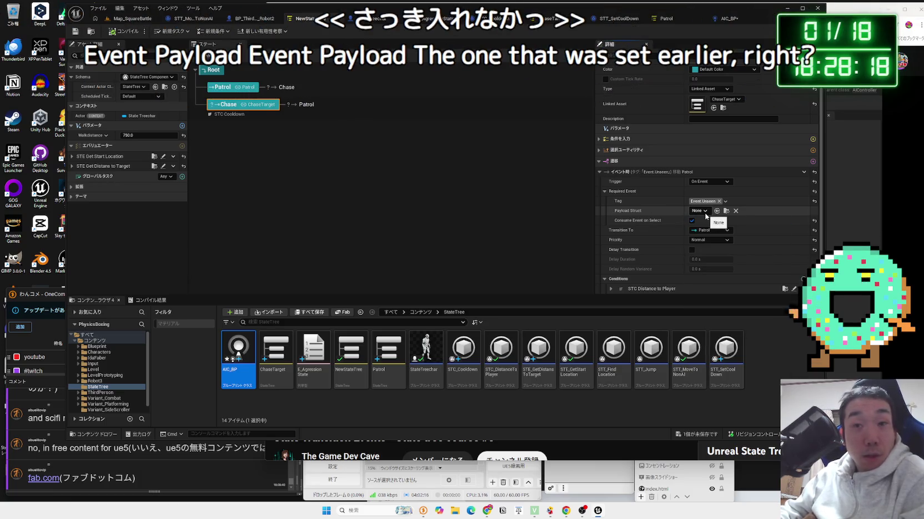
left_click(730, 20)
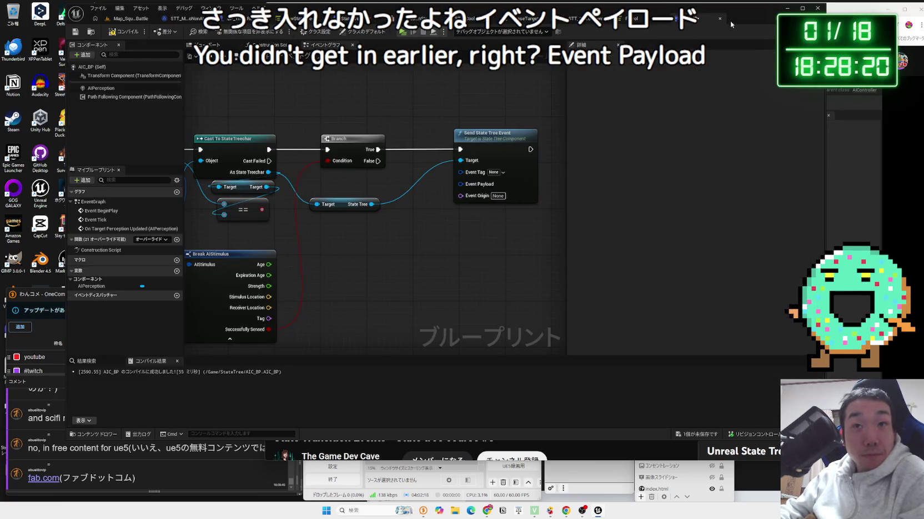
- Create a Make Instanced Struct from Event Payload and feed it the Stimulus Location
mouse_move(423, 205)
left_mouse_down()
mouse_move(457, 214)
mouse_move(450, 216)
mouse_move(456, 230)
left_mouse_up()
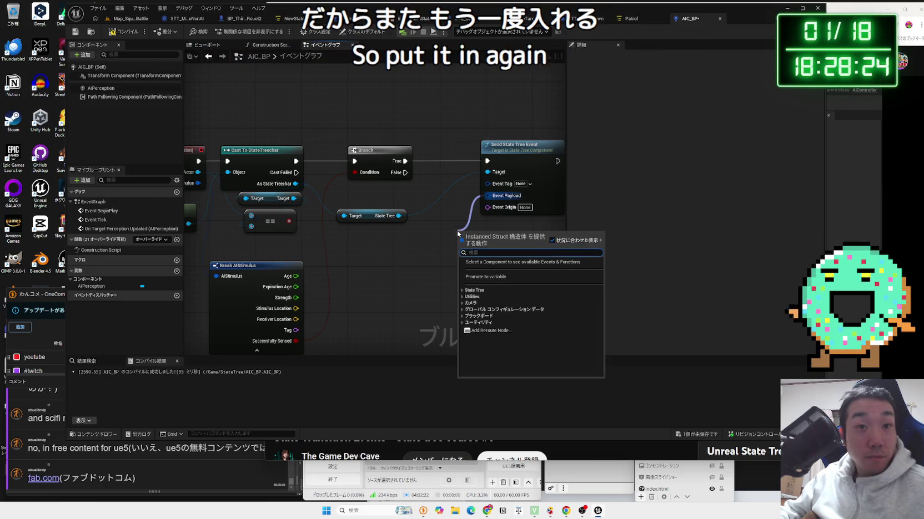
type("make")
key("Return")
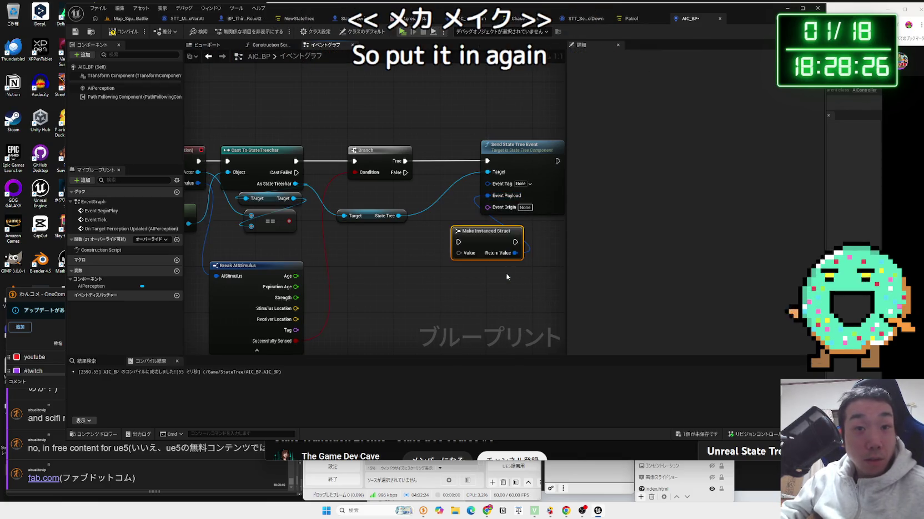
mouse_move(247, 314)
left_mouse_down()
mouse_move(358, 289)
mouse_move(381, 261)
mouse_move(358, 199)
left_mouse_up()
- Chain Branch True into Make Instanced Struct, then into Send State Tree Event
mouse_move(445, 168)
left_mouse_down()
mouse_move(518, 162)
mouse_move(513, 167)
left_mouse_up()
left_click_drag(394, 194, 420, 164)
left_click_drag(349, 168, 353, 170)
mouse_move(448, 169)
left_mouse_down()
mouse_move(512, 173)
mouse_move(511, 160)
left_mouse_up()
mouse_move(425, 160)
left_mouse_down()
mouse_move(420, 135)
mouse_move(419, 159)
left_mouse_up()
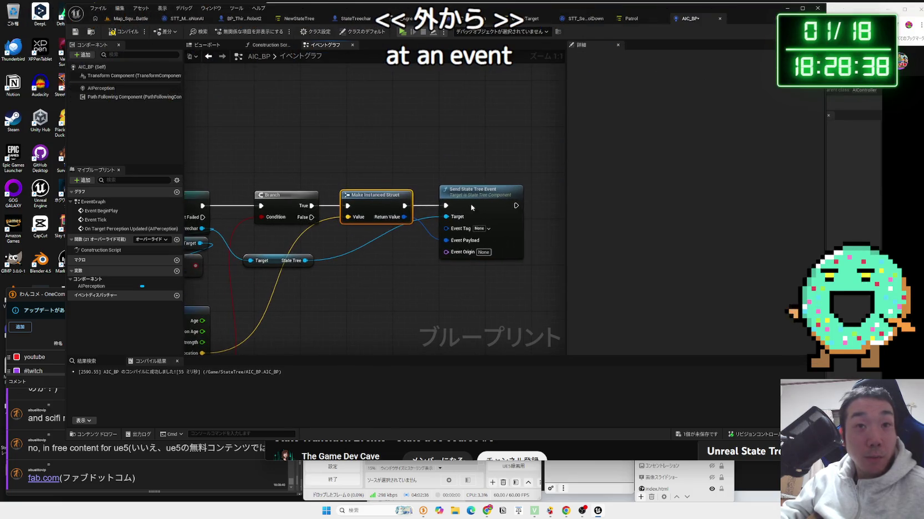
left_click(471, 206)
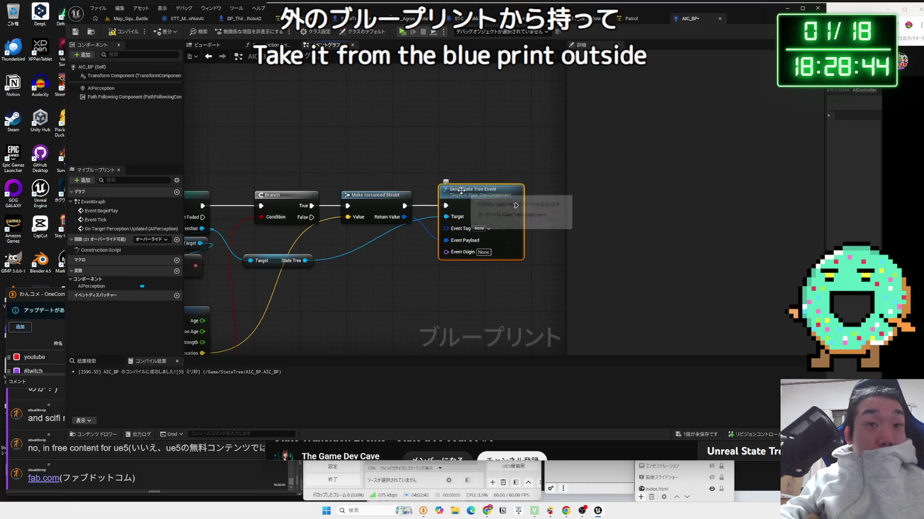
- Rearrange the State Tree getter and event nodes and inspect the Event Origin pin options
mouse_move(450, 207)
left_mouse_down()
mouse_move(371, 162)
mouse_move(367, 279)
mouse_move(471, 262)
left_mouse_up()
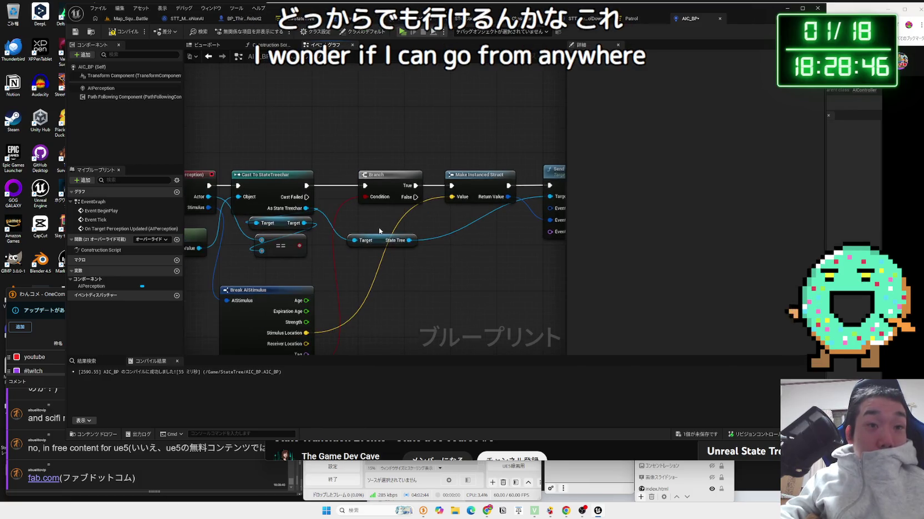
left_click(390, 260)
mouse_move(390, 261)
left_mouse_down()
mouse_move(386, 218)
mouse_move(385, 249)
left_mouse_up()
left_click_drag(429, 282, 387, 281)
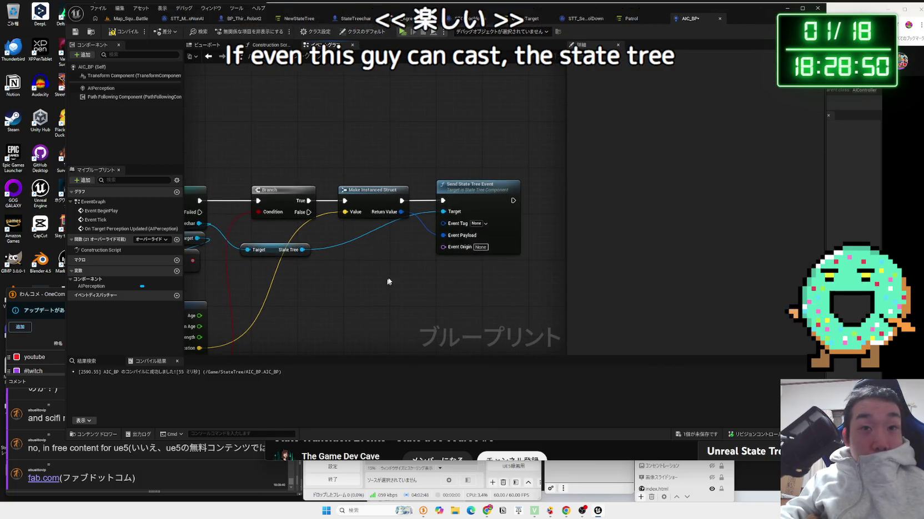
right_click(438, 250)
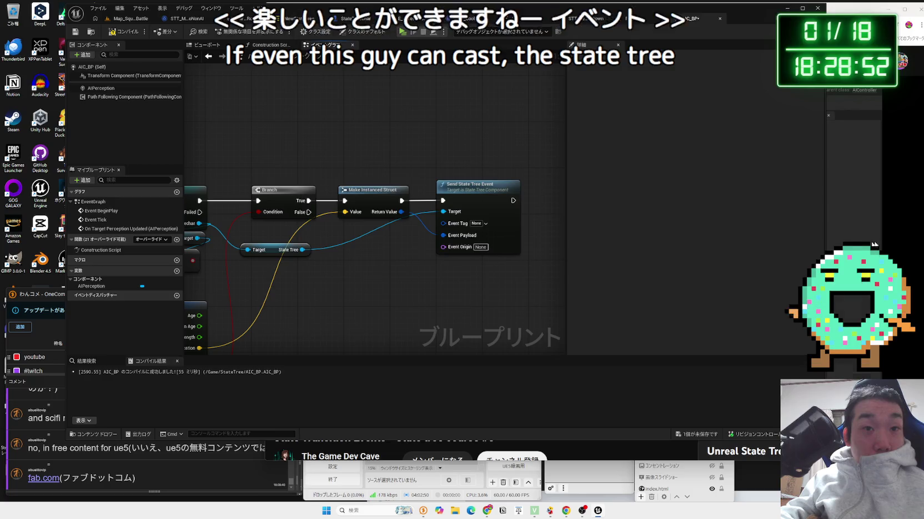
left_click(879, 244)
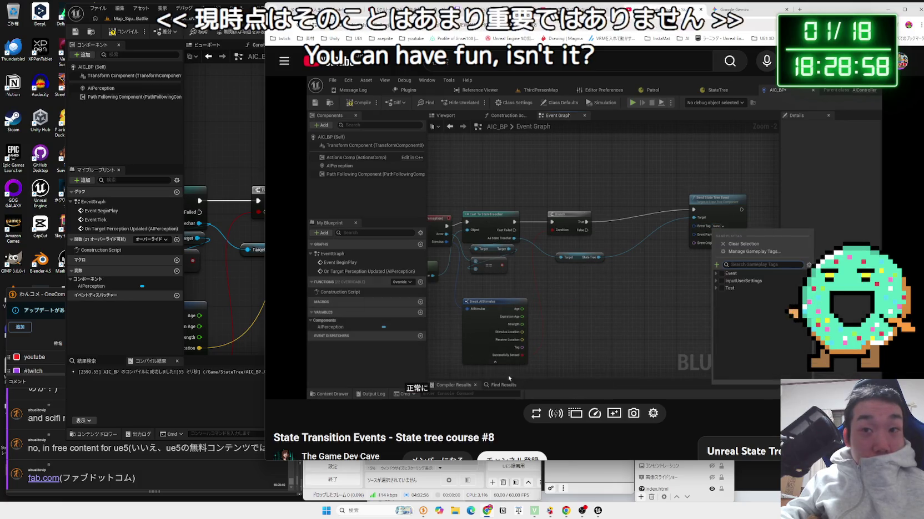
- Set the Send State Tree Event's Event Tag to Event.Seen
mouse_move(766, 285)
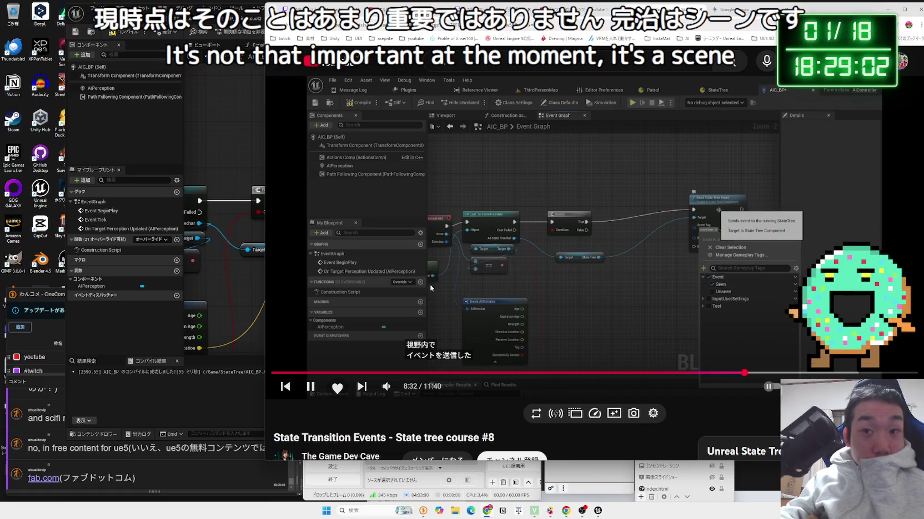
left_click(234, 274)
left_click(485, 224)
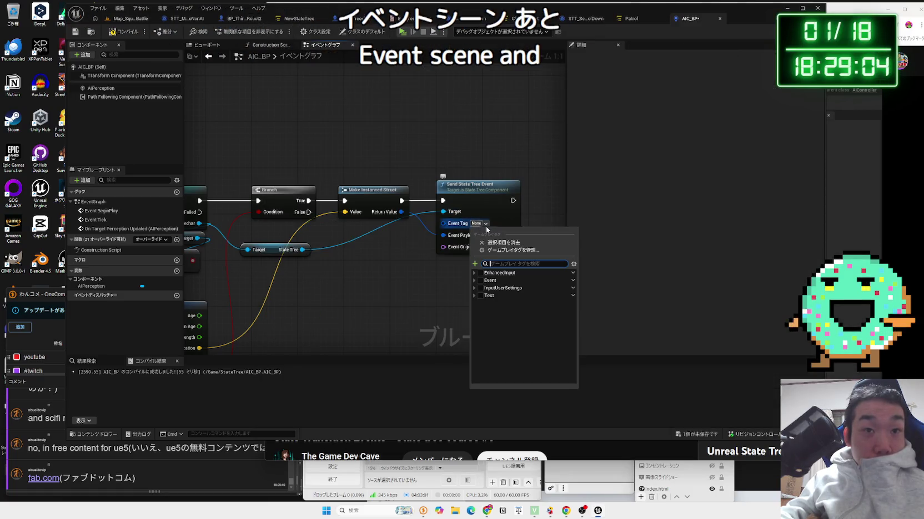
left_click(474, 282)
left_click(491, 288)
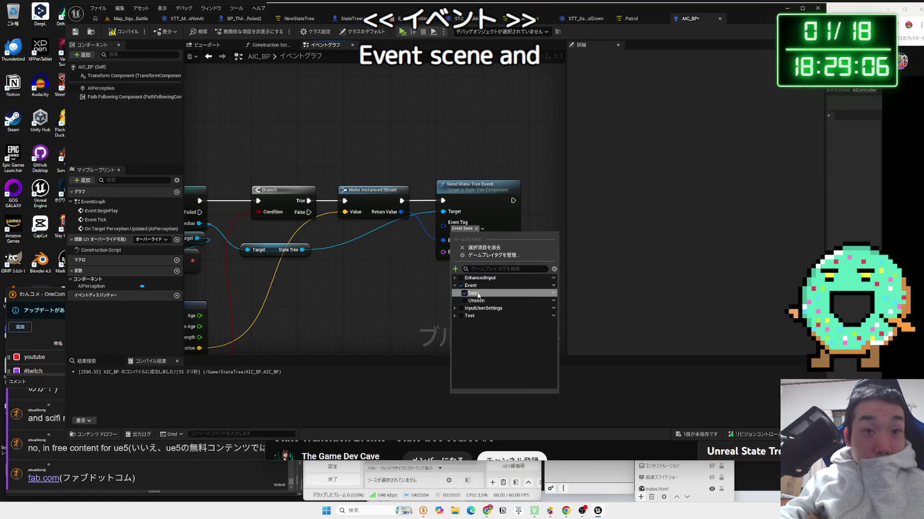
left_click(452, 273)
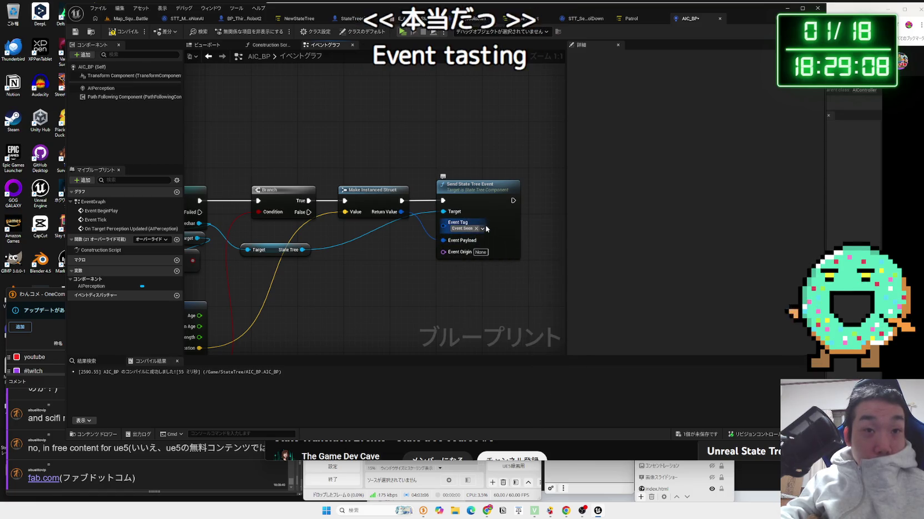
- Watch more of the tutorial video, pausing it before going back to the editor
left_click(838, 260)
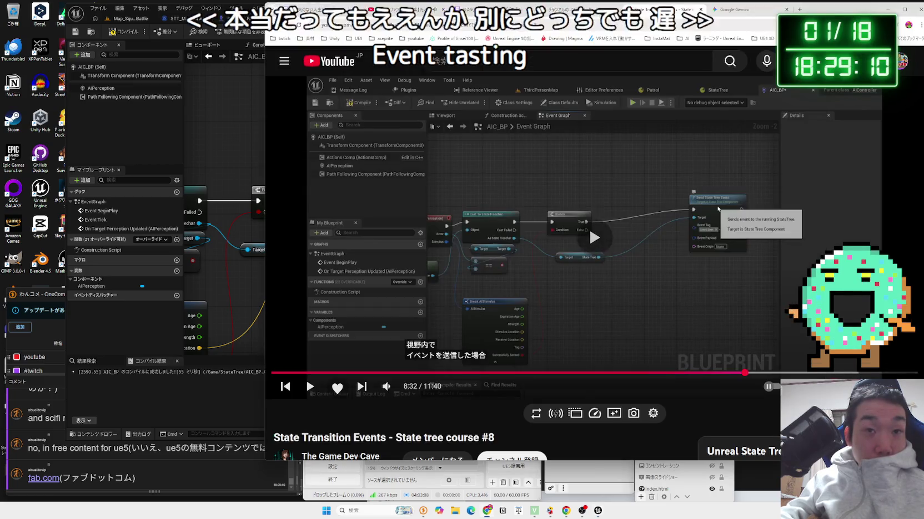
left_click(593, 272)
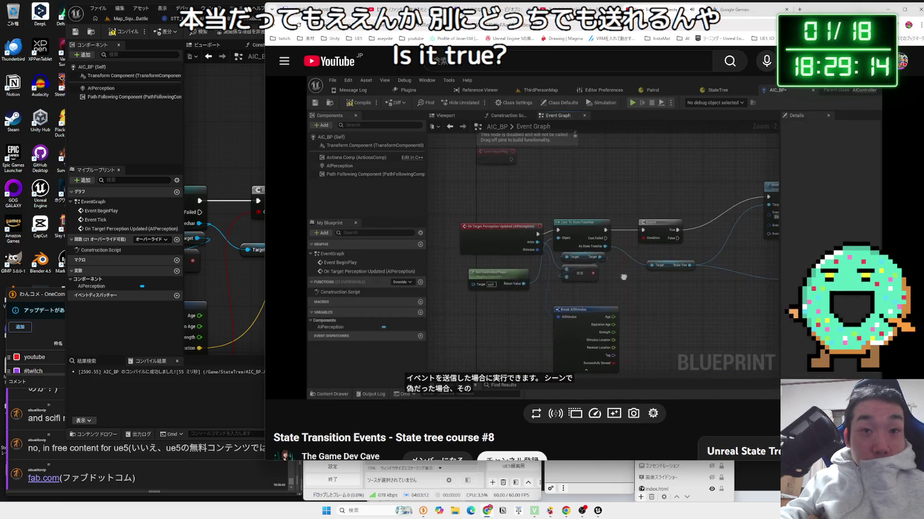
mouse_move(739, 260)
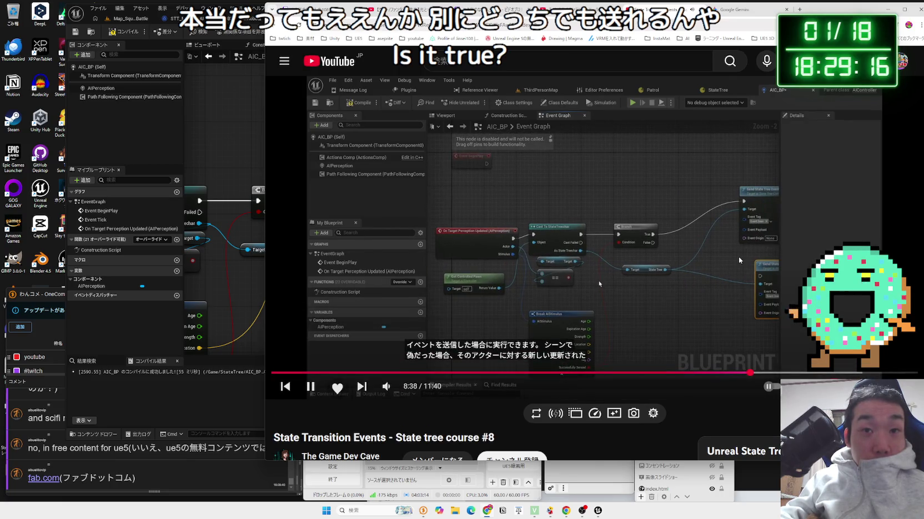
left_click(655, 274)
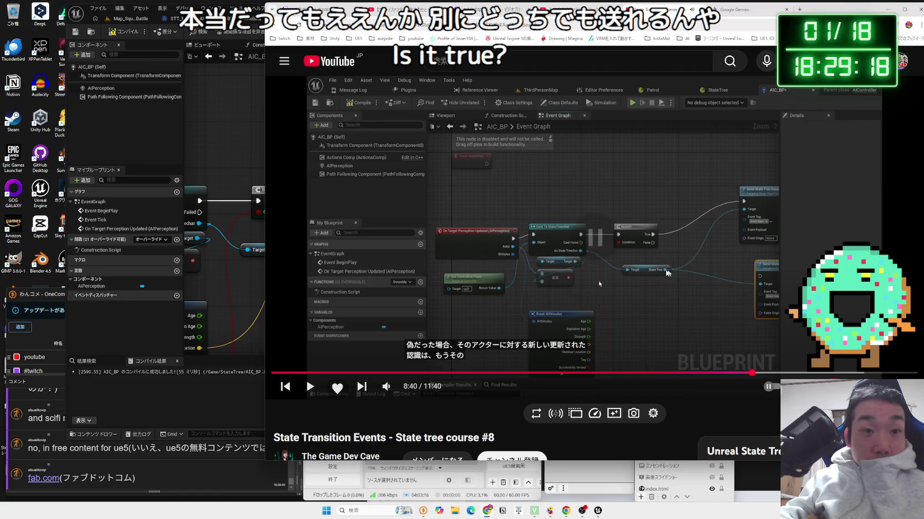
left_click(655, 274)
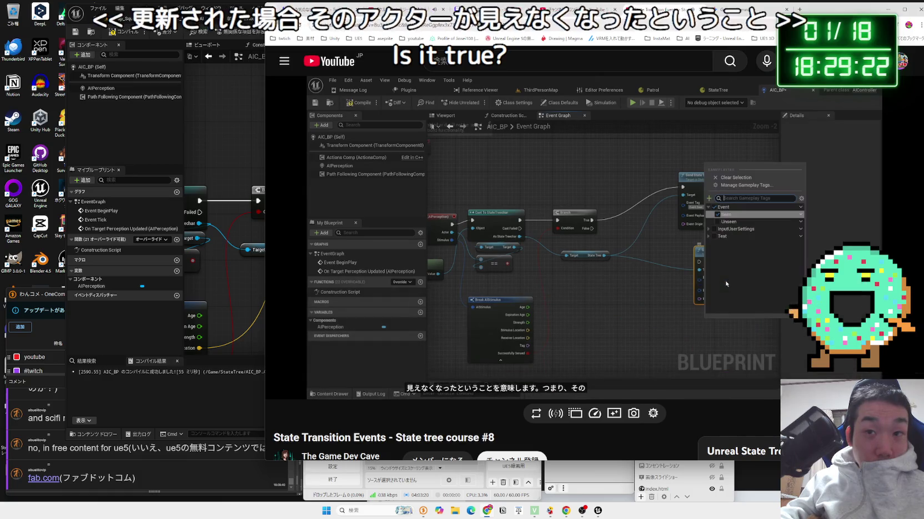
left_click(644, 273)
key("alt+Tab")
- Duplicate the Send State Tree Event node and ask the AI Assistant about On Target Perception Updated
key("ctrl+c")
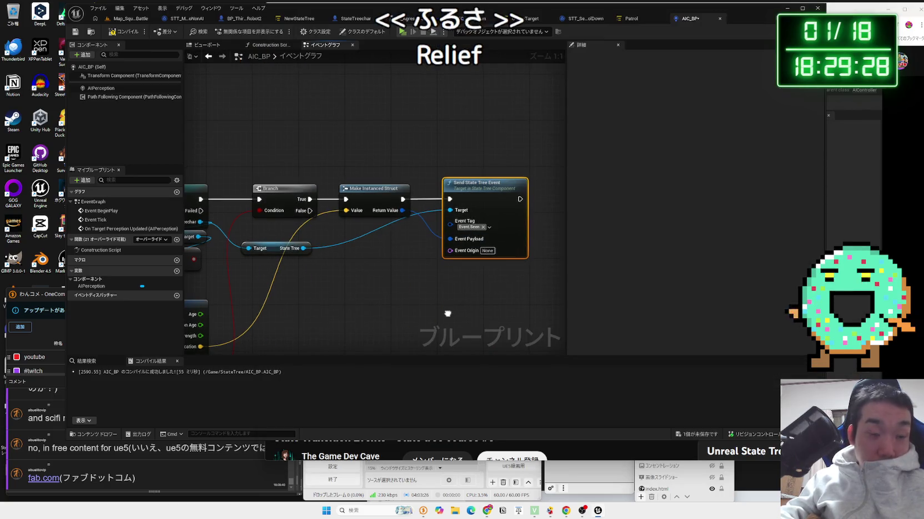
key("ctrl+v")
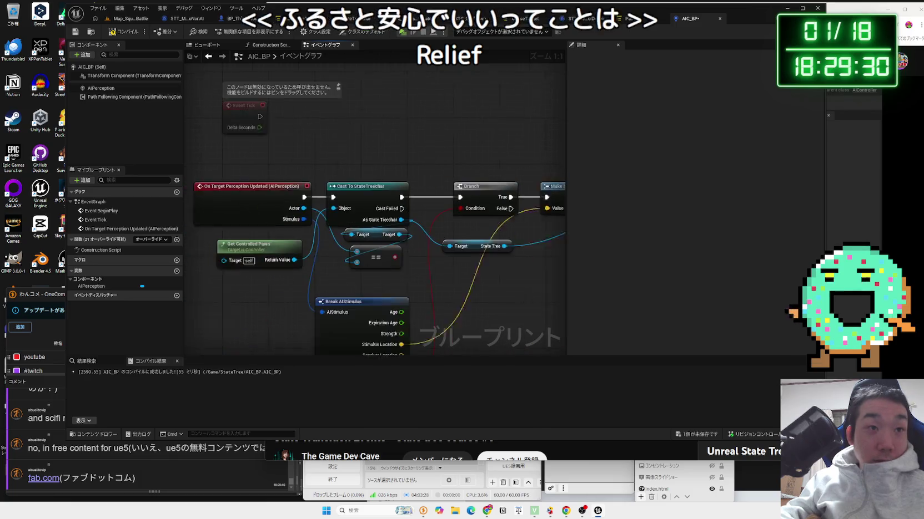
left_click(288, 191)
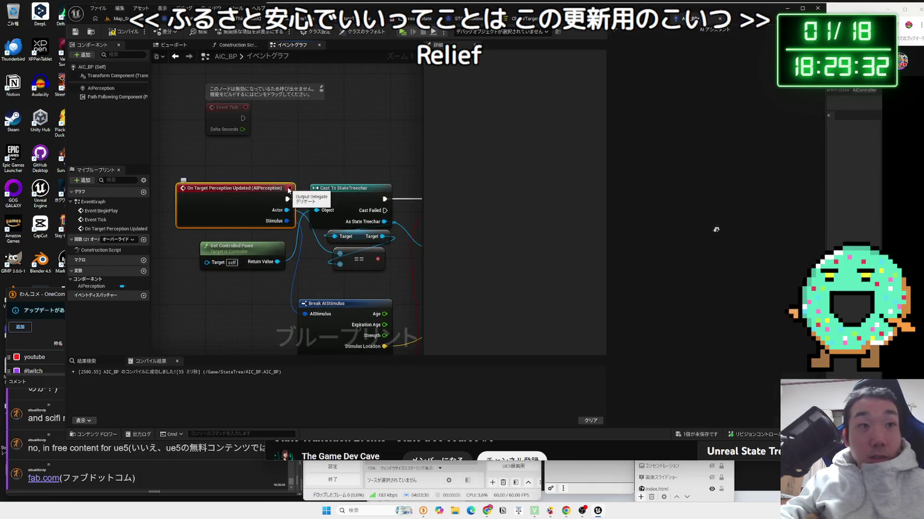
key("F1")
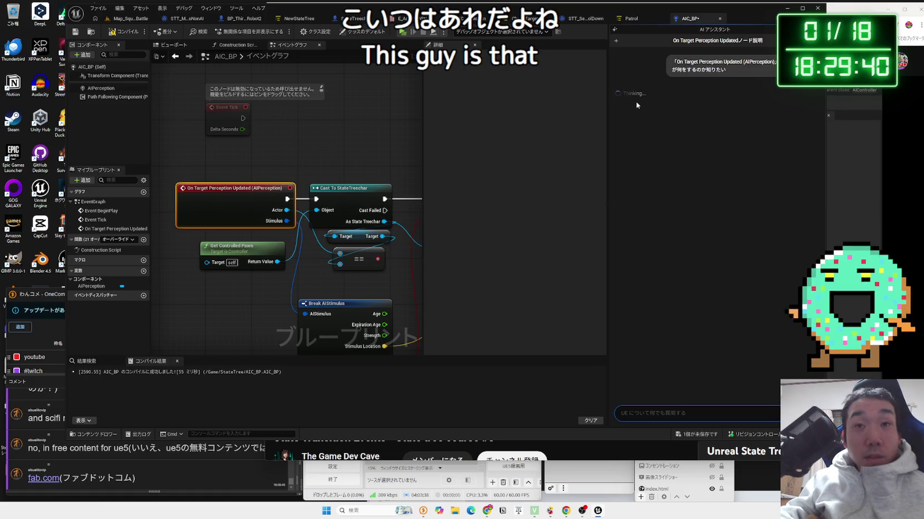
- Wire Branch False into the duplicate Send State Tree Event and change its tag from Event.Seen to Event.Unseen
left_click_drag(373, 171, 305, 148)
left_click_drag(212, 154, 362, 232)
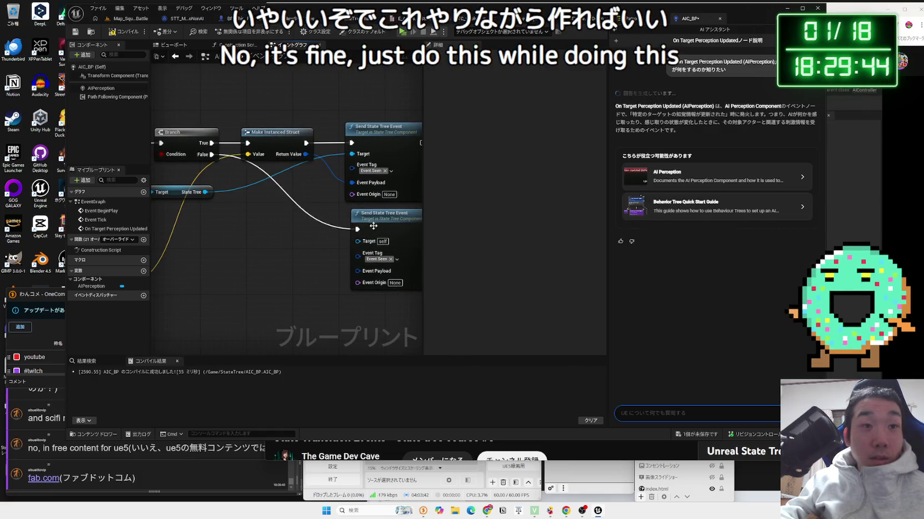
left_click_drag(378, 263, 364, 268)
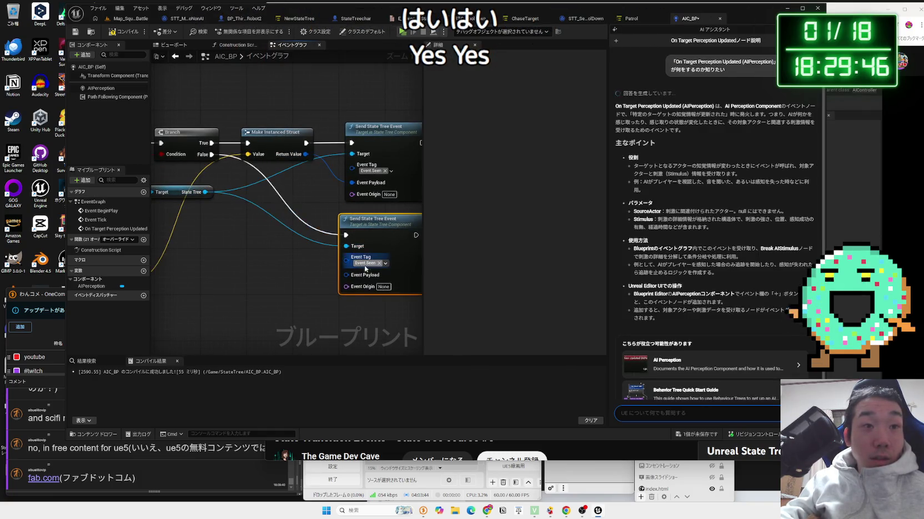
left_click(379, 264)
left_click(387, 259)
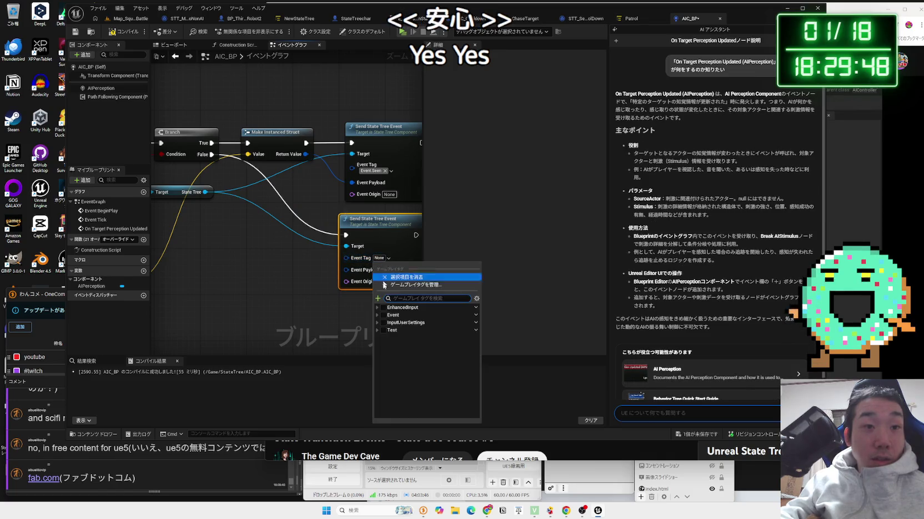
left_click(377, 314)
left_click(388, 331)
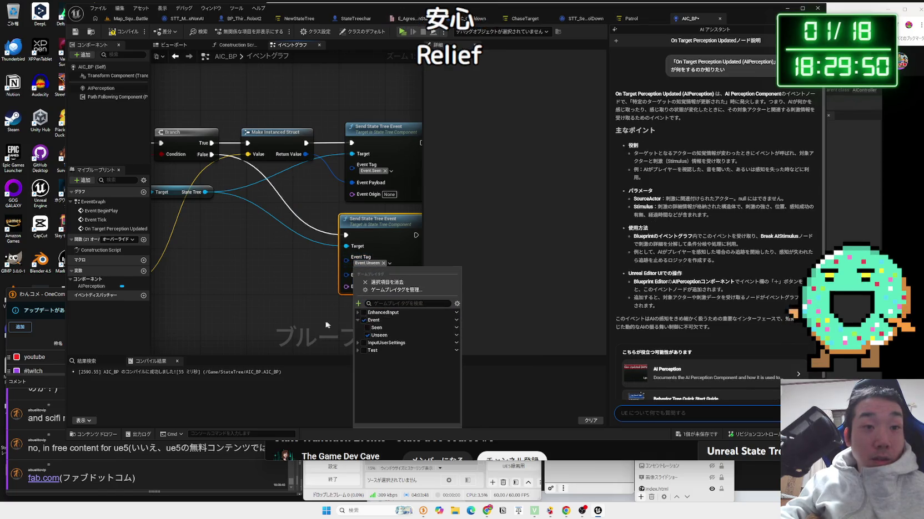
left_click(345, 306)
left_click_drag(326, 289, 367, 310)
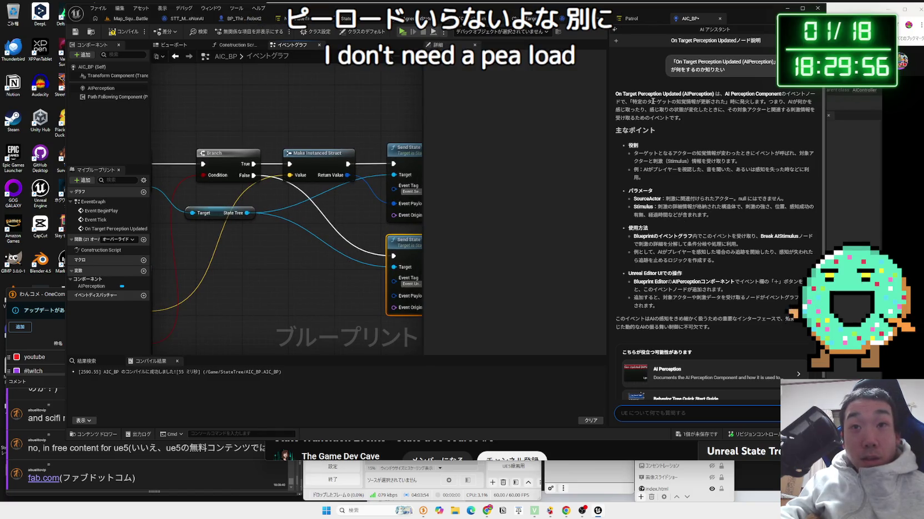
- Read the AI Assistant's description of On Target Perception Updated, highlighting key phrases
left_click_drag(646, 102, 676, 103)
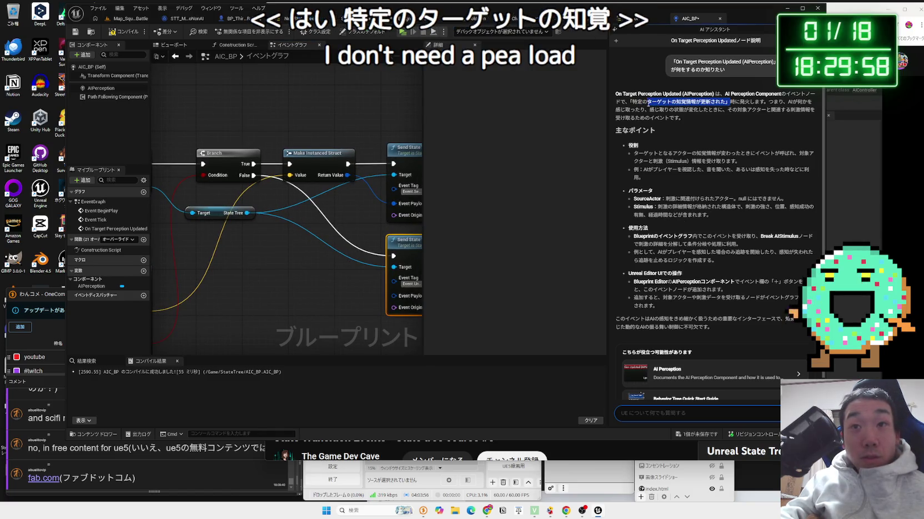
left_click_drag(800, 110, 774, 111)
left_click_drag(649, 110, 762, 112)
left_click_drag(636, 102, 693, 117)
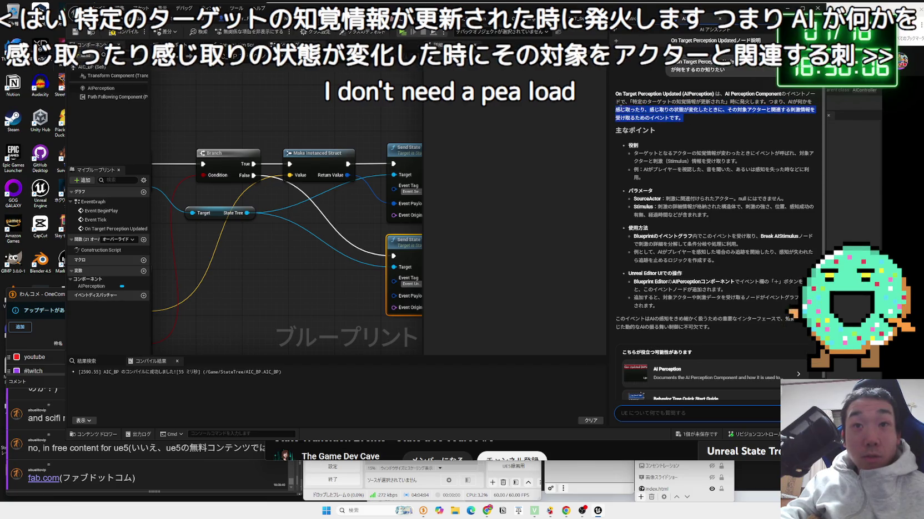
left_click(680, 118)
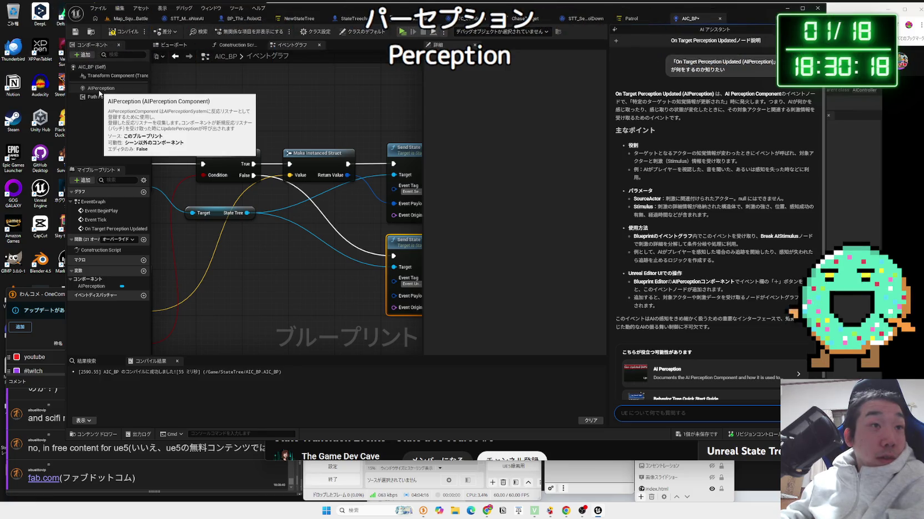
- Compile AIC_BP and review the answer's parameters and role sections
left_click(124, 32)
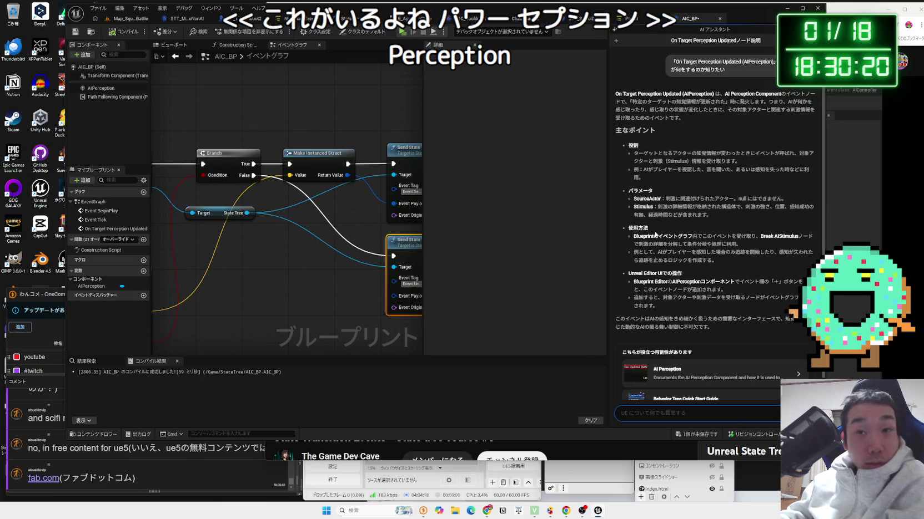
left_click_drag(693, 217, 650, 189)
left_click(630, 156)
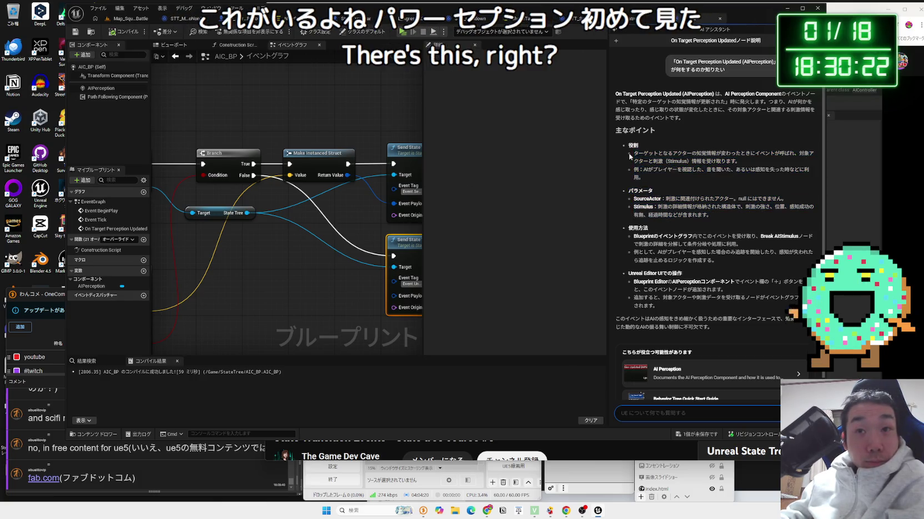
left_click_drag(644, 164, 667, 179)
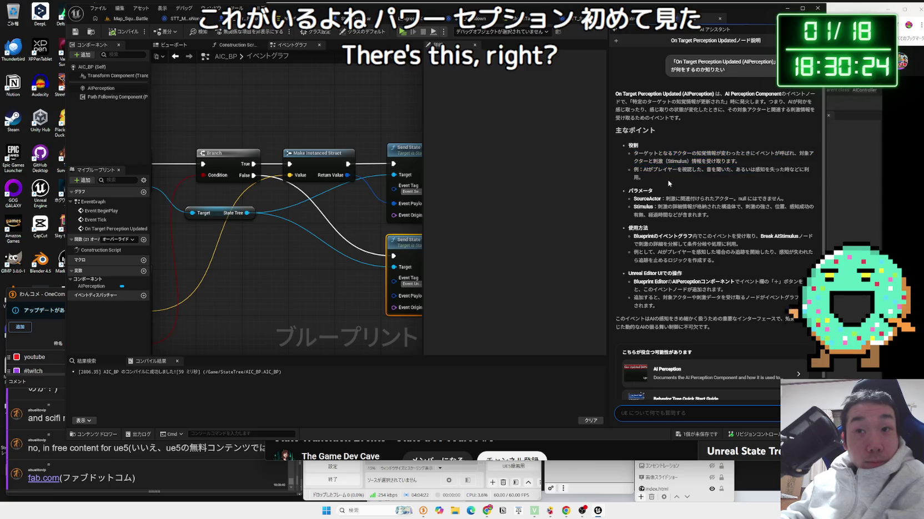
left_click(665, 182)
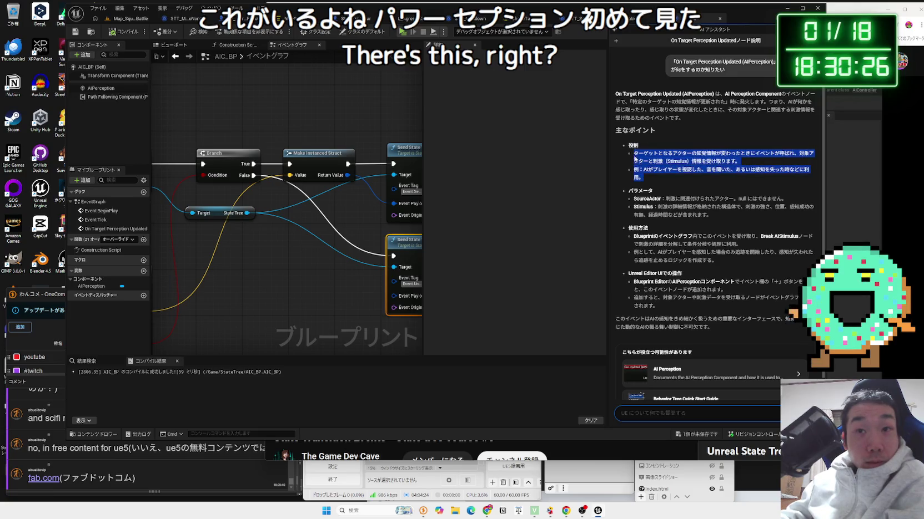
left_click(685, 180)
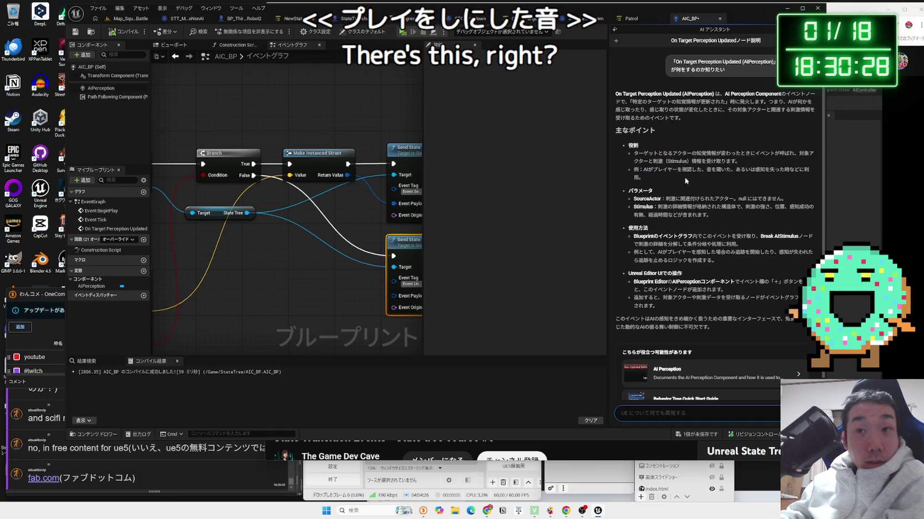
- Study the answer's SourceActor, Stimulus and Blueprint usage explanations before returning to the tutorial
left_click_drag(740, 214, 668, 197)
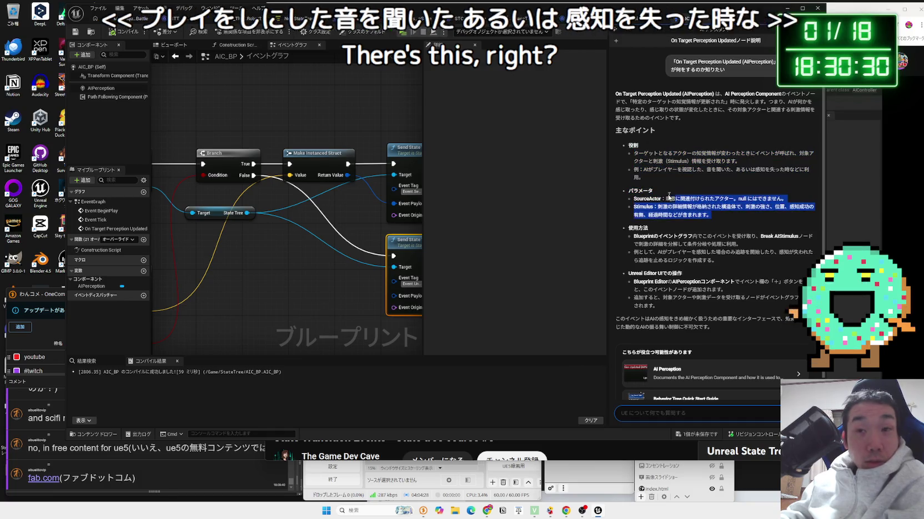
mouse_move(723, 217)
left_mouse_down()
mouse_move(662, 198)
mouse_move(716, 216)
left_mouse_up()
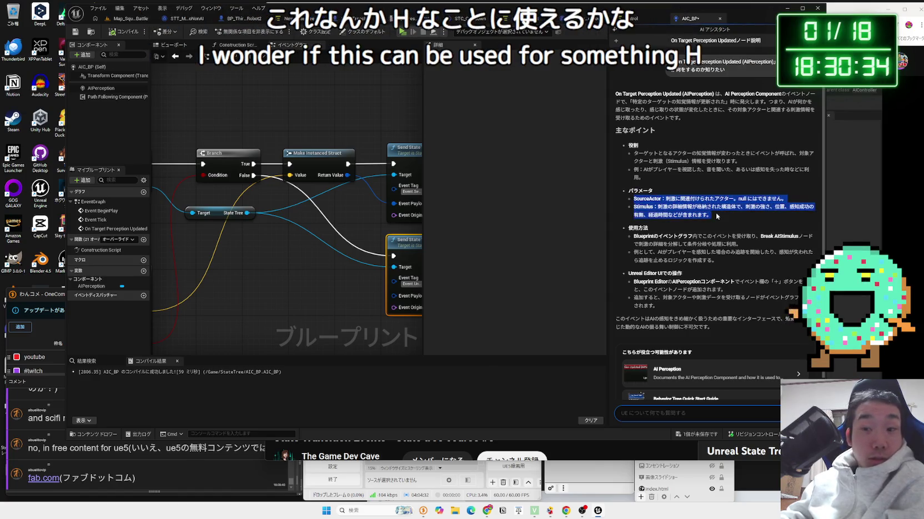
scroll(716, 213, "down", 2)
scroll(716, 215, "up", 1)
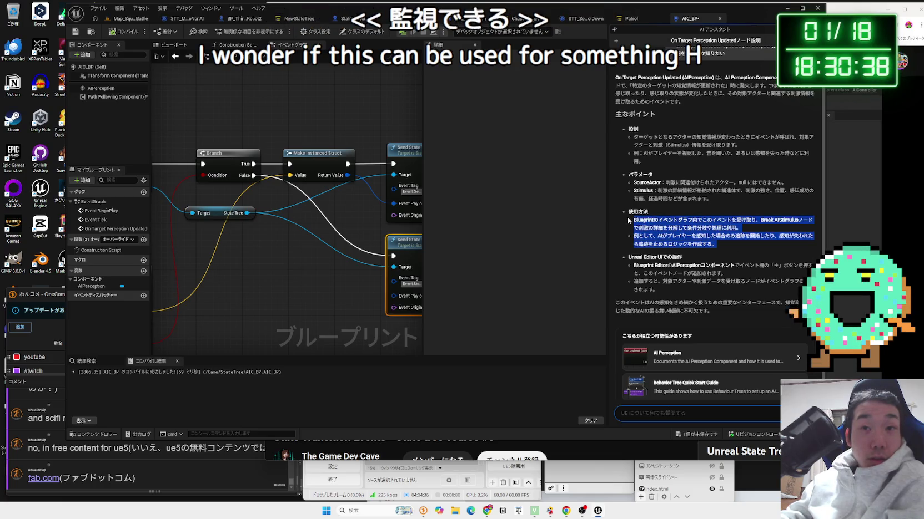
mouse_move(721, 198)
left_mouse_down()
mouse_move(632, 173)
mouse_move(631, 143)
left_mouse_up()
left_click(631, 143)
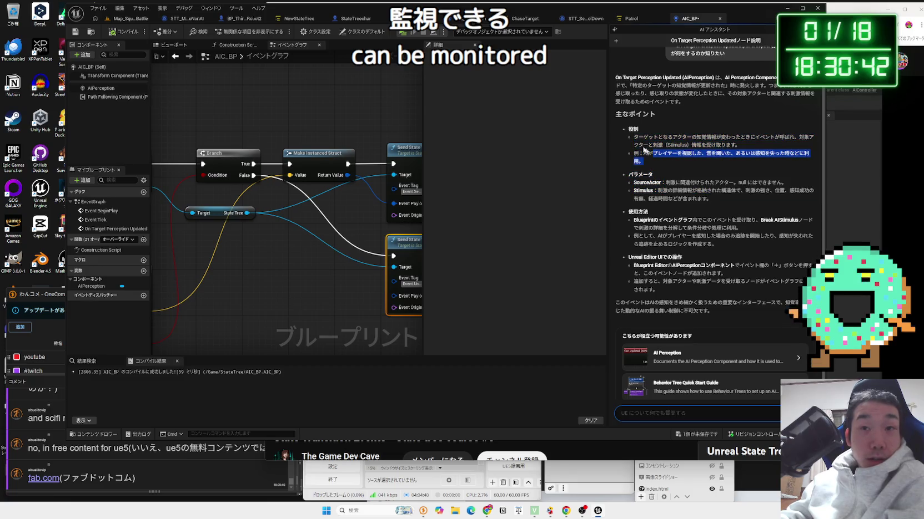
mouse_move(737, 145)
left_mouse_down()
mouse_move(742, 201)
mouse_move(634, 181)
mouse_move(708, 198)
mouse_move(699, 191)
left_mouse_up()
left_click(627, 186)
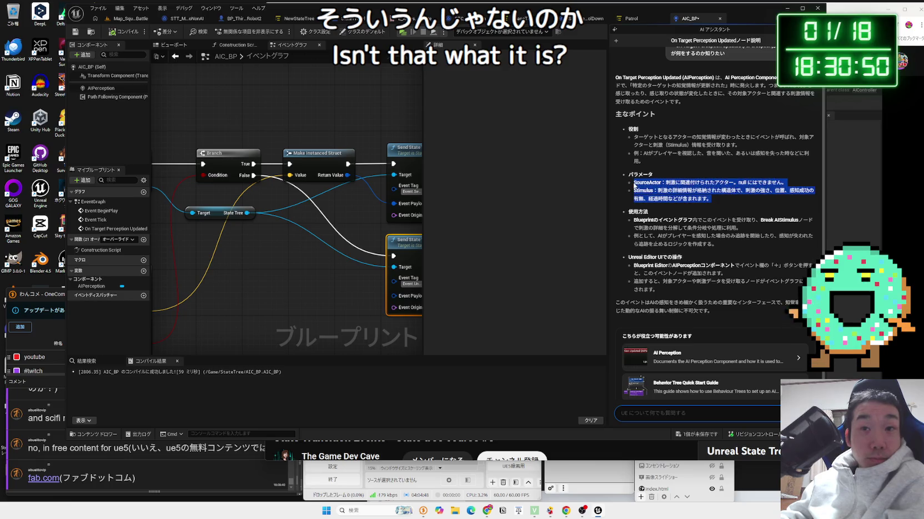
left_click_drag(635, 185, 682, 193)
mouse_move(728, 242)
left_mouse_down()
mouse_move(638, 244)
mouse_move(715, 227)
left_mouse_up()
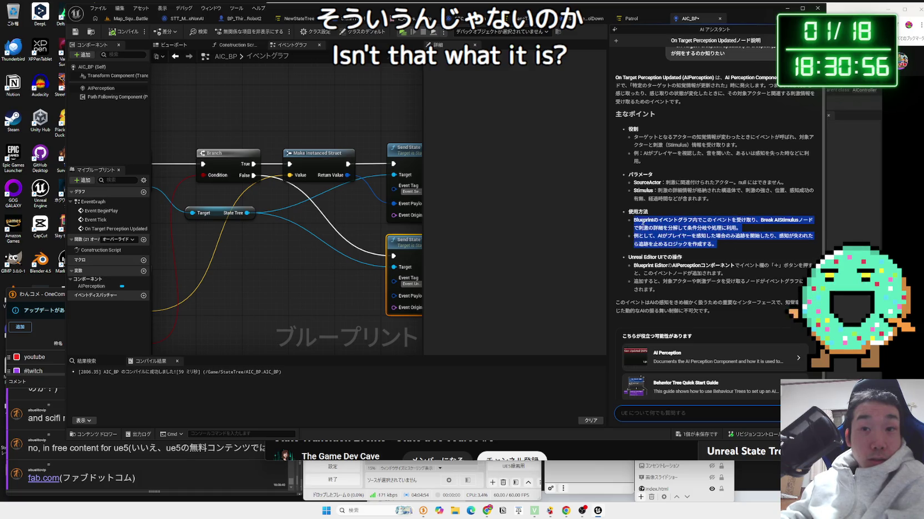
double_click(641, 221)
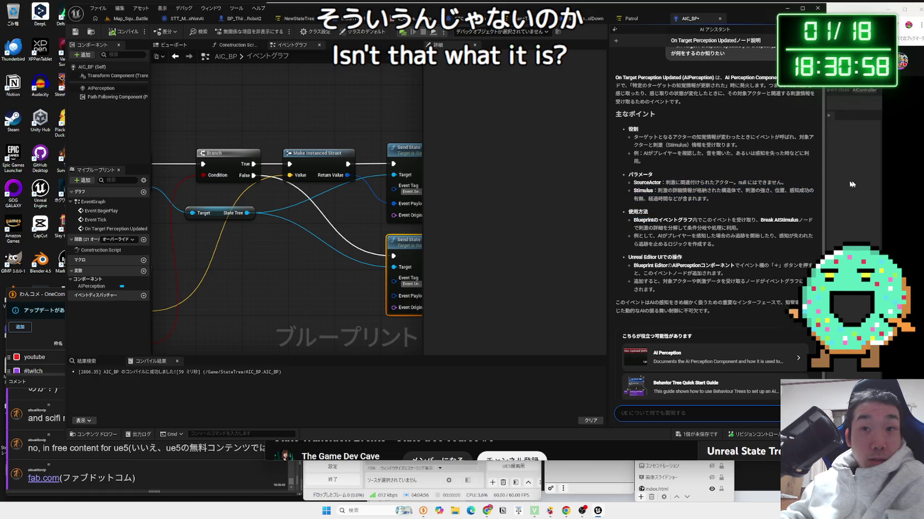
left_click(862, 180)
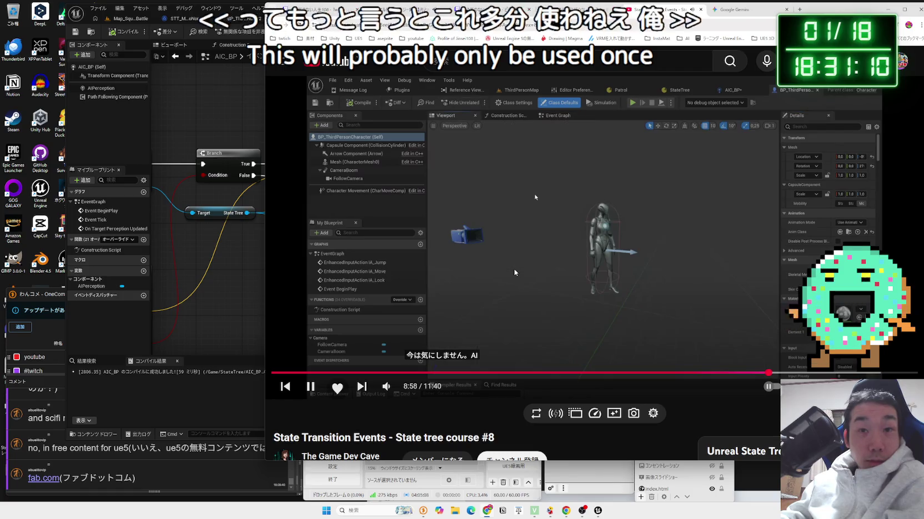
- Watch the State Transition Events tutorial with pauses and two 10-second rewinds, then return to Unreal
left_click(558, 272)
left_click(559, 273)
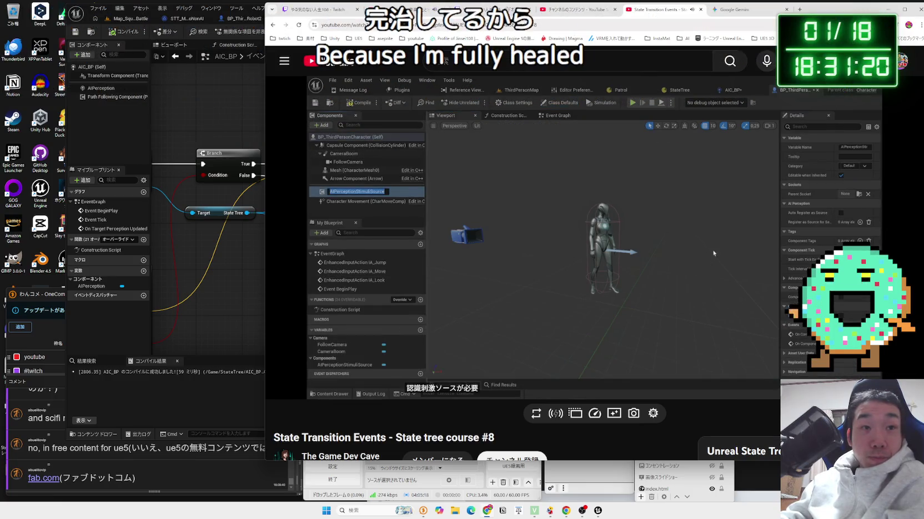
left_click(372, 267)
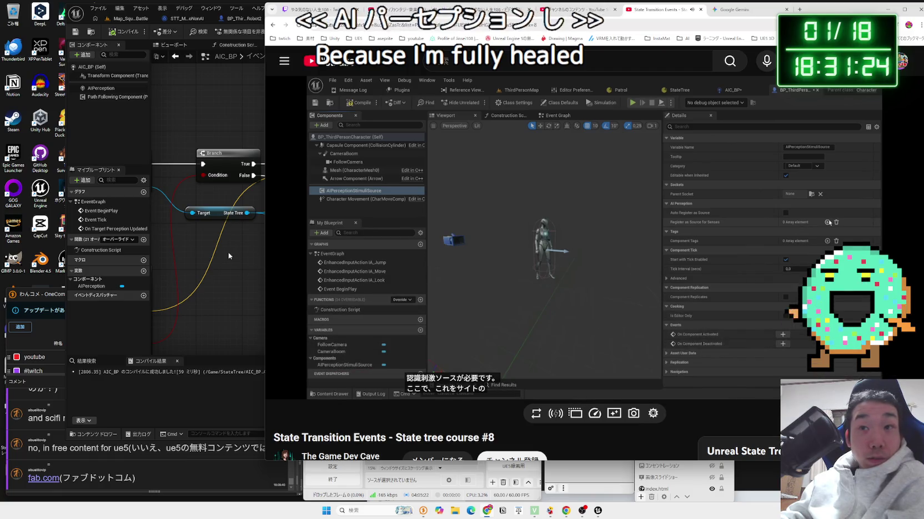
left_click(626, 256)
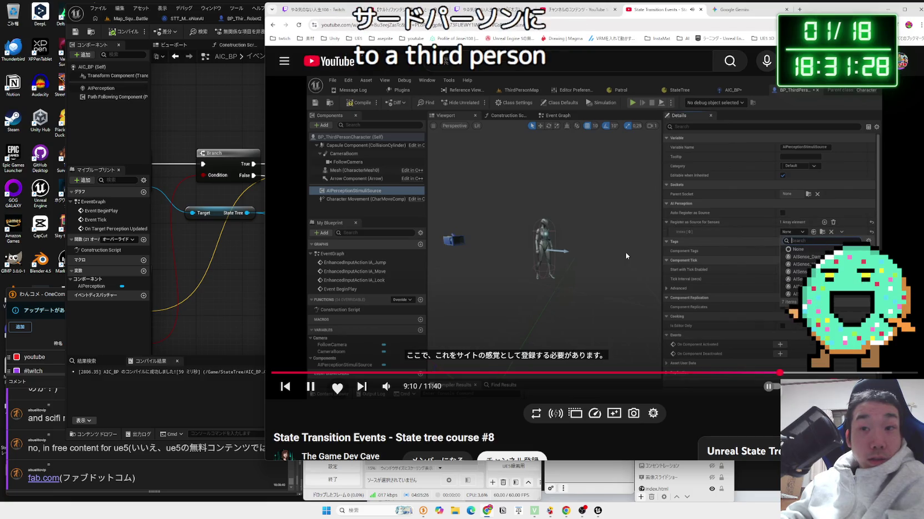
key("j")
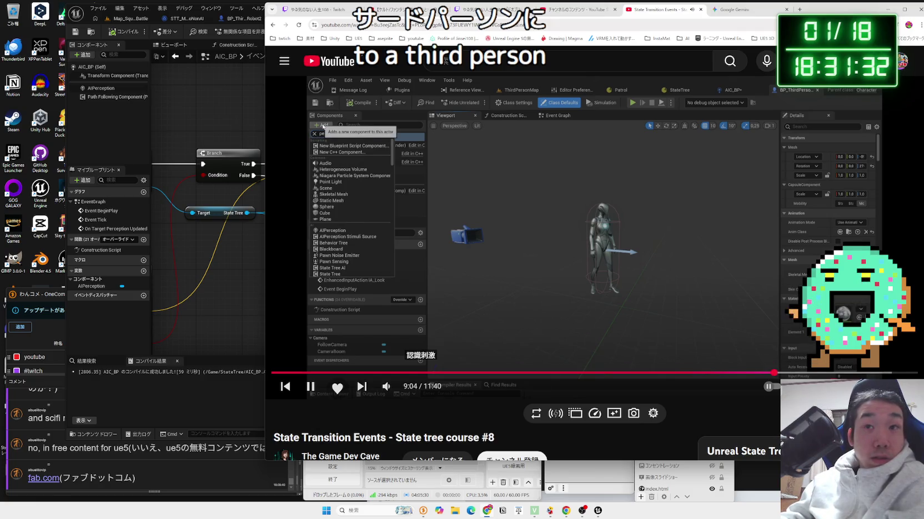
key("j")
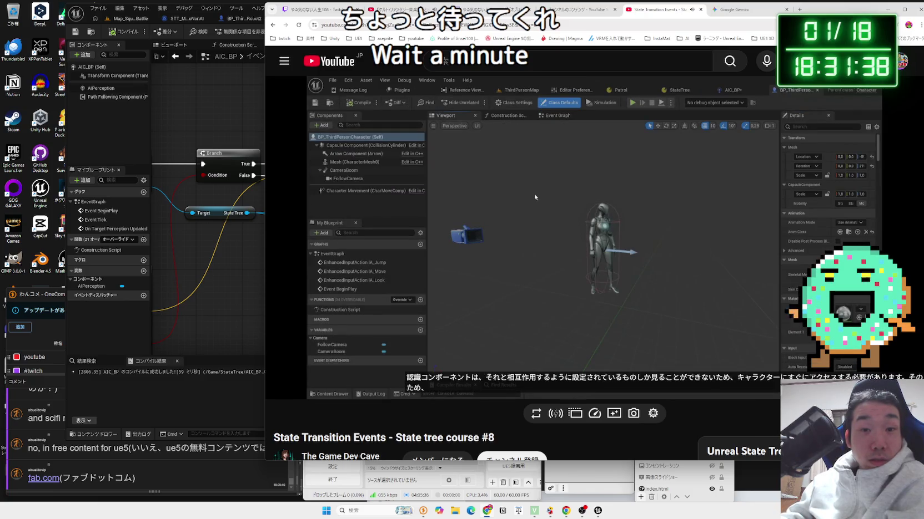
key("k")
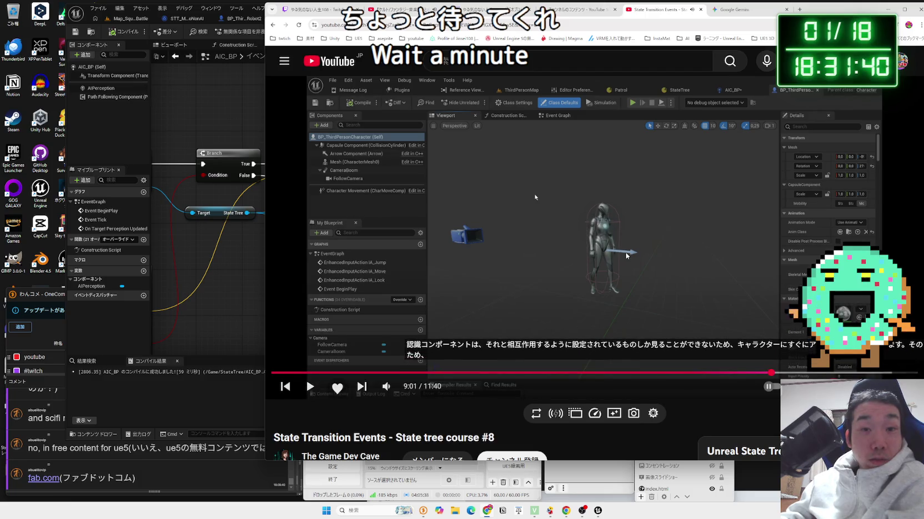
left_click(626, 256)
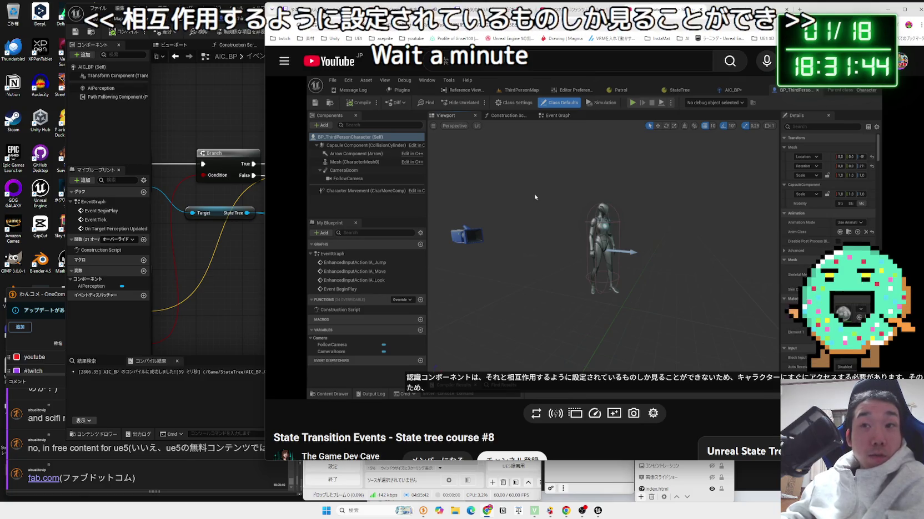
left_click(260, 112)
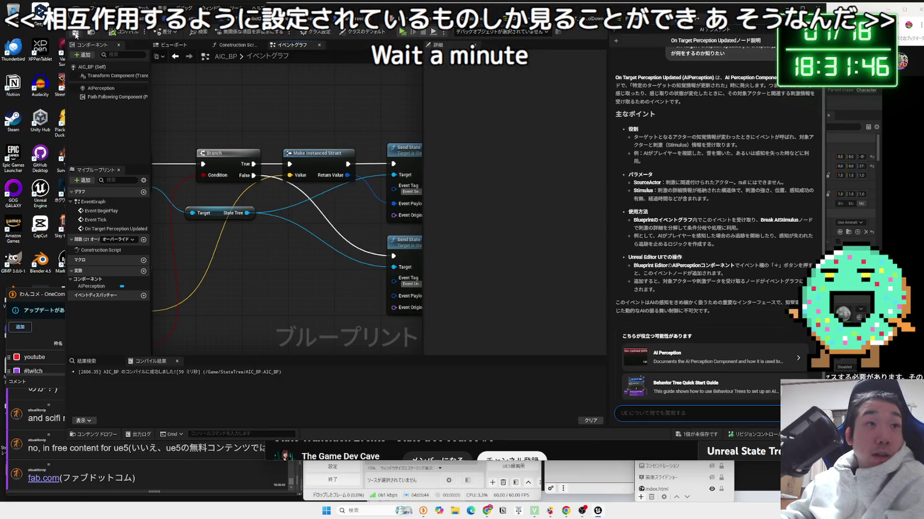
- Open BP_ThirdPersonCharacter_Robot2 in its viewport and check the tutorial for components to add
left_click(78, 12)
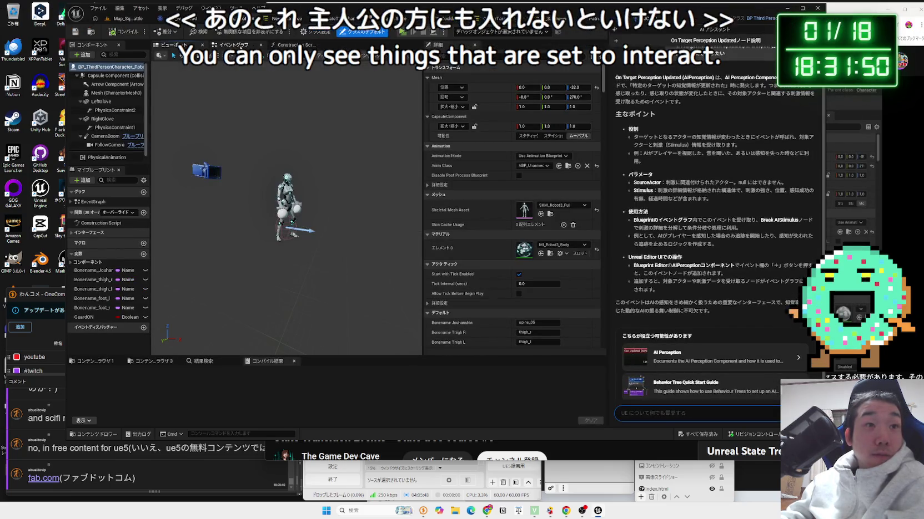
left_click(280, 48)
left_click(173, 45)
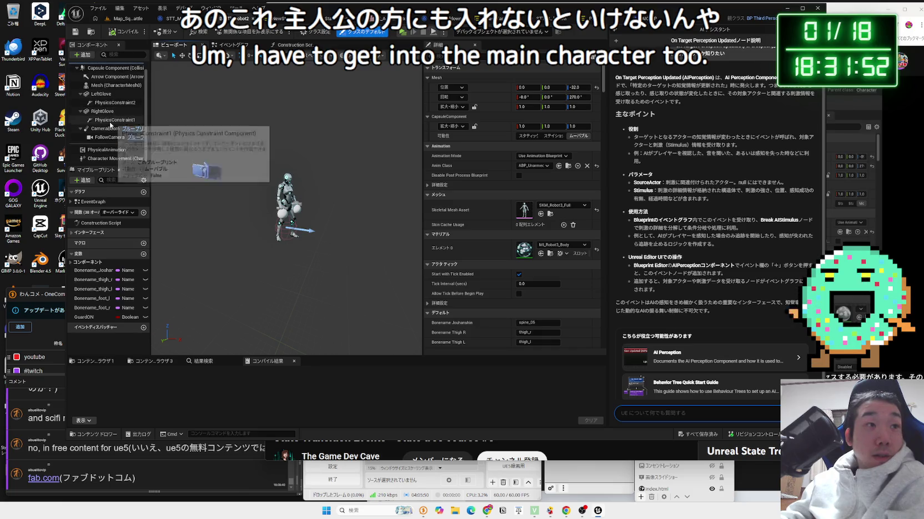
left_click(80, 102)
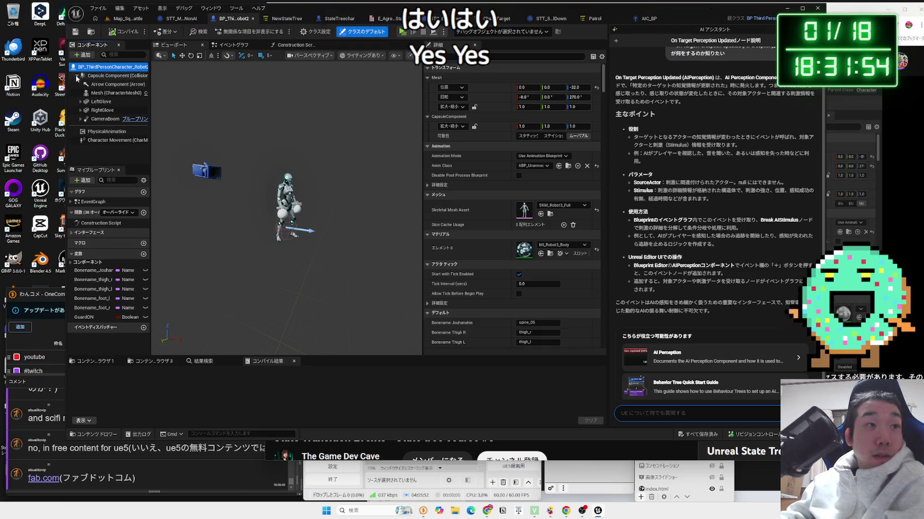
left_click(82, 55)
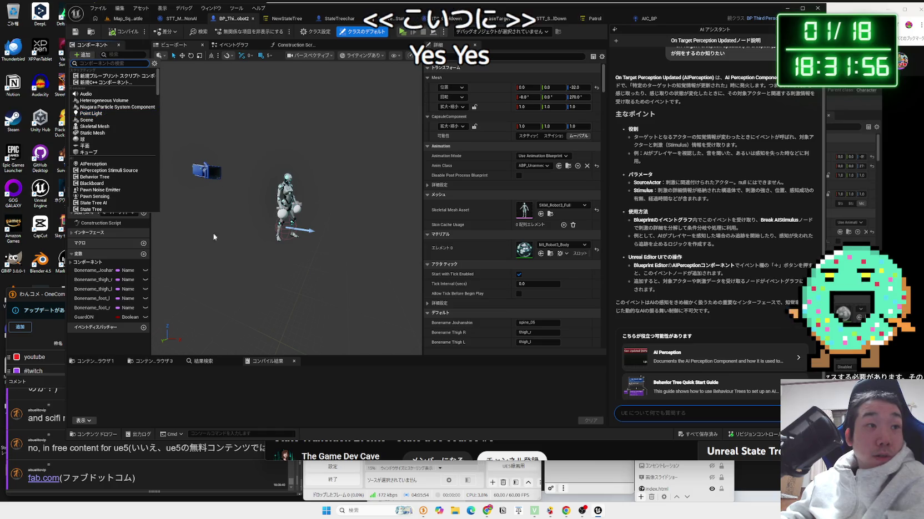
key("alt+Tab")
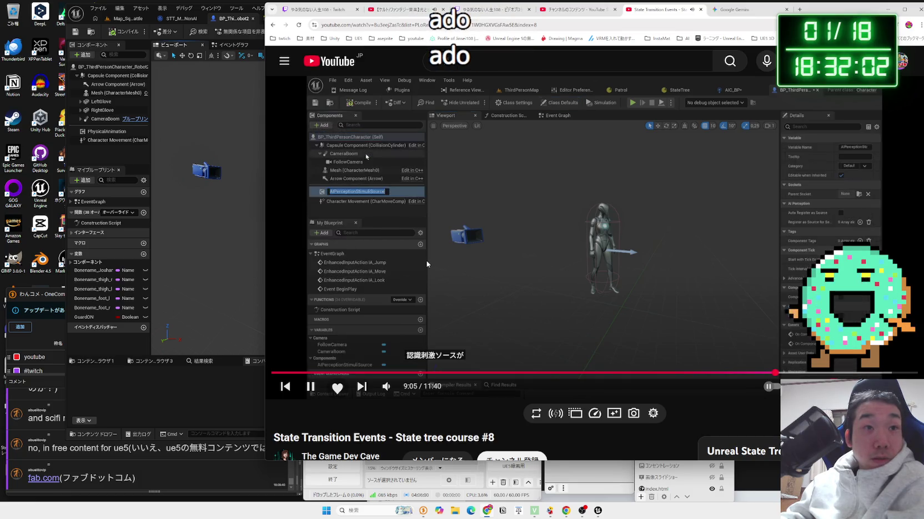
left_click(663, 254)
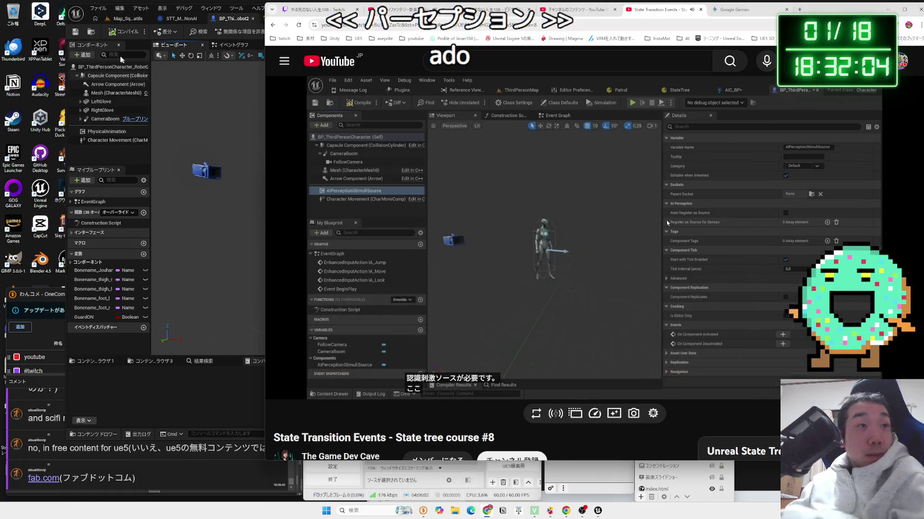
- Add an AIPerception component to the character via a 'persep' search
left_click(83, 55)
type("per")
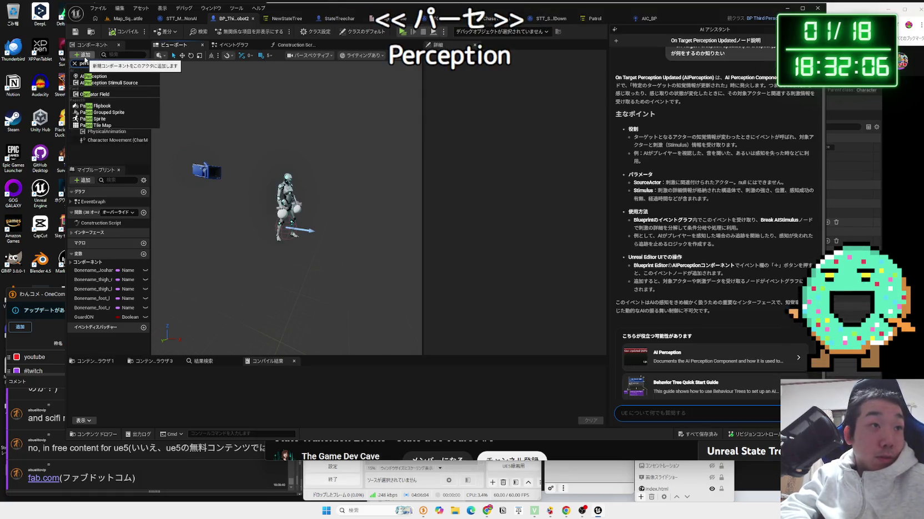
type("sep")
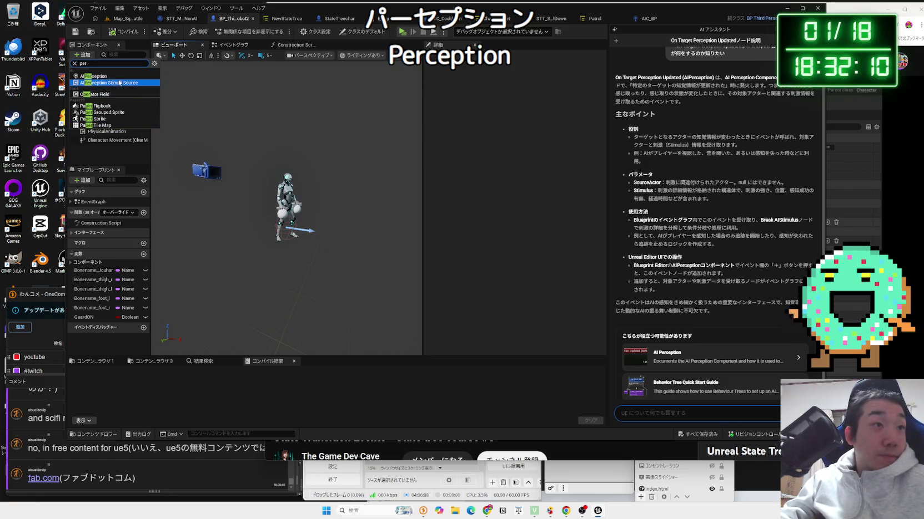
left_click(119, 78)
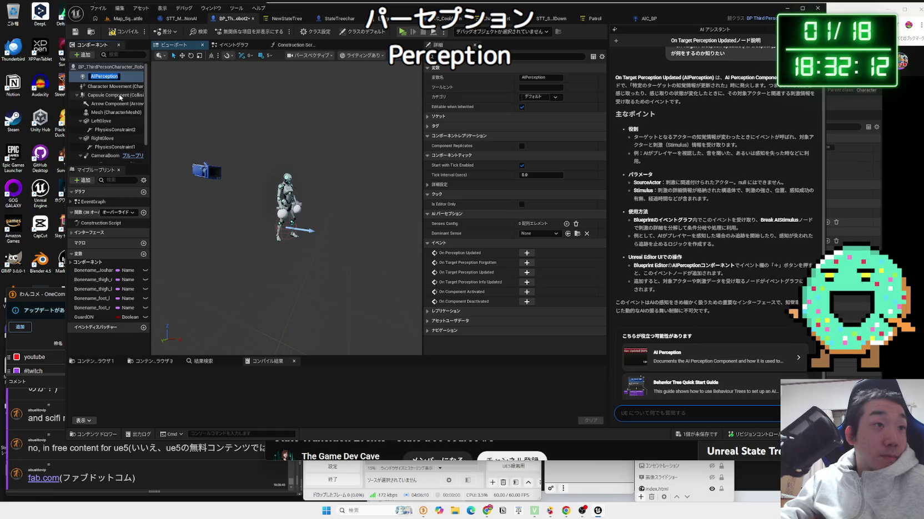
left_click(126, 87)
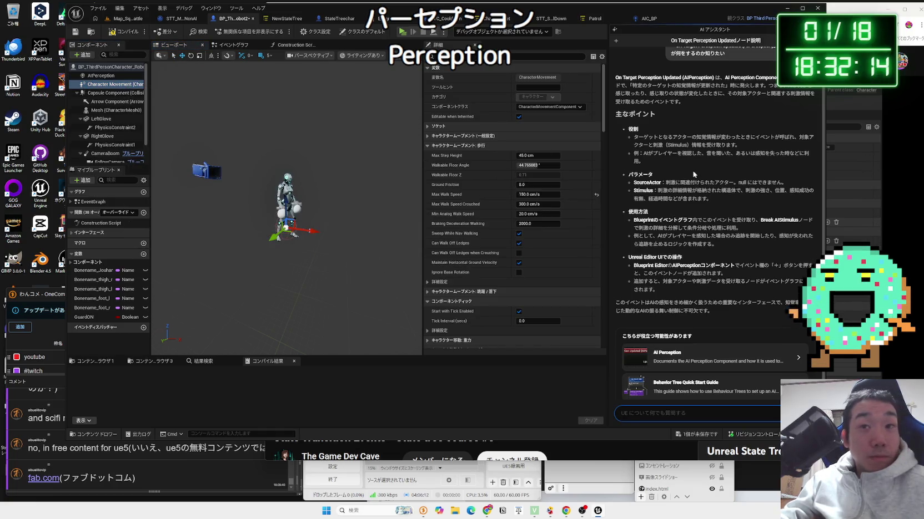
left_click(853, 190)
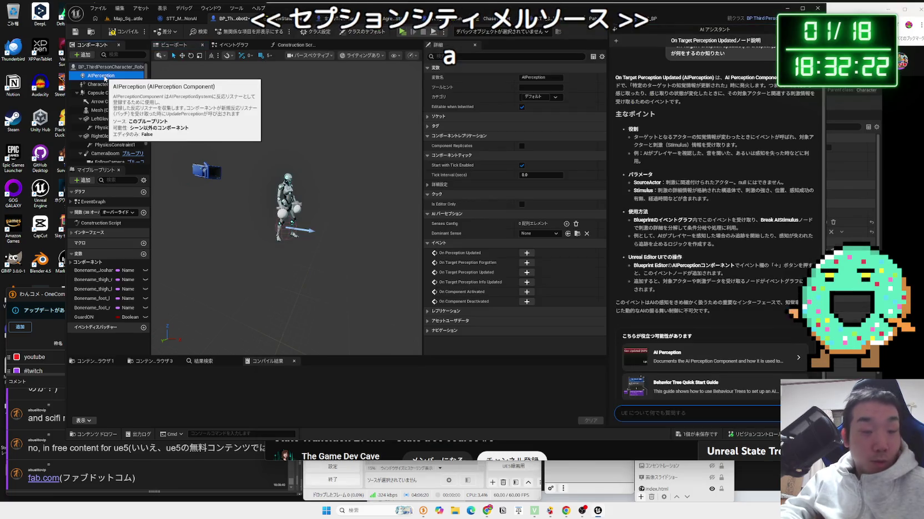
- Add an AIPerception Stimuli Source, enlarge the component panels, reposition it, then delete it
left_click(88, 55)
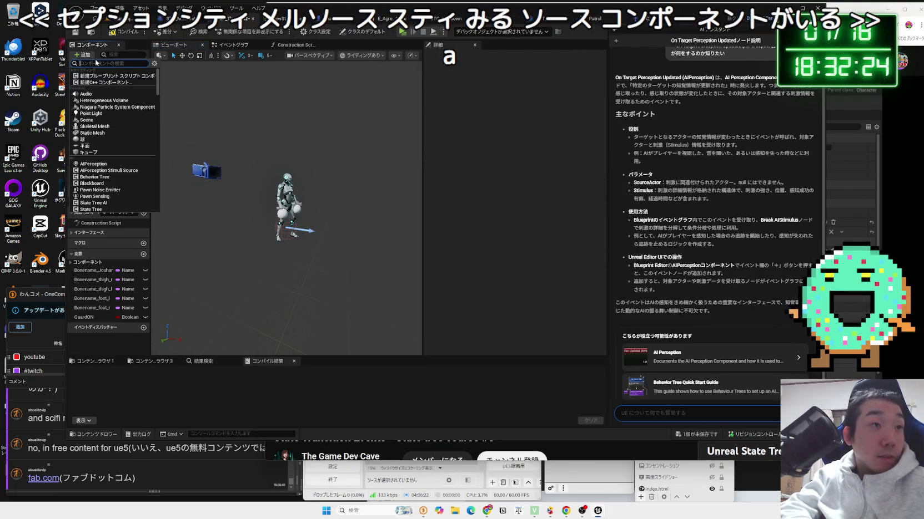
type("ai")
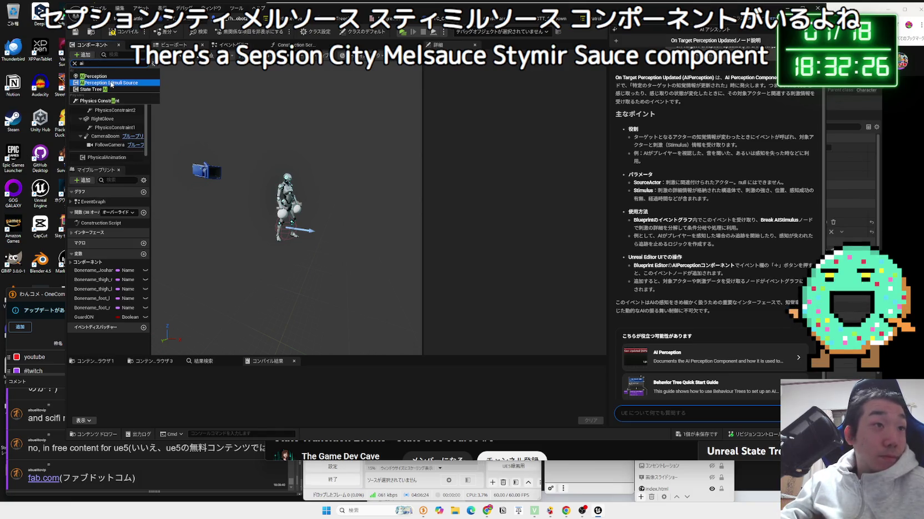
left_click(100, 82)
scroll(111, 88, "down", 1)
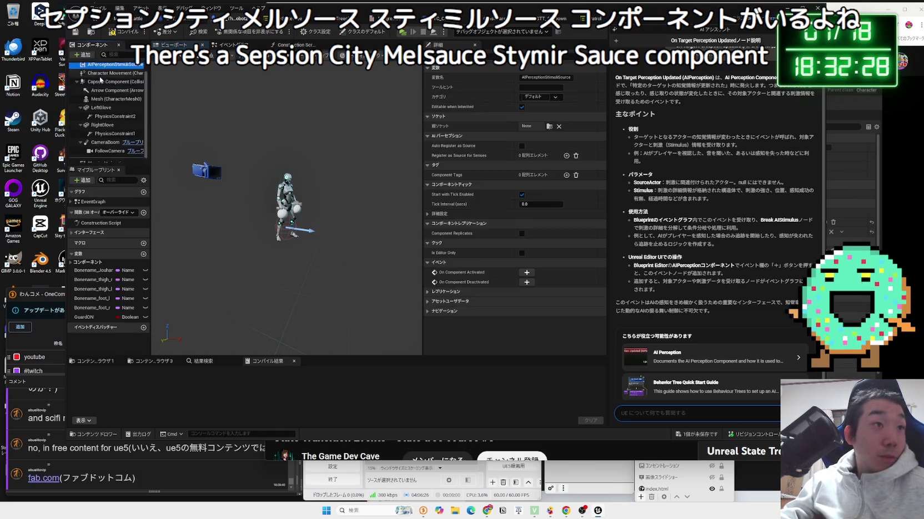
left_click_drag(165, 100, 209, 128)
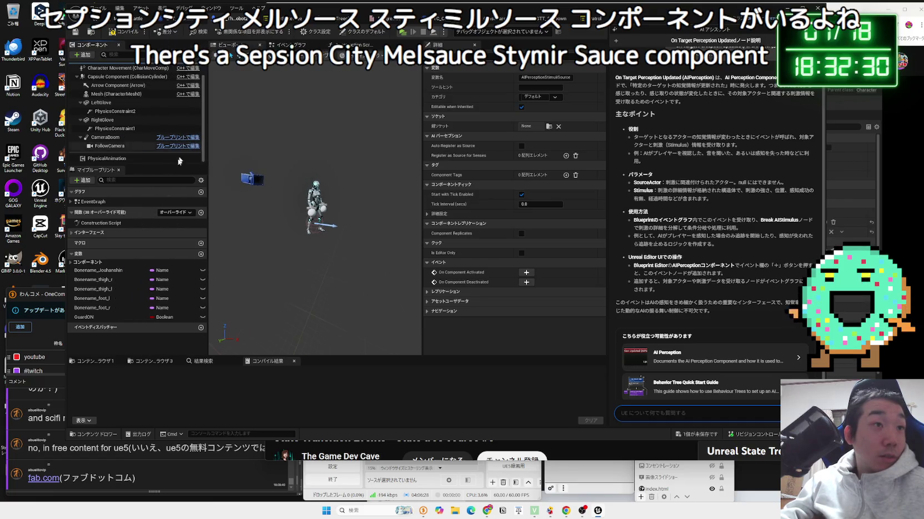
left_click_drag(156, 165, 156, 227)
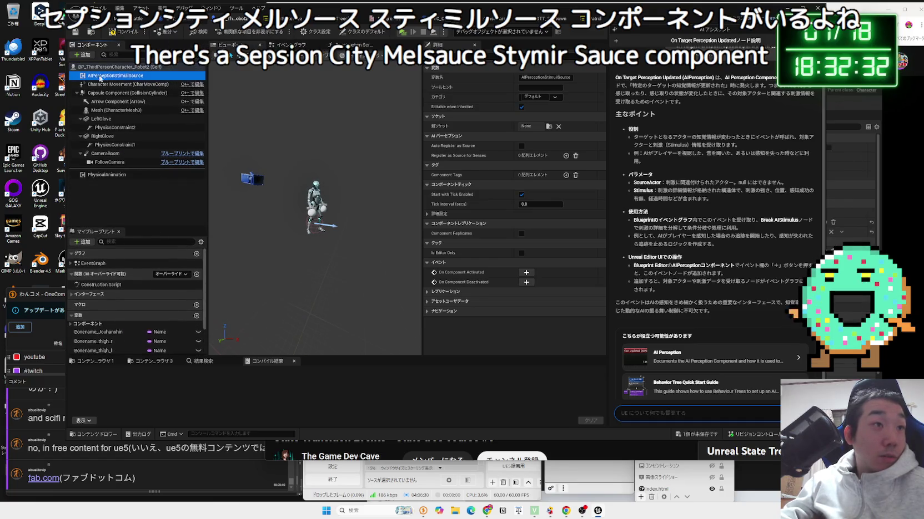
left_click_drag(102, 180, 105, 78)
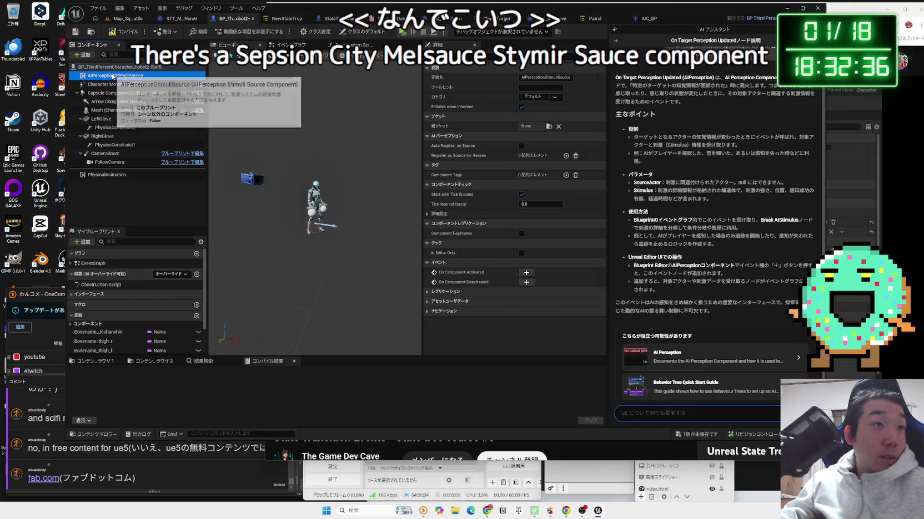
key("Delete")
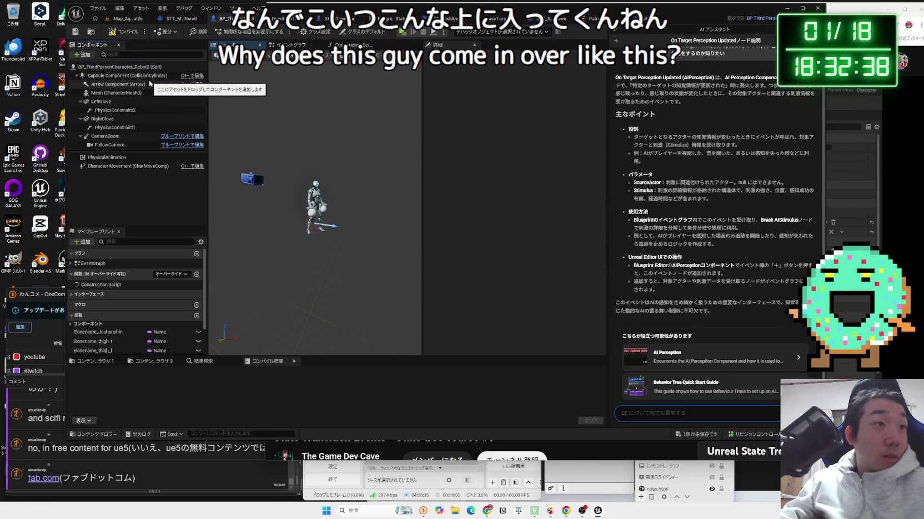
- Add an AIPerception Stimuli Source component to BP_ThirdPersonCharacter_Robot2
left_click(77, 75)
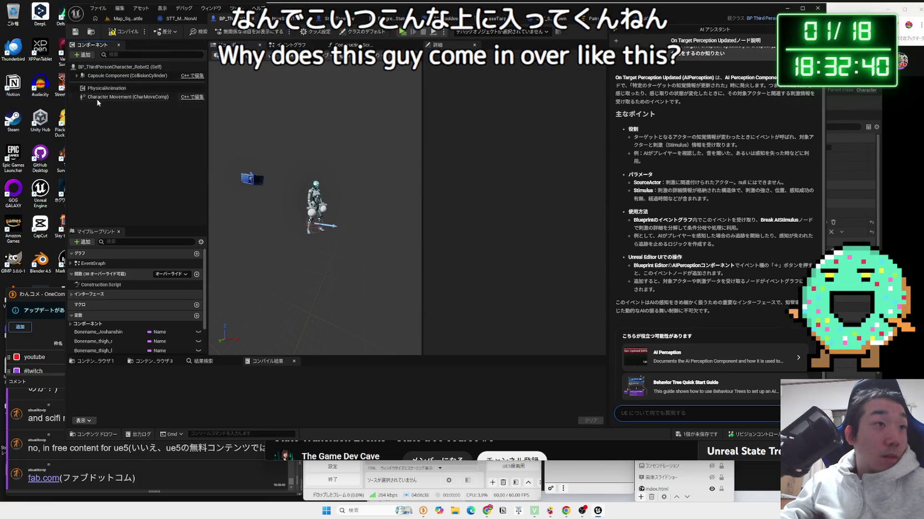
left_click(96, 97)
left_click(95, 92)
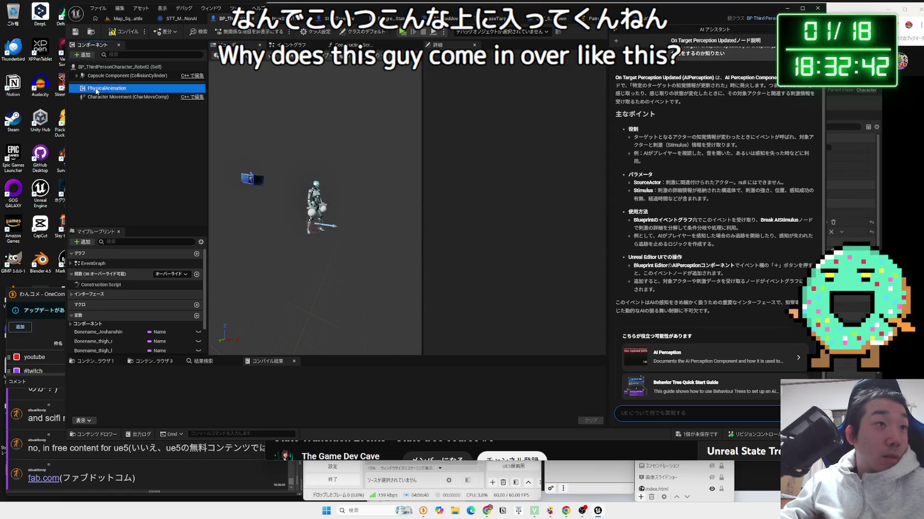
left_click(89, 54)
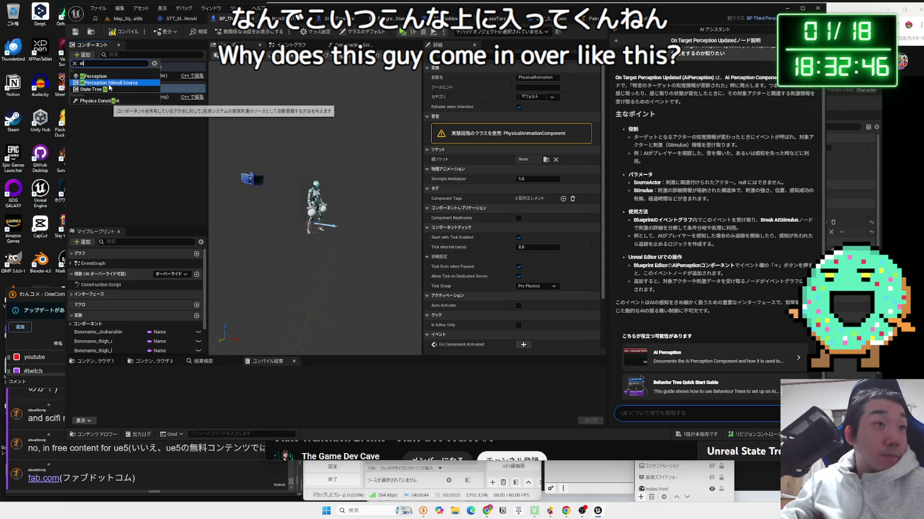
left_click(110, 82)
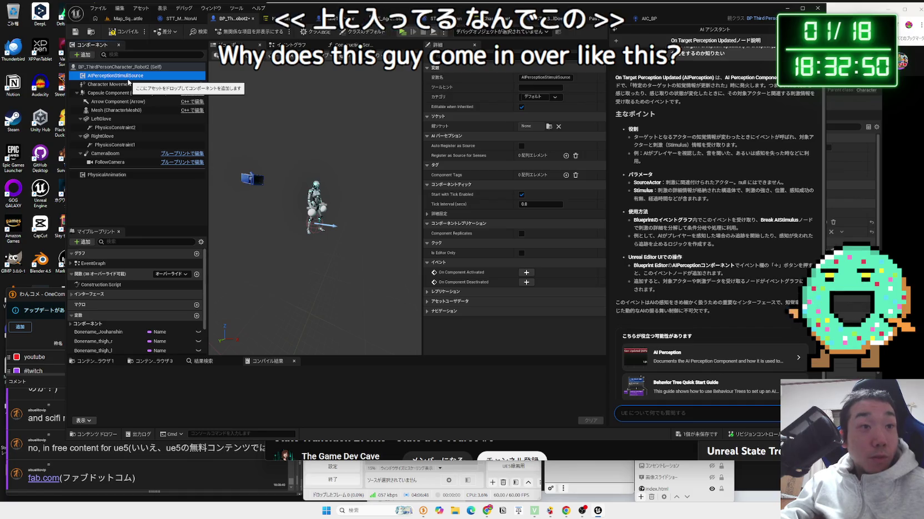
- Save the character blueprint, then bring the tutorial video forward and pause it
key("ctrl+shift+s")
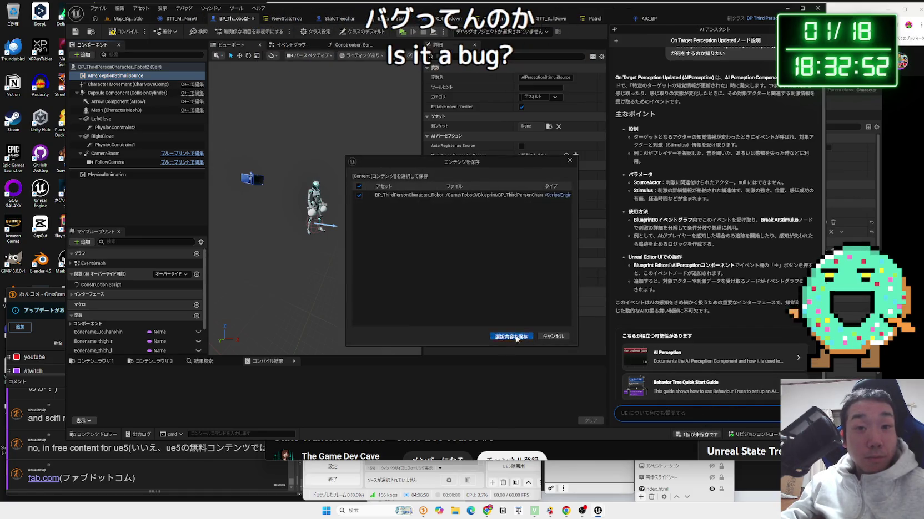
left_click(509, 338)
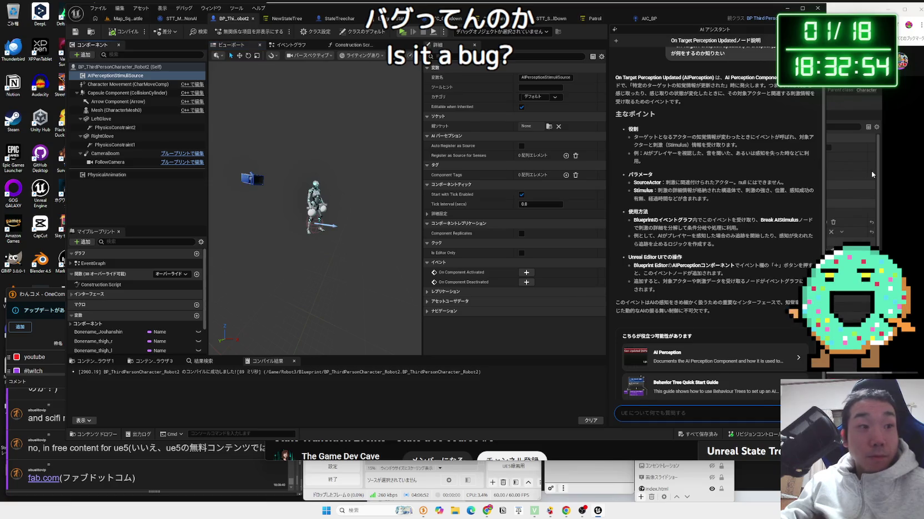
left_click(871, 175)
left_click(613, 230)
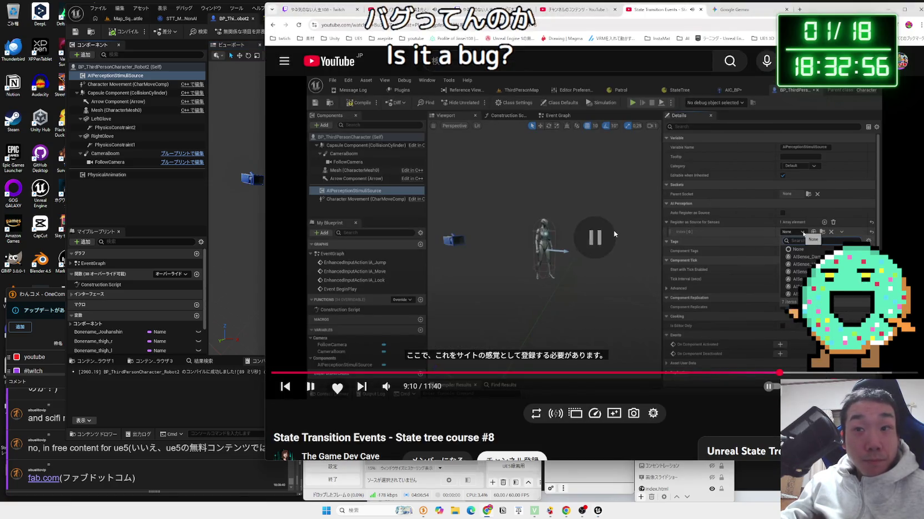
- Play the tutorial to its Register as Source for Senses entry set to AISense_Sight, then return to the editor
left_click(614, 231)
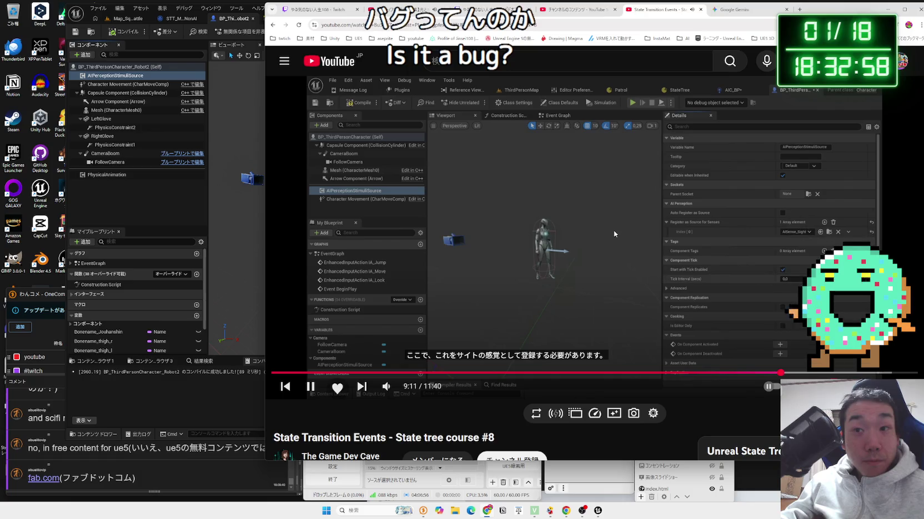
left_click(106, 76)
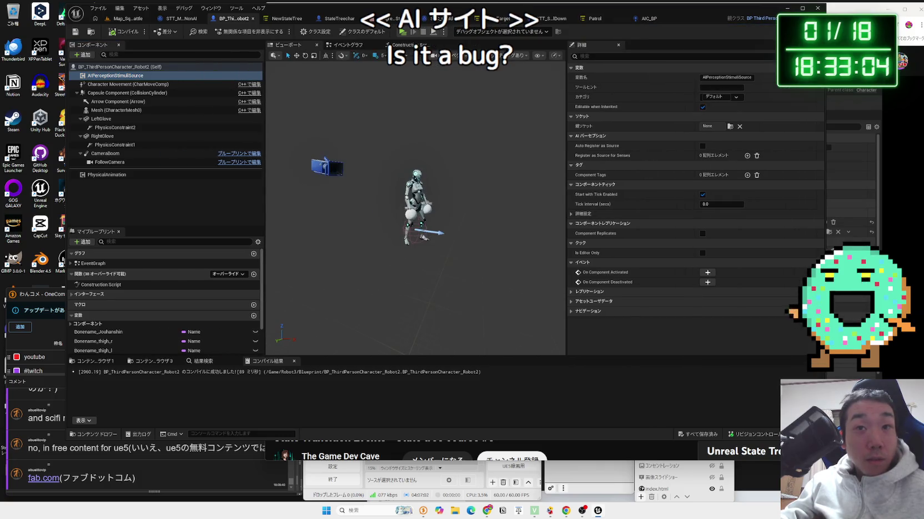
- Add a Register as Source for Senses entry set to AISense_Sight on AIPerceptionStimuliSource
left_click(127, 93)
mouse_move(111, 75)
left_mouse_down()
mouse_move(121, 182)
mouse_move(114, 169)
left_mouse_up()
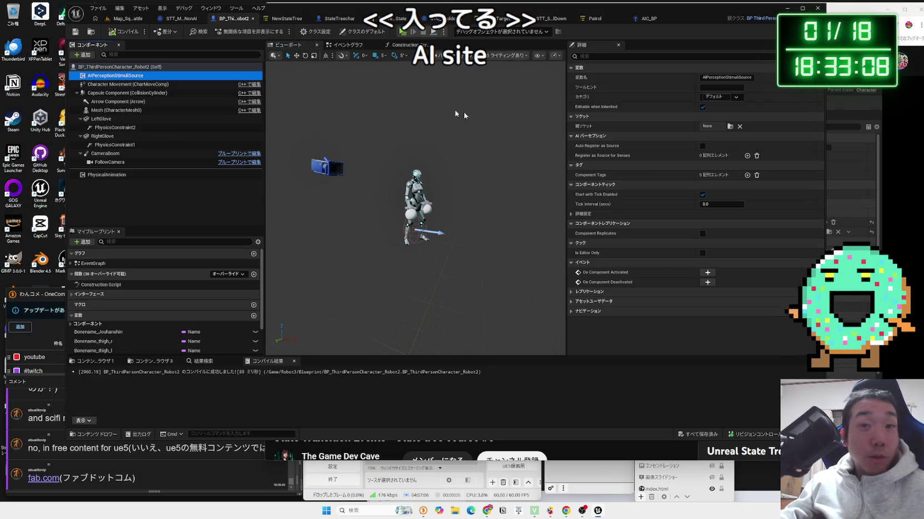
left_click(571, 214)
left_click(571, 214)
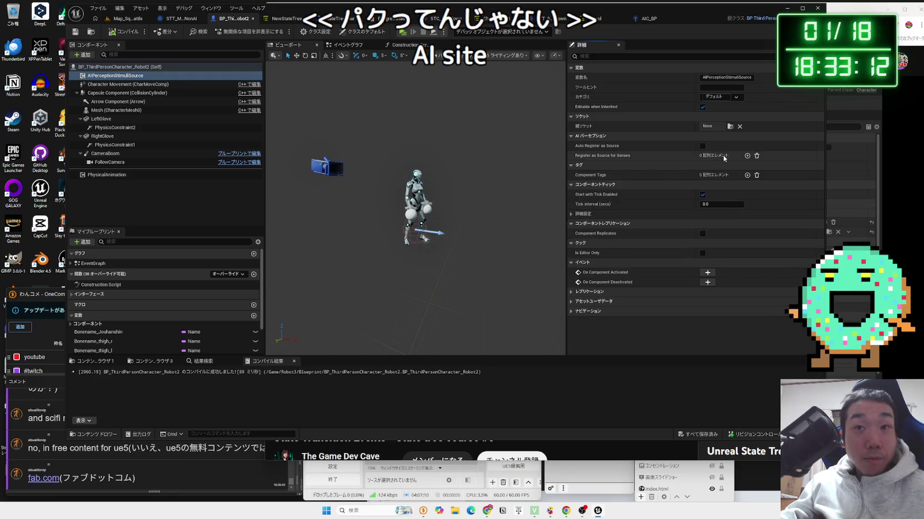
left_click(747, 156)
left_click(723, 166)
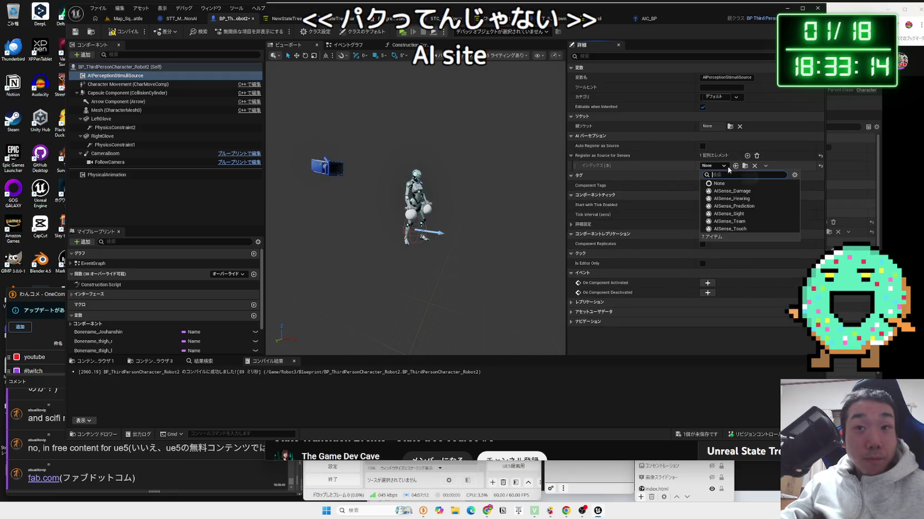
left_click(743, 216)
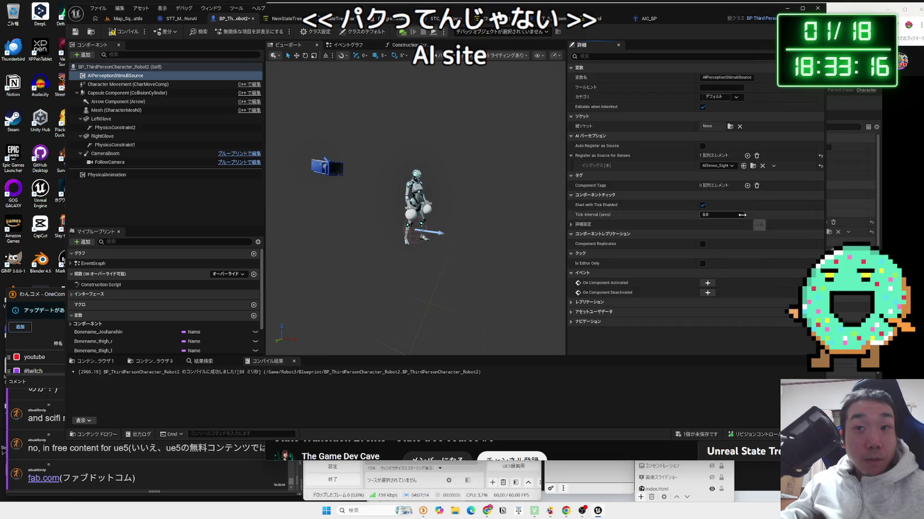
- Check the tutorial's settings and enable Auto Register as Source, then resume the video
left_click(867, 214)
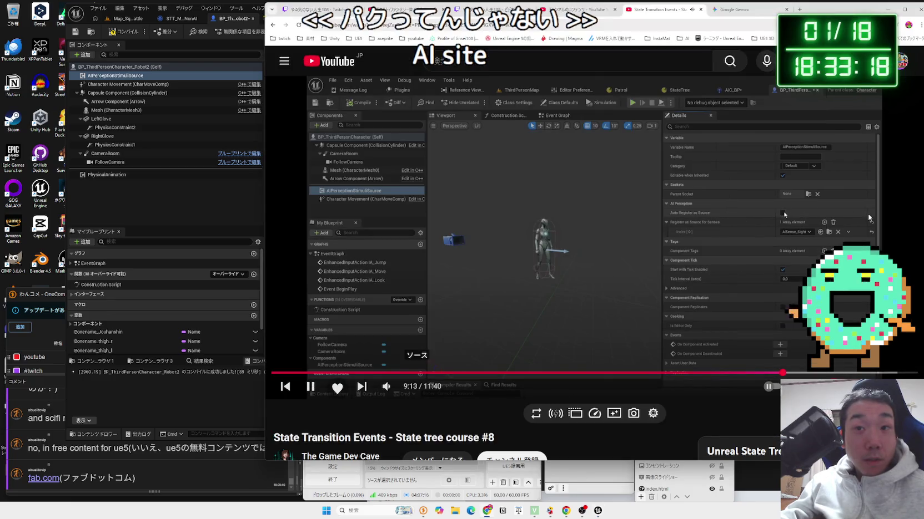
left_click(660, 213)
left_click(661, 214)
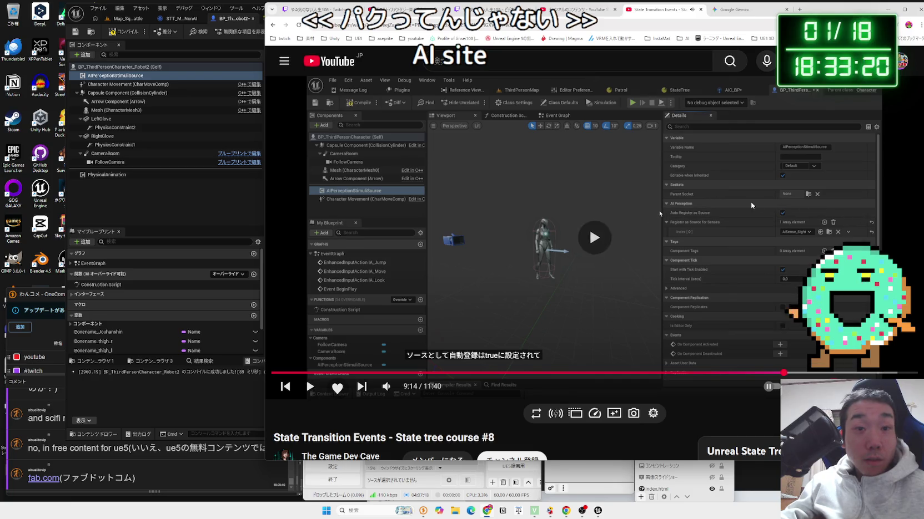
left_click(662, 214)
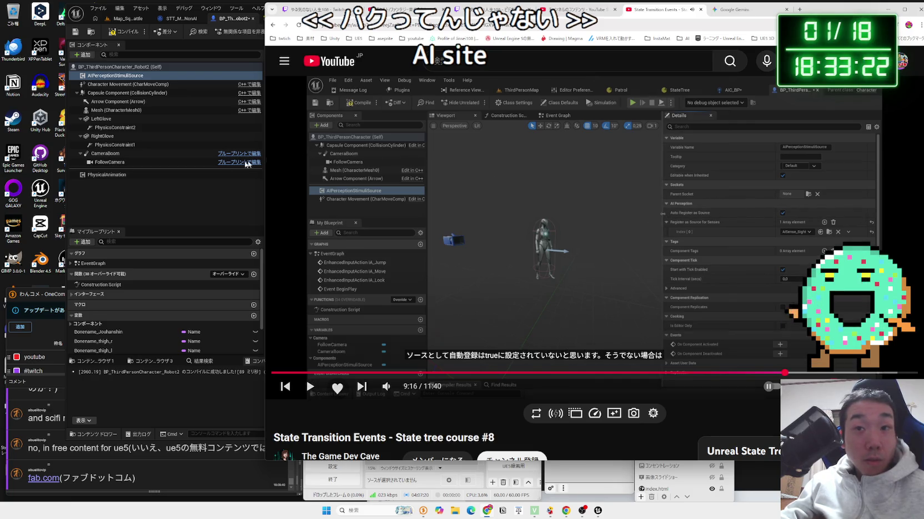
left_click(245, 76)
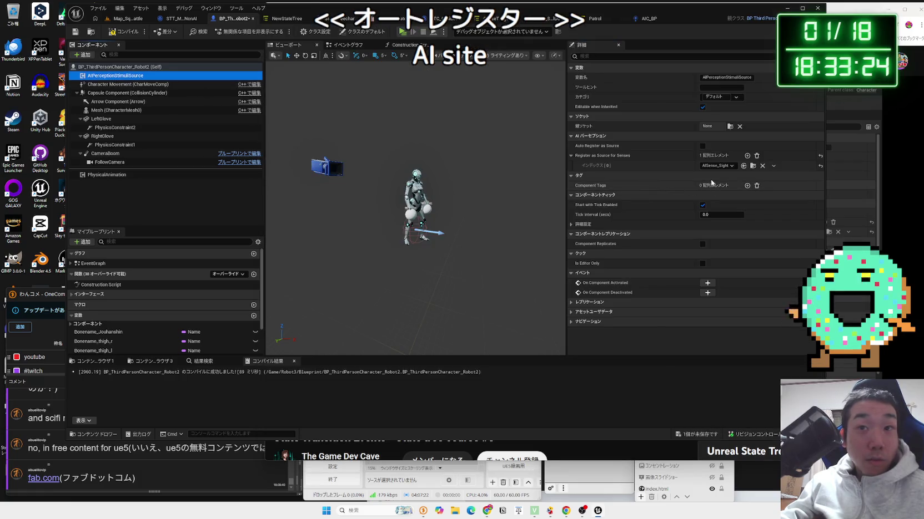
left_click(702, 146)
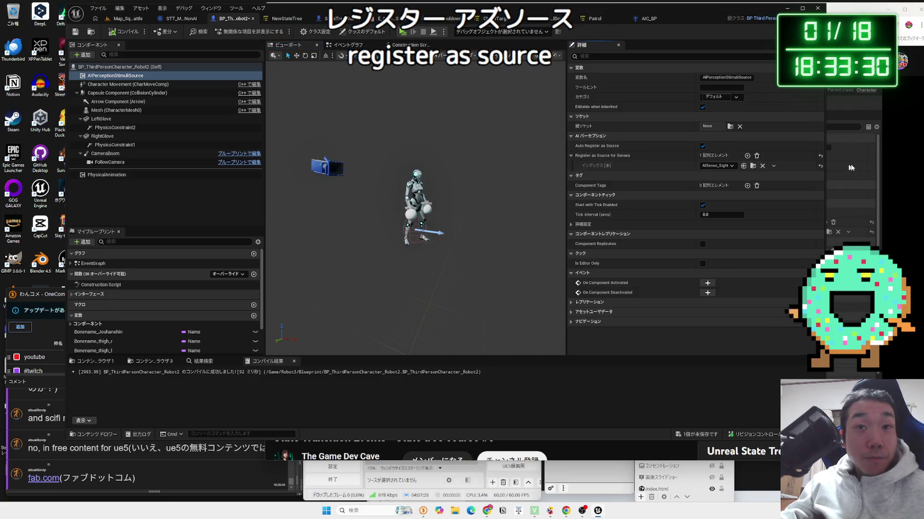
left_click(875, 169)
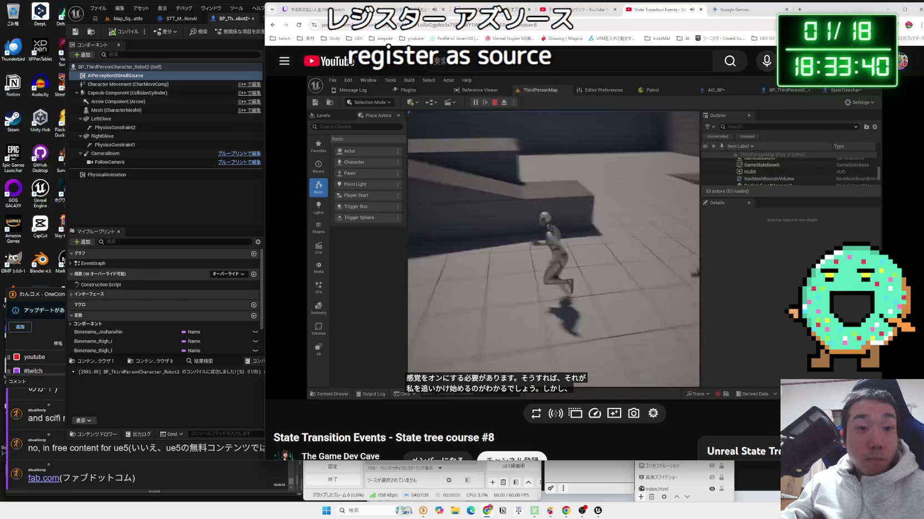
- Pause the tutorial and return to the editor to run the boxing level standalone
mouse_move(716, 175)
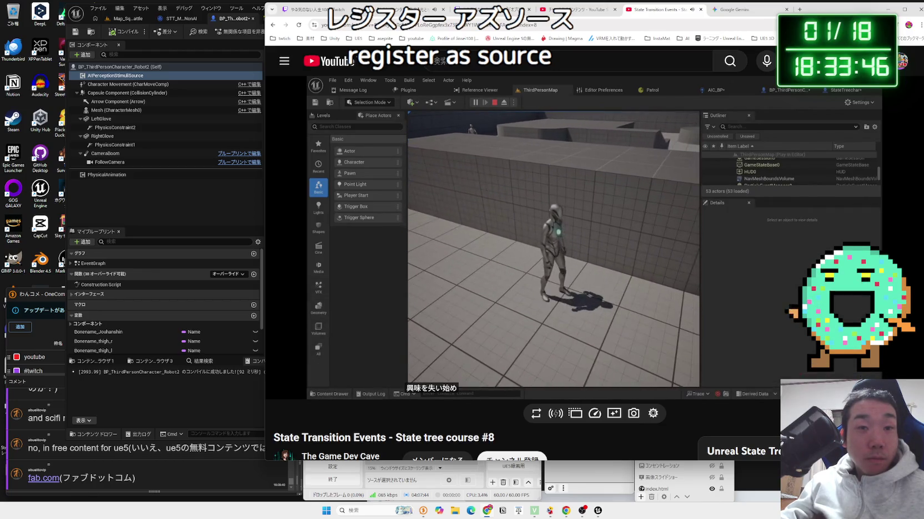
left_click(632, 170)
left_click(143, 22)
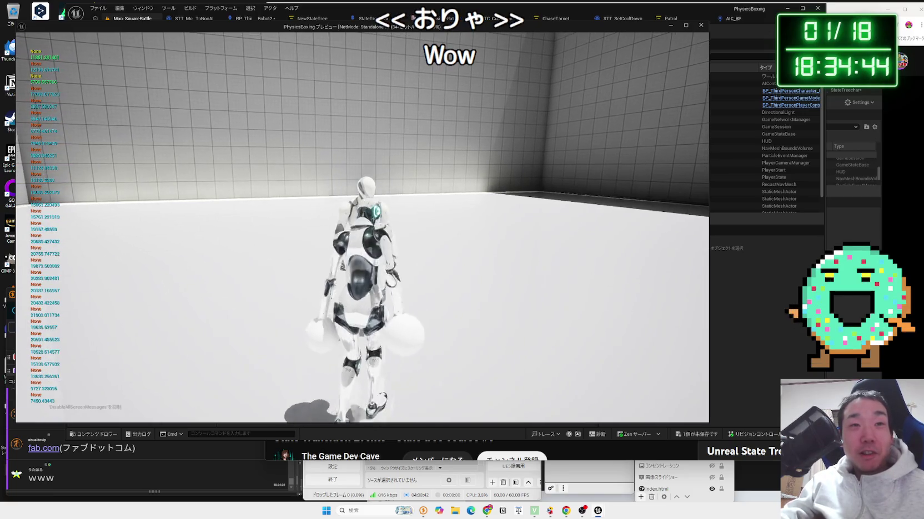
- End the game preview, glance at the tutorial, and open the AIC_BP controller blueprint
key("Escape")
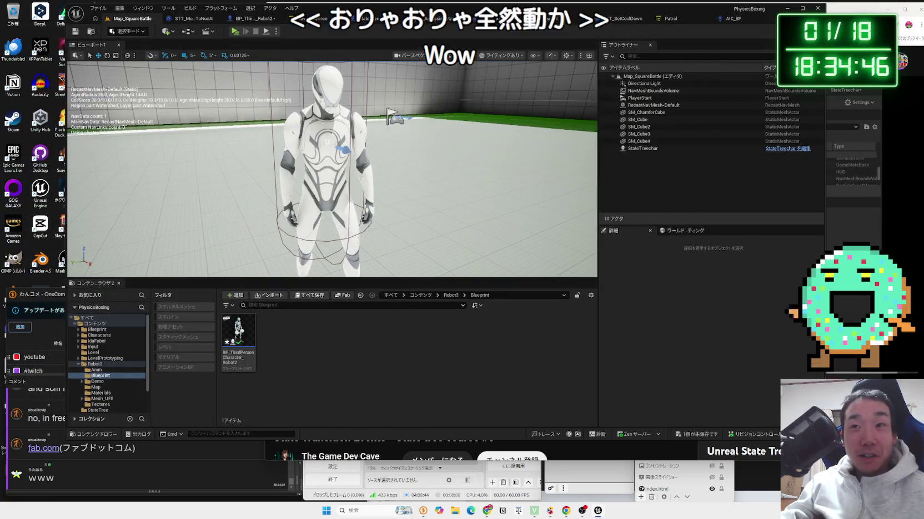
key("alt+Tab")
left_click(749, 274)
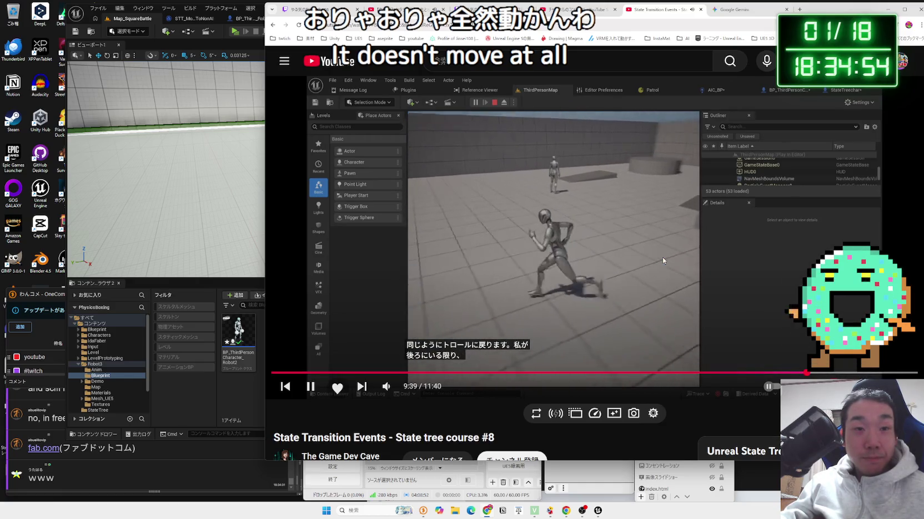
key("alt+Tab")
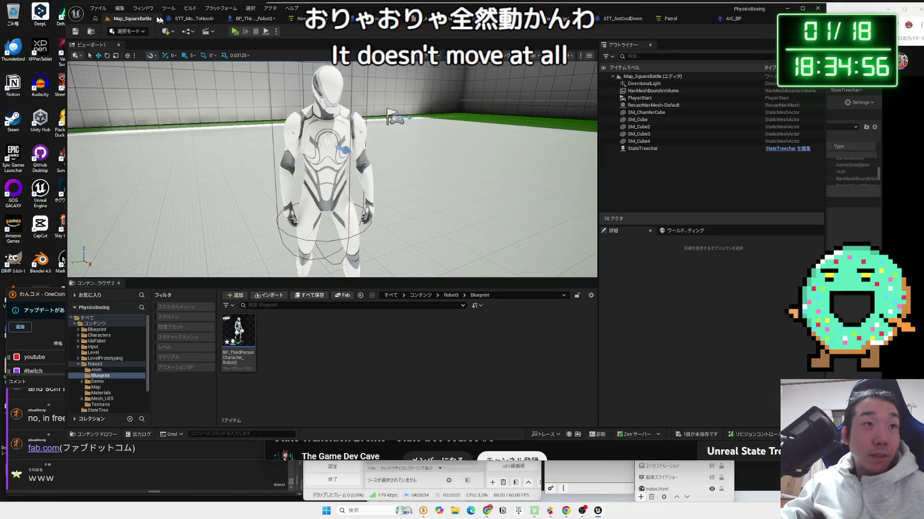
left_click(733, 19)
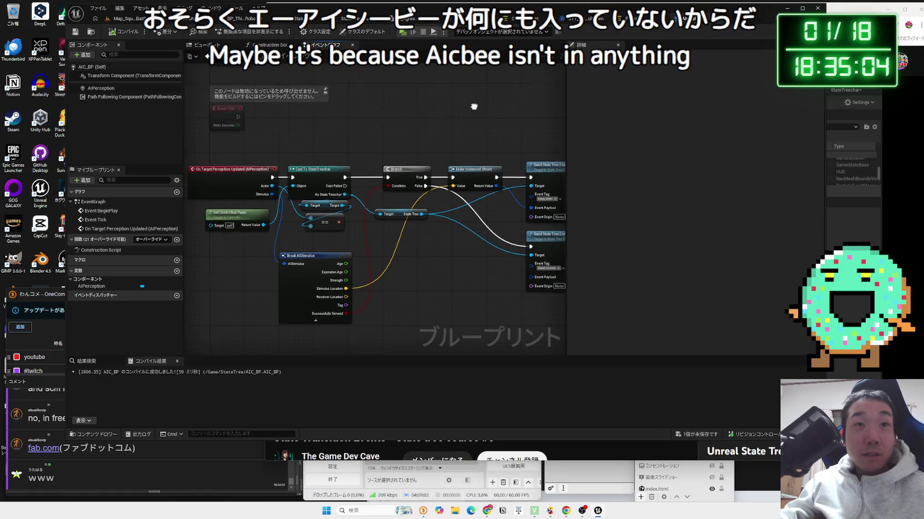
- In StateTreechar's Details, set AI Controller Class to AIC_BP
left_click(581, 20)
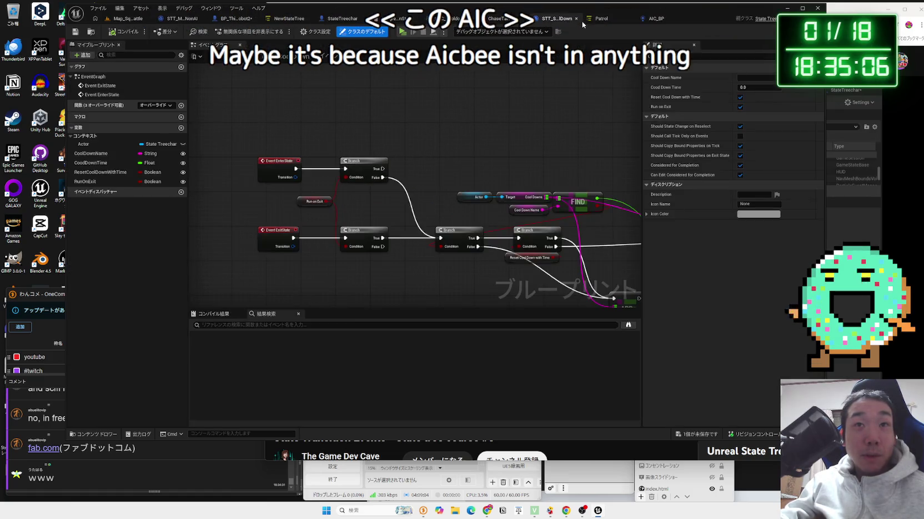
left_click(341, 20)
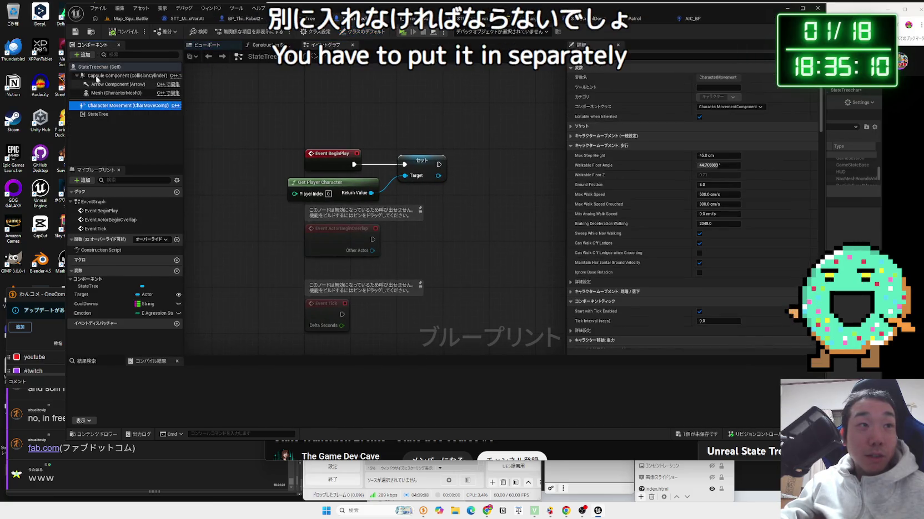
left_click(648, 65)
left_click(655, 57)
type("ai")
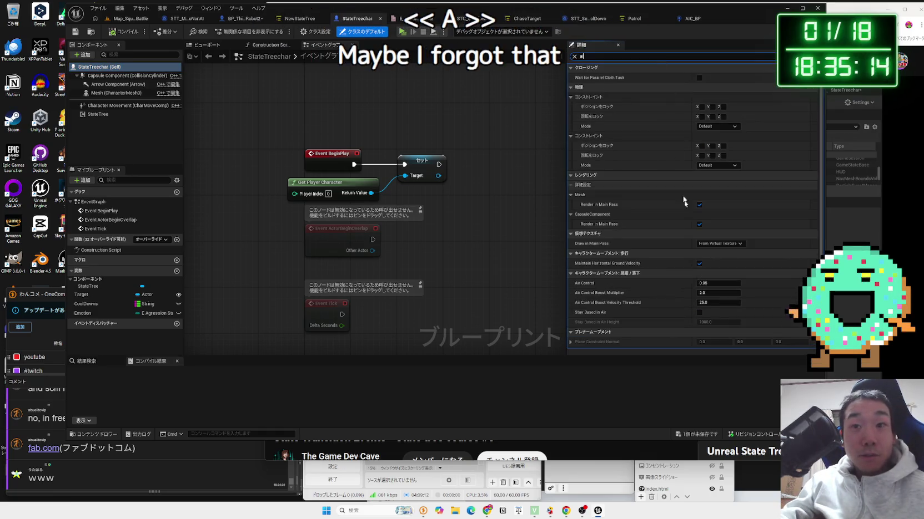
scroll(700, 250, "down", 4)
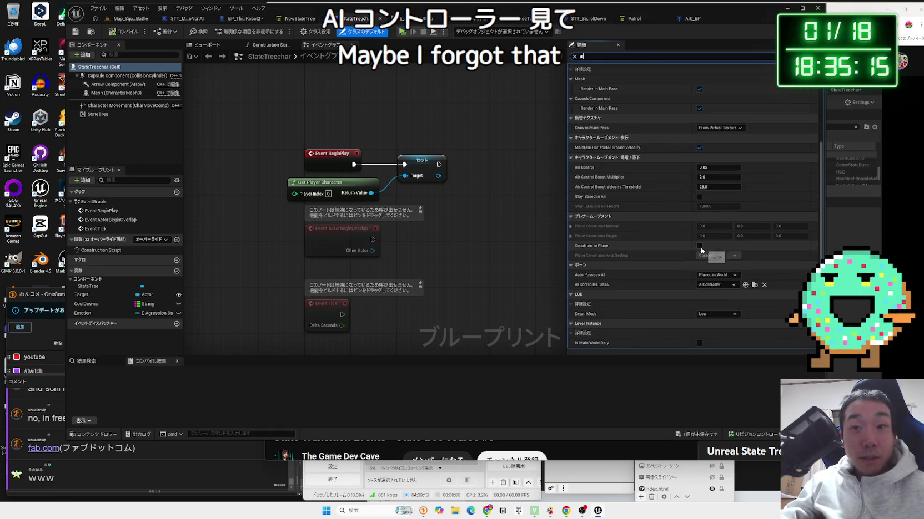
left_click(711, 285)
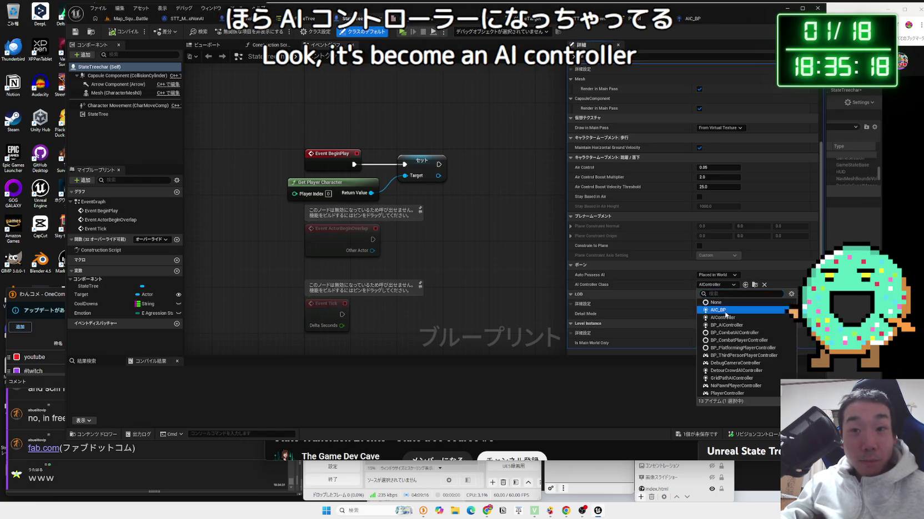
left_click(724, 311)
- Save both modified assets and start playing Map_SquareBattle with Alt+P
left_click(698, 432)
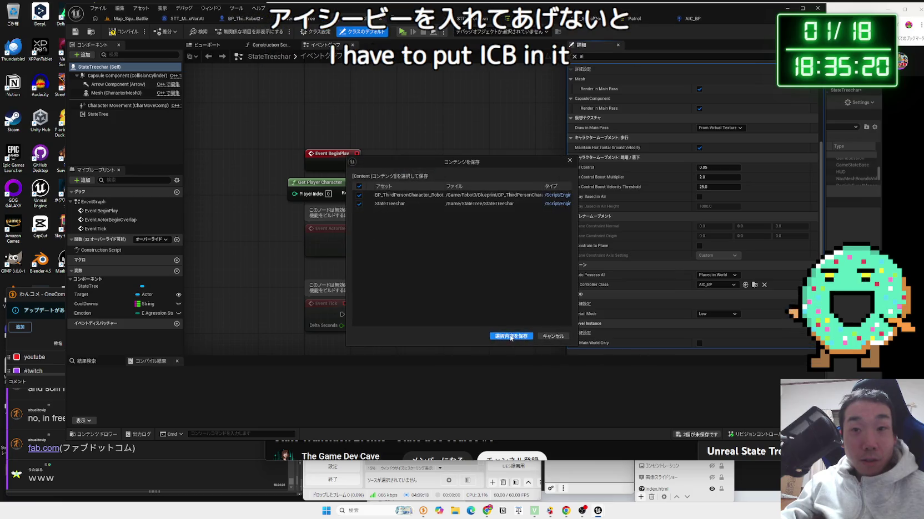
left_click(455, 379)
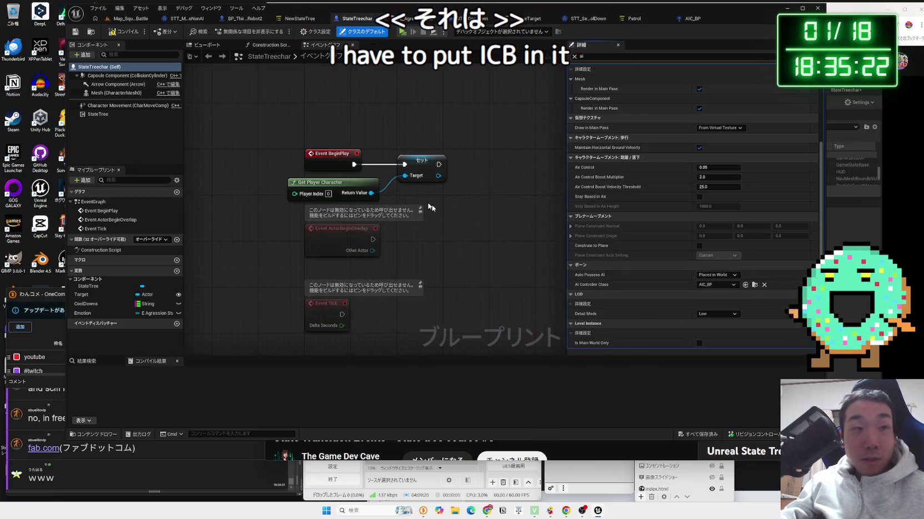
left_click(125, 21)
key("alt+p")
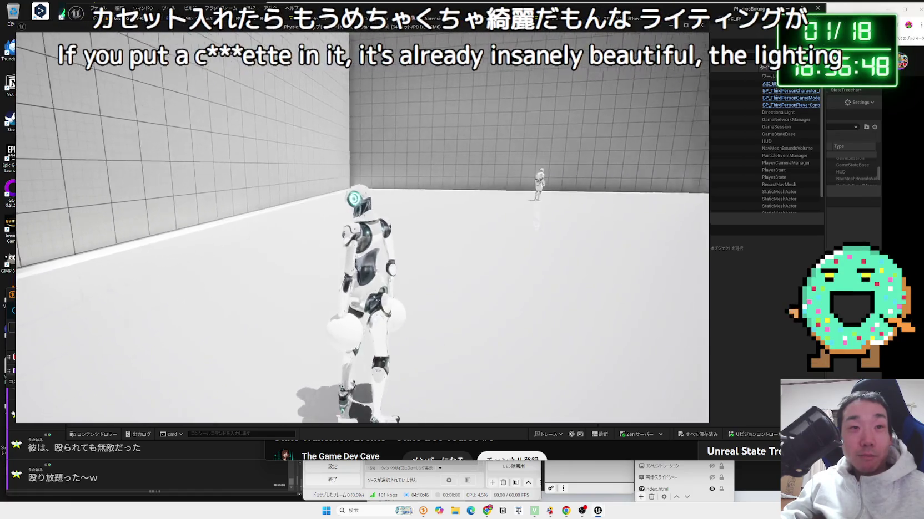
- Relaunch the level as a Standalone Game and test the enemy, switching between game and editor
key("Escape")
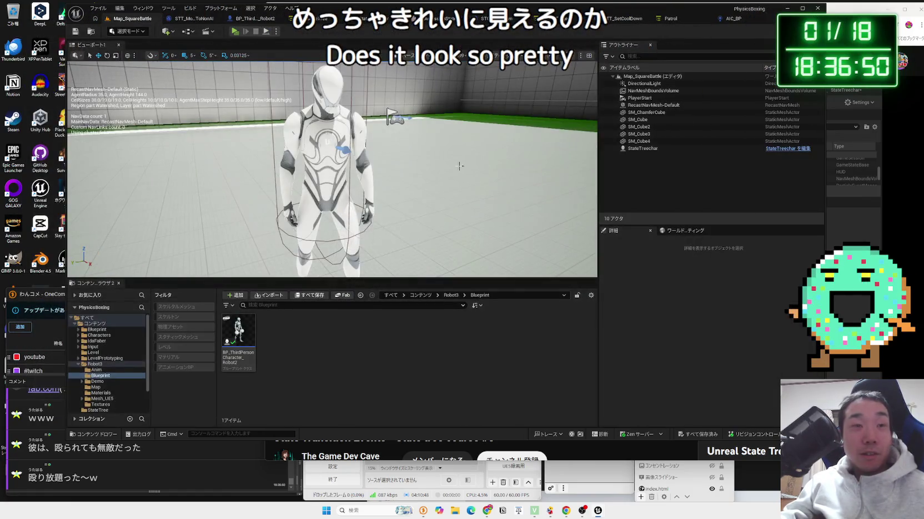
left_click(277, 31)
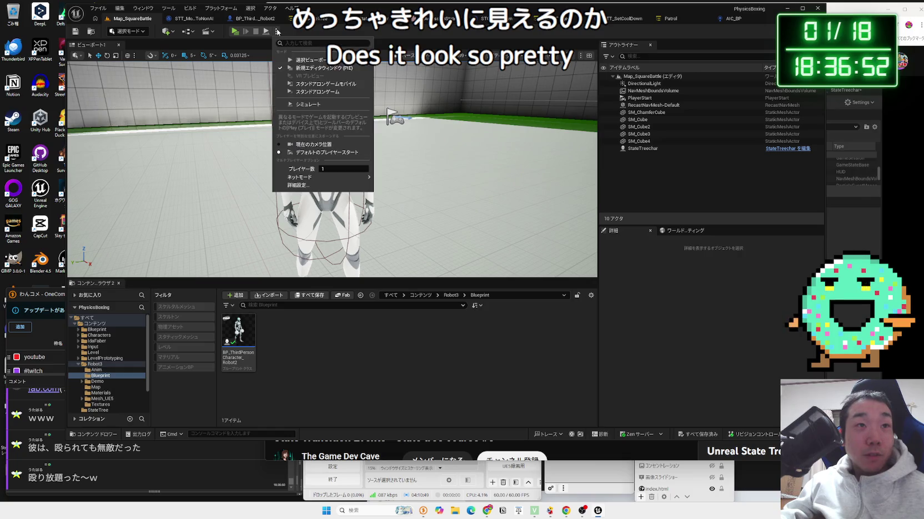
left_click(317, 92)
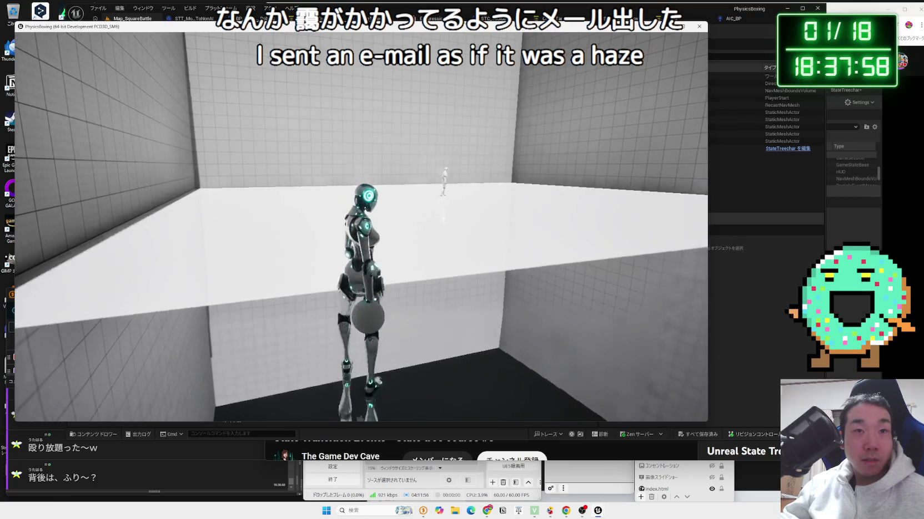
key("alt+Tab")
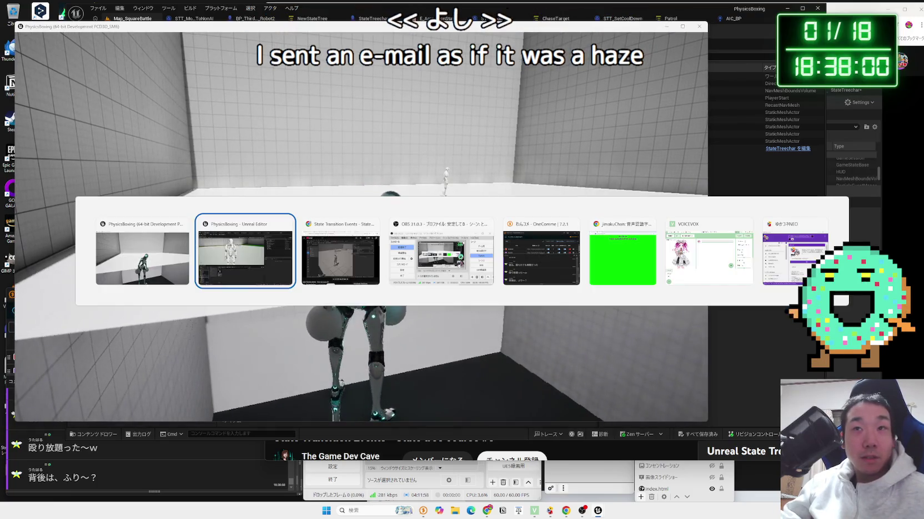
key("alt+Tab")
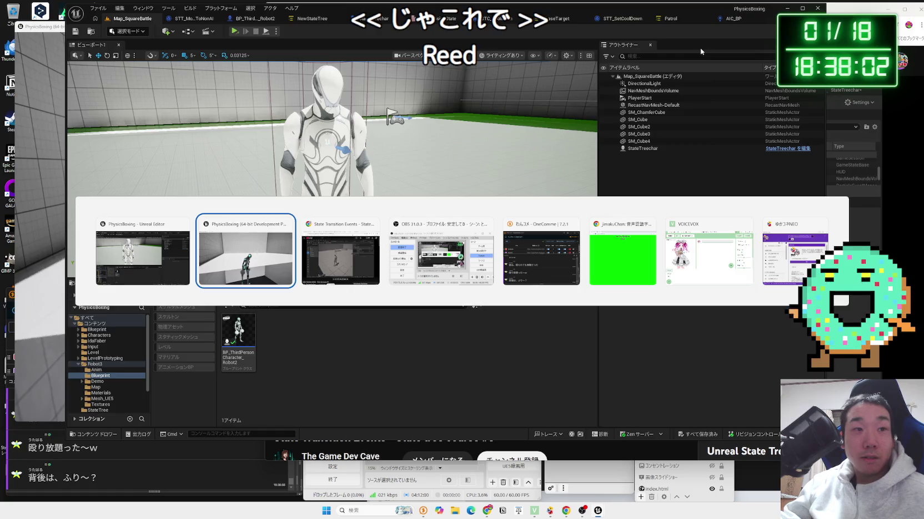
key("alt+Tab")
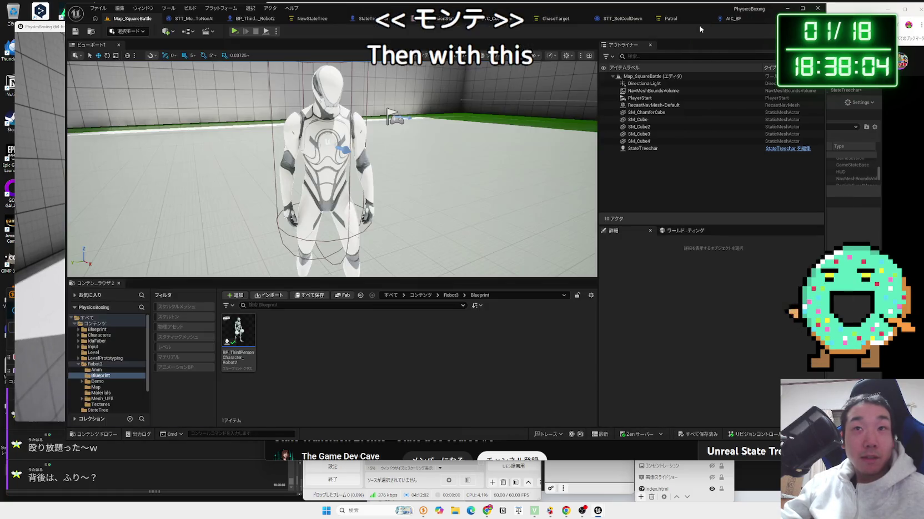
key("alt+Tab")
key("Tab")
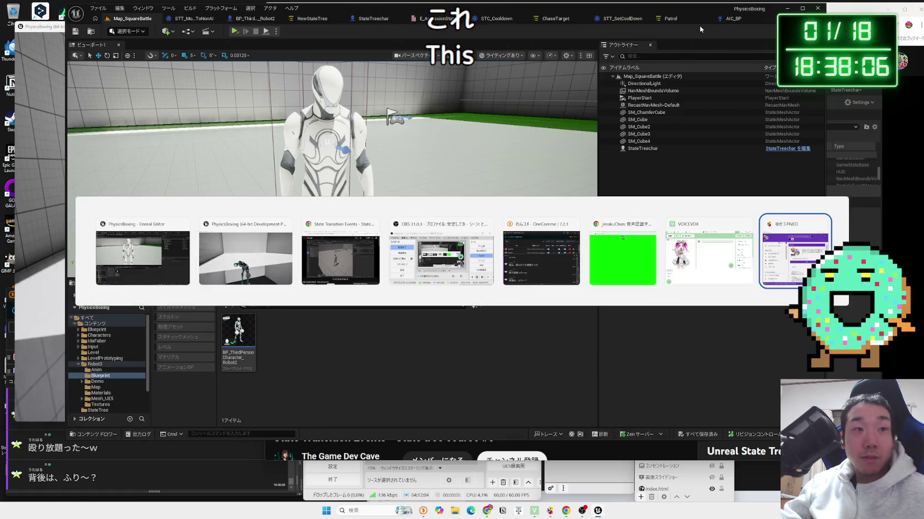
key("alt+Tab")
key("alt+Tab")
key("alt+Tab")
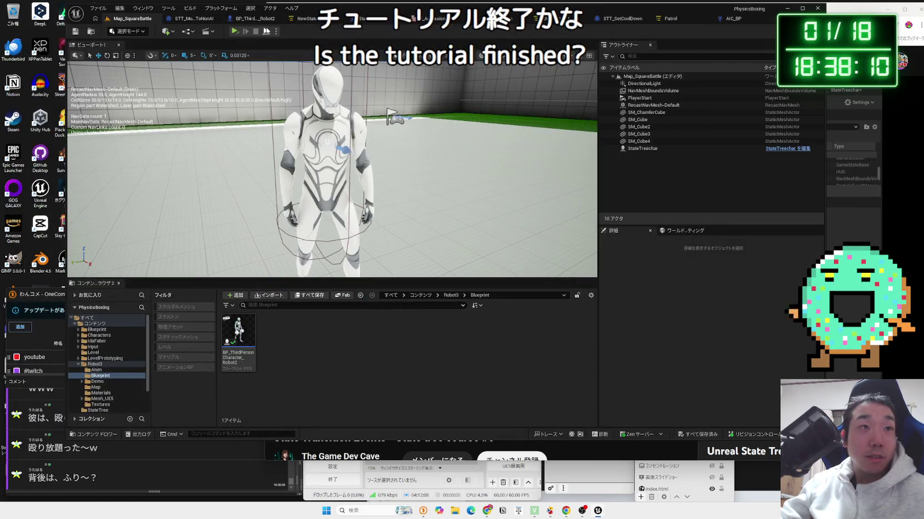
- Launch another play session, then close it and return to the tutorial
left_click(277, 32)
left_click(304, 68)
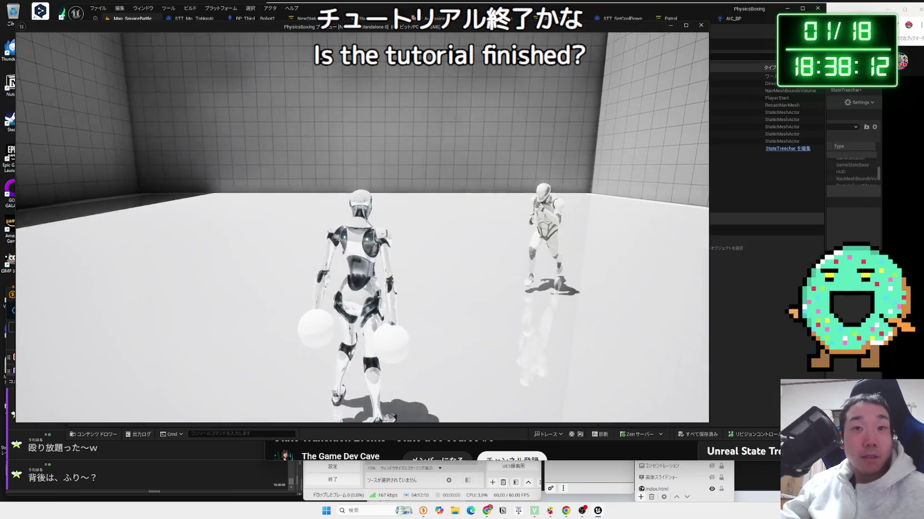
key("Escape")
key("alt+Tab")
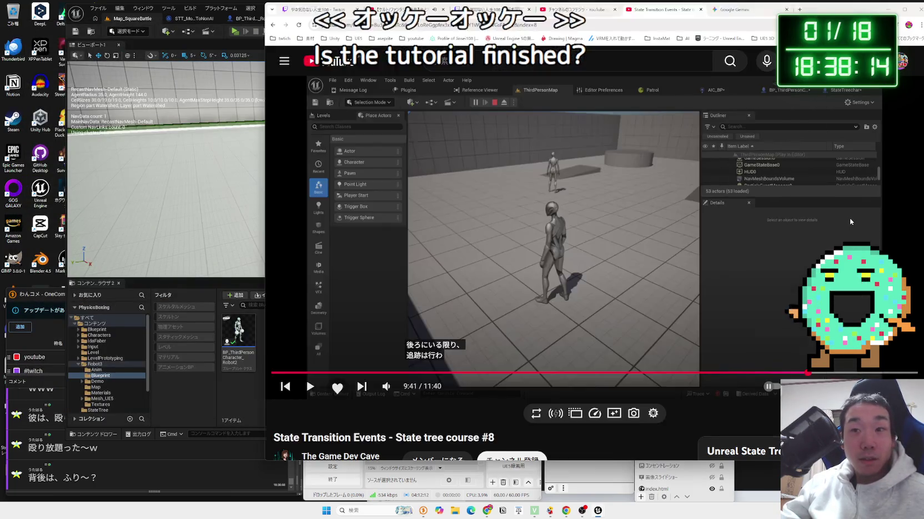
- Play the tutorial to its closing credits with 5-second seeks, then scroll to the description
left_click(849, 218)
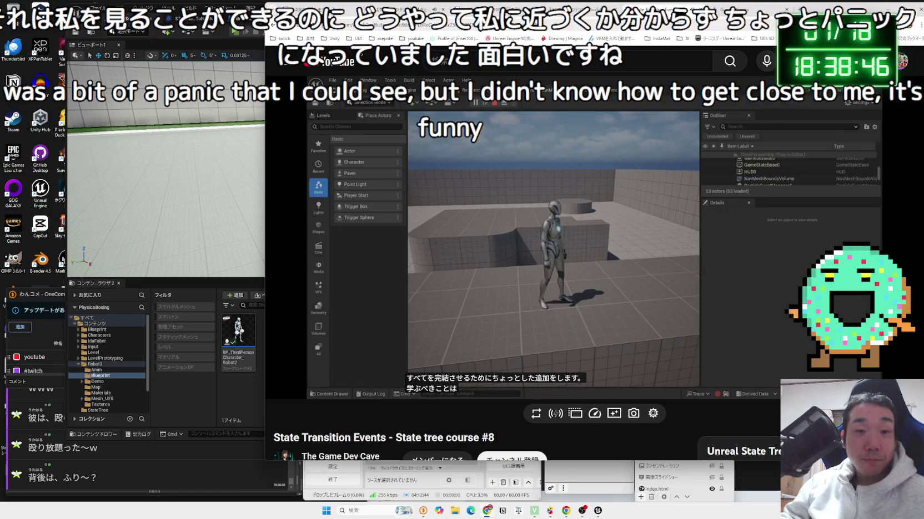
key("Right")
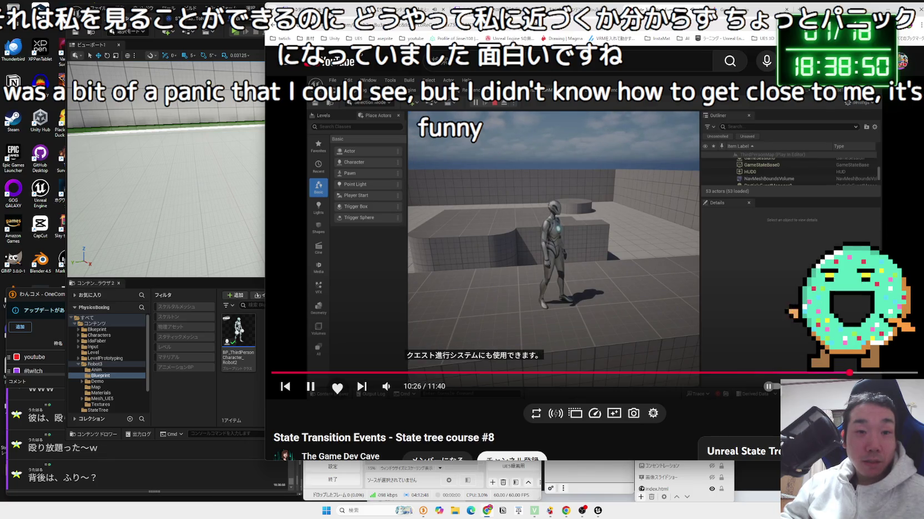
key("Right")
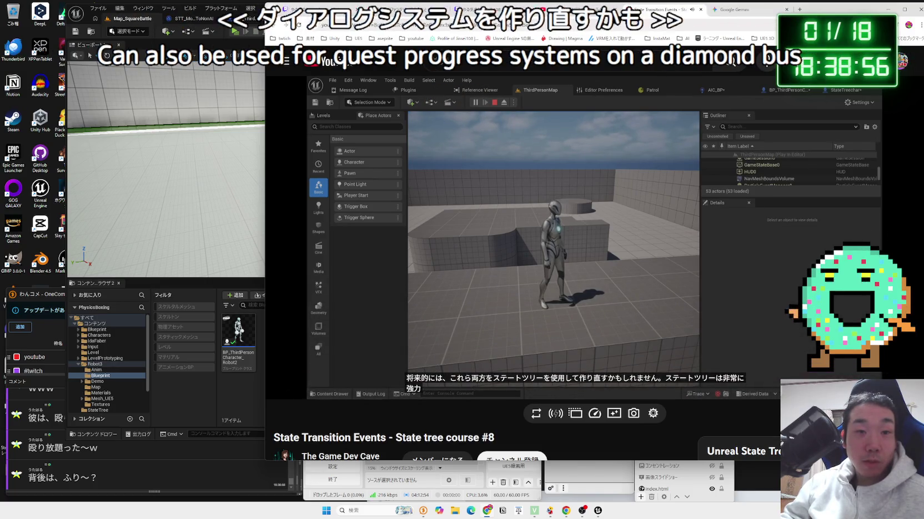
key("Left")
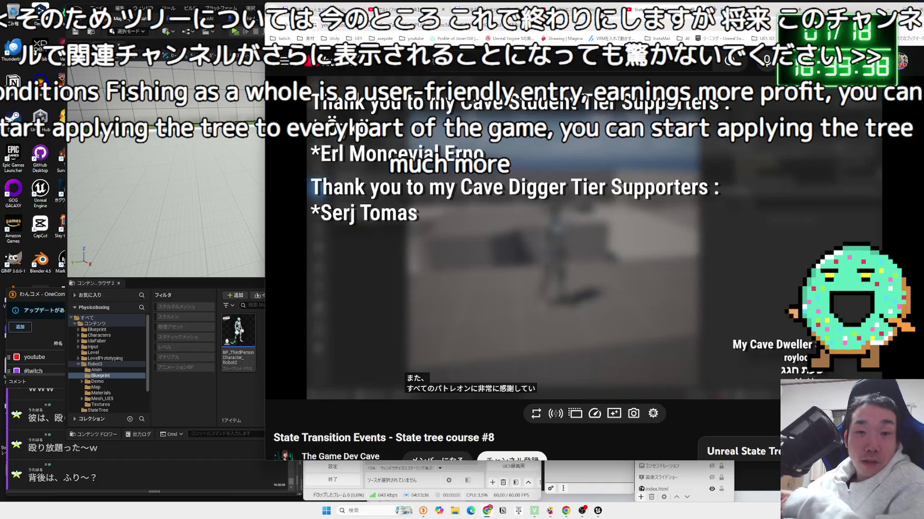
scroll(395, 271, "down", 1)
scroll(395, 271, "down", 4)
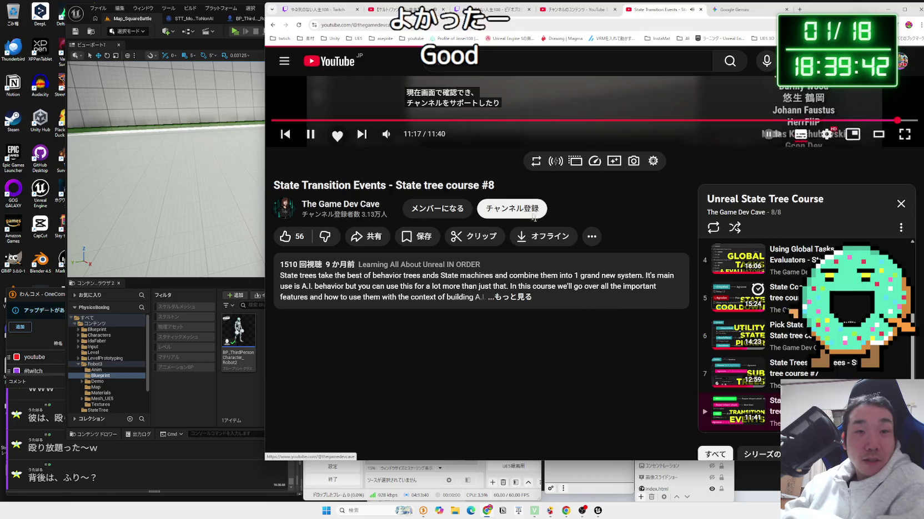
- Browse the uploaded videos grid on The Game Dev Cave channel page
left_click(340, 207)
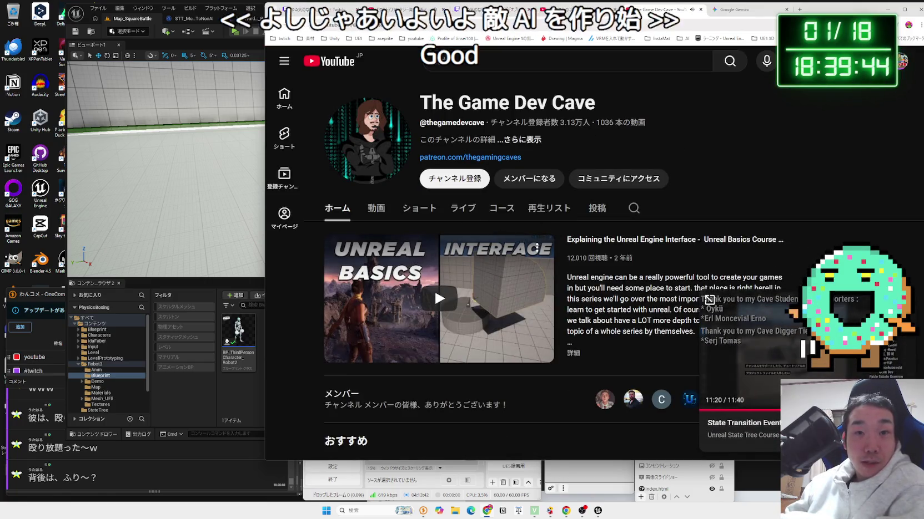
left_click(772, 299)
left_click(388, 208)
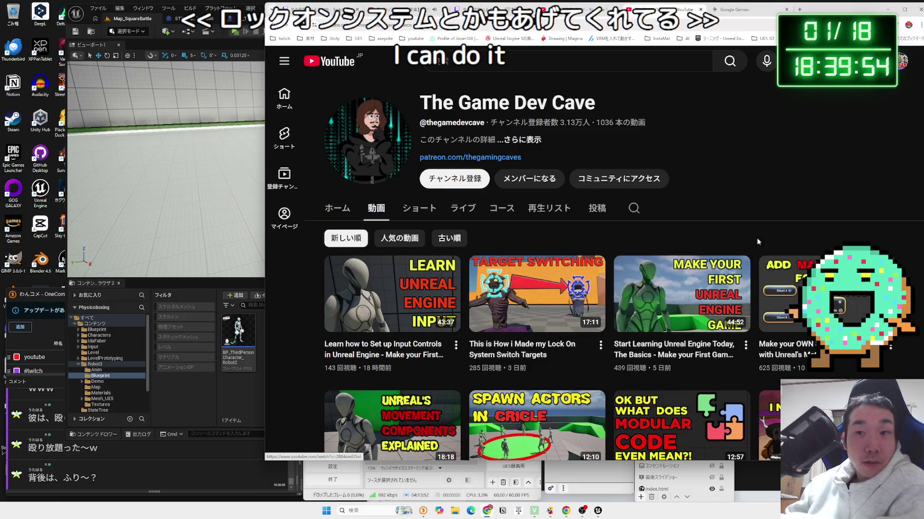
scroll(637, 202, "down", 3)
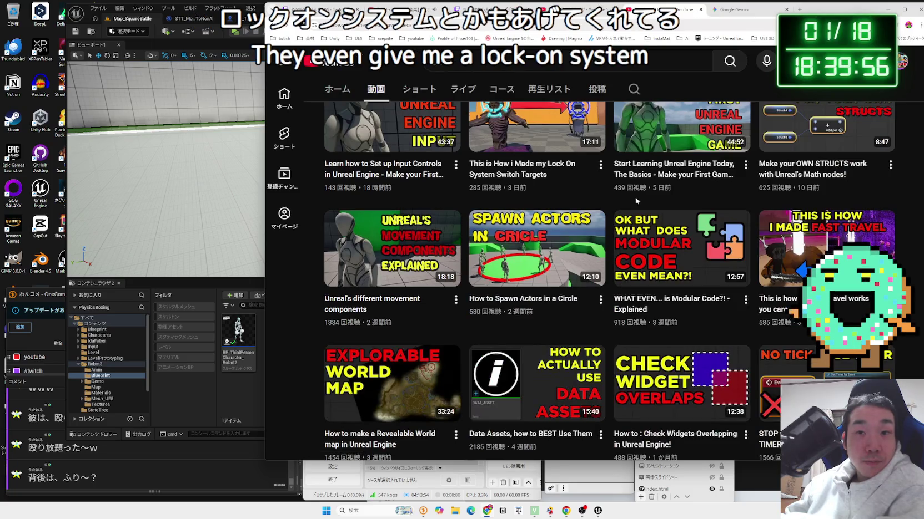
mouse_move(568, 239)
mouse_move(443, 237)
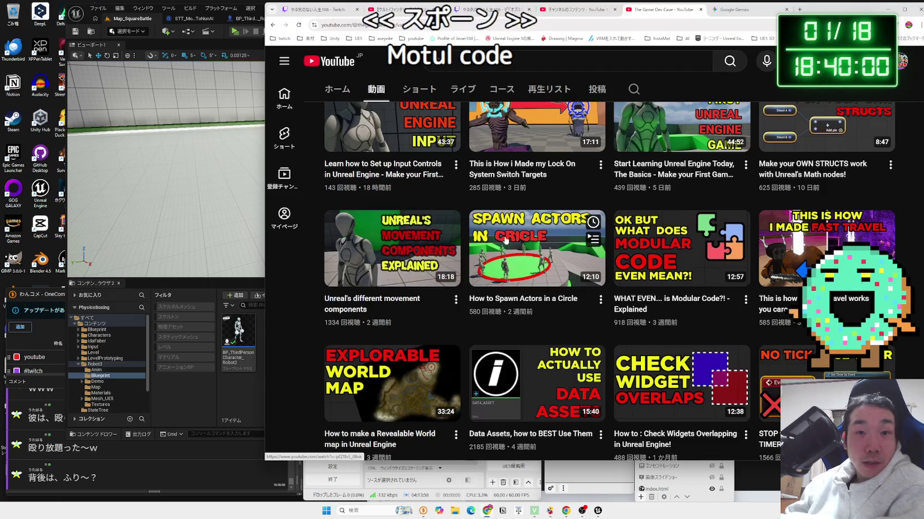
mouse_move(511, 239)
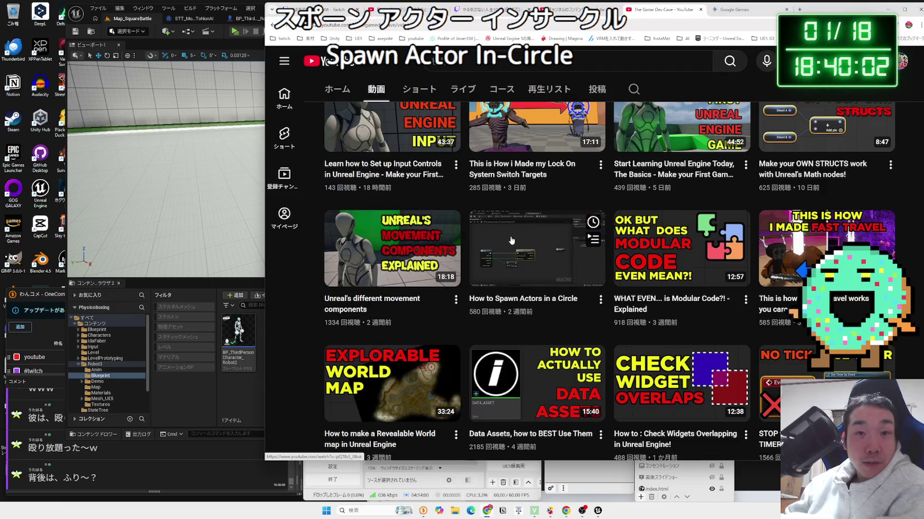
scroll(377, 232, "down", 3)
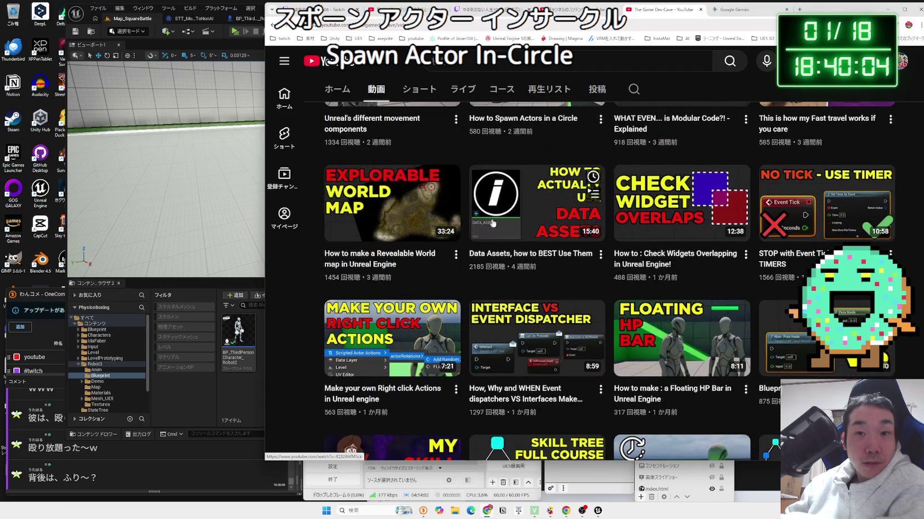
scroll(815, 205, "down", 4)
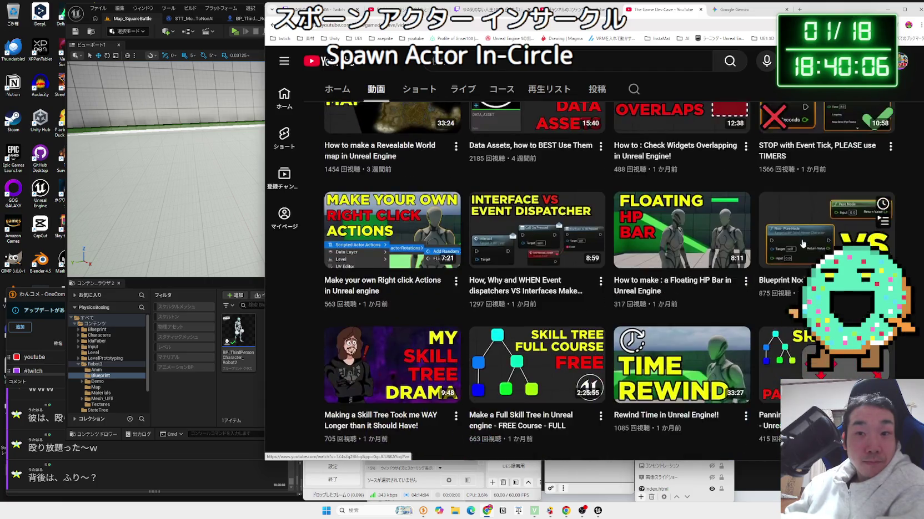
scroll(571, 224, "down", 2)
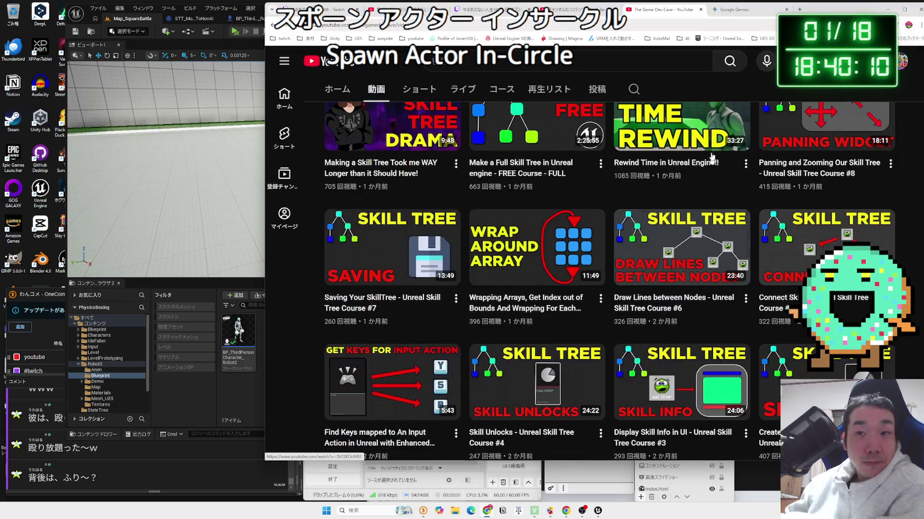
- Close the channel page, reload, switch to the Calm Fantasy World video, then return to Unreal
left_click(700, 10)
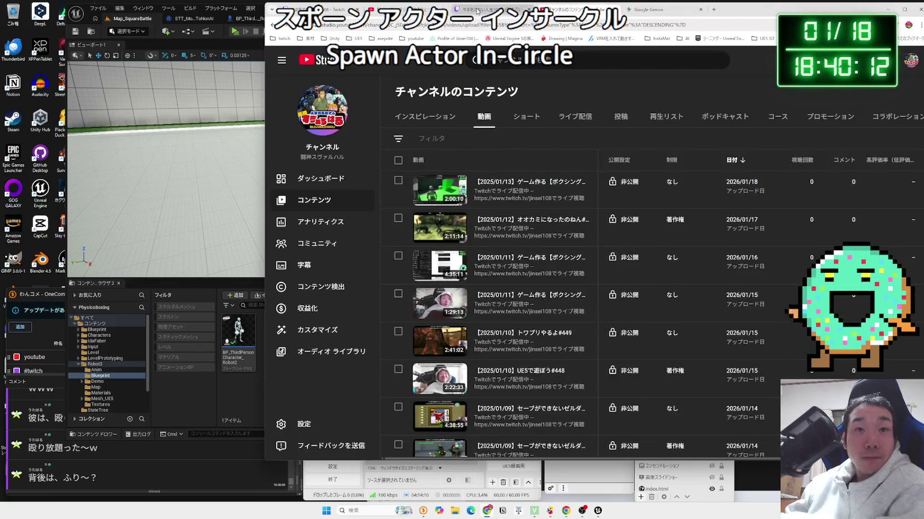
left_click(303, 25)
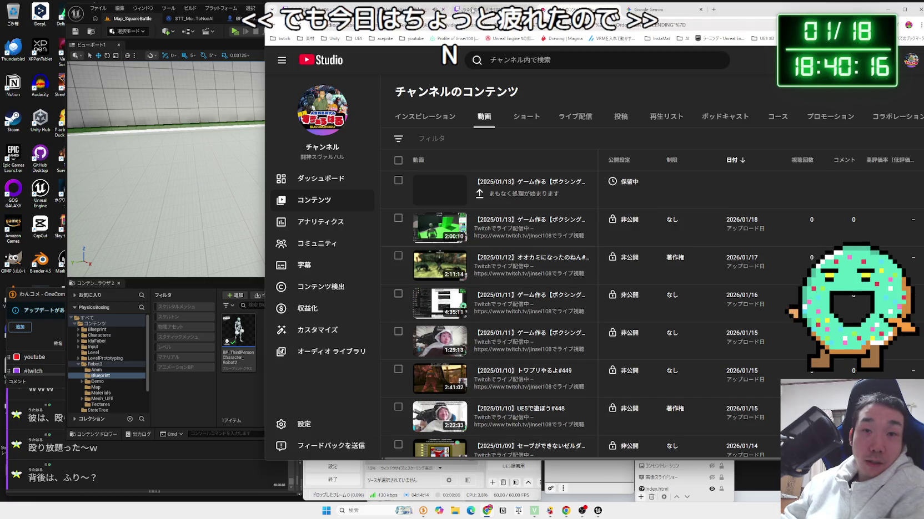
left_click(327, 10)
left_click(357, 9)
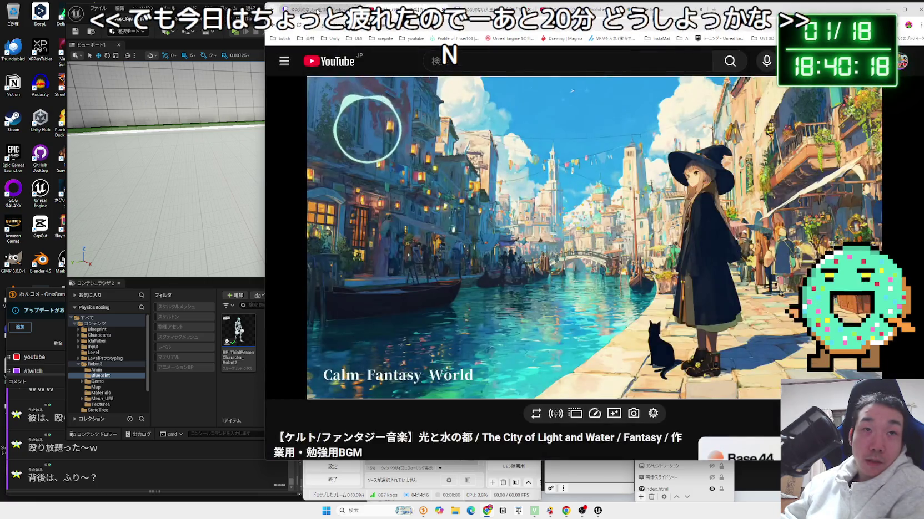
left_click(141, 24)
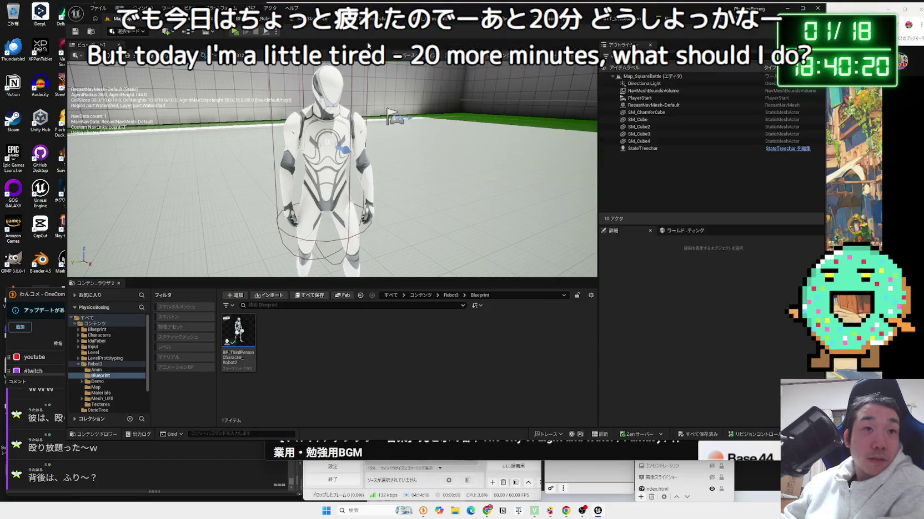
- Play-test, walking forward with W toward the enemy robot, then stop and open NewStateTree
left_click(233, 31)
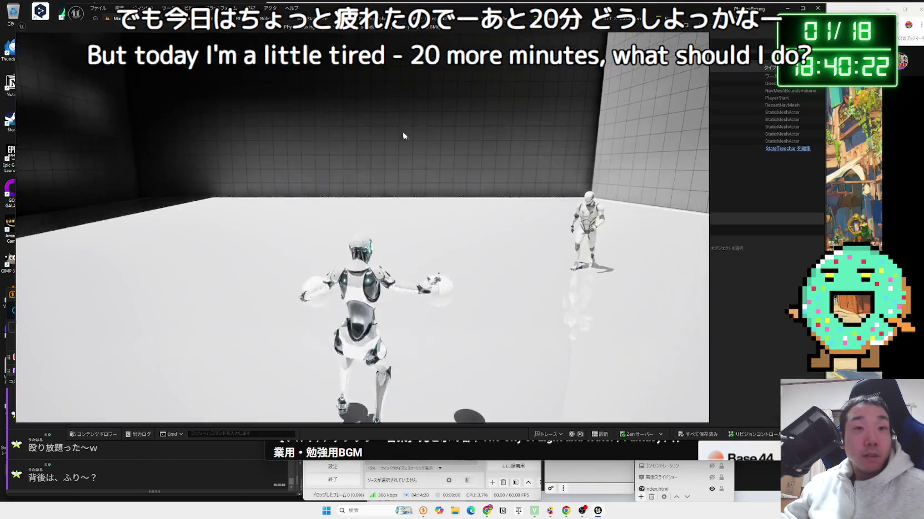
key("w")
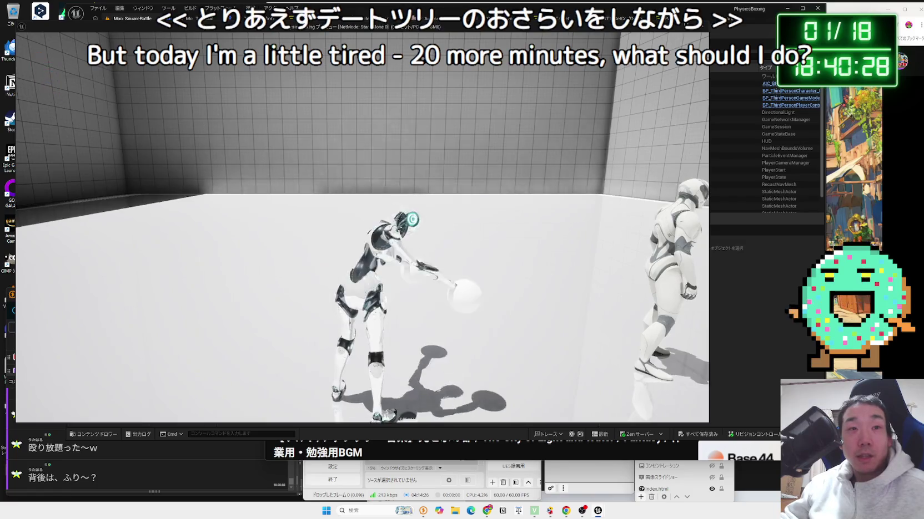
key("Escape")
left_click(311, 18)
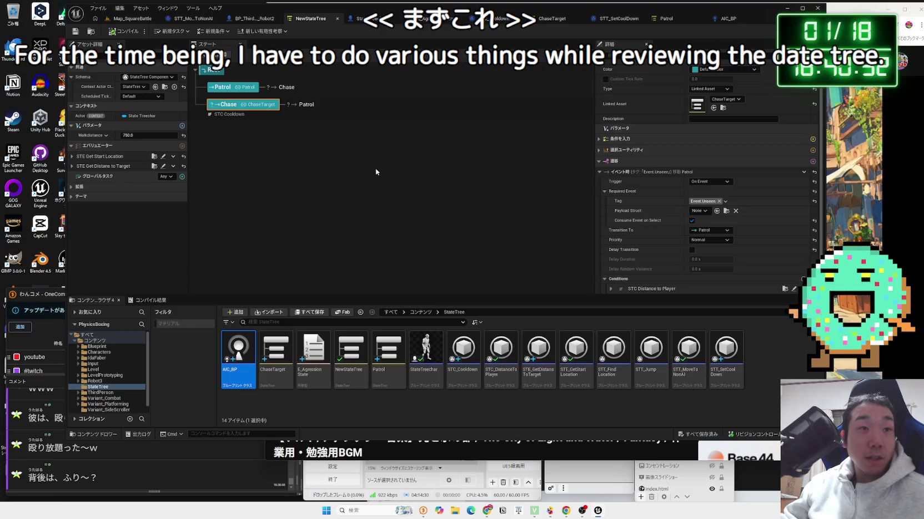
- Deselect the Chase state, widen the editor, then start and cancel a new Blueprint Class
left_click(376, 168)
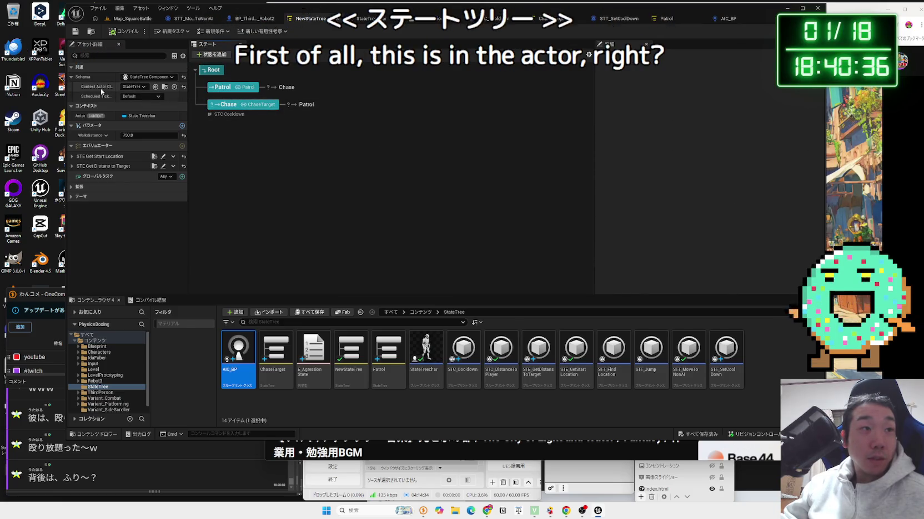
left_click_drag(65, 87, 43, 88)
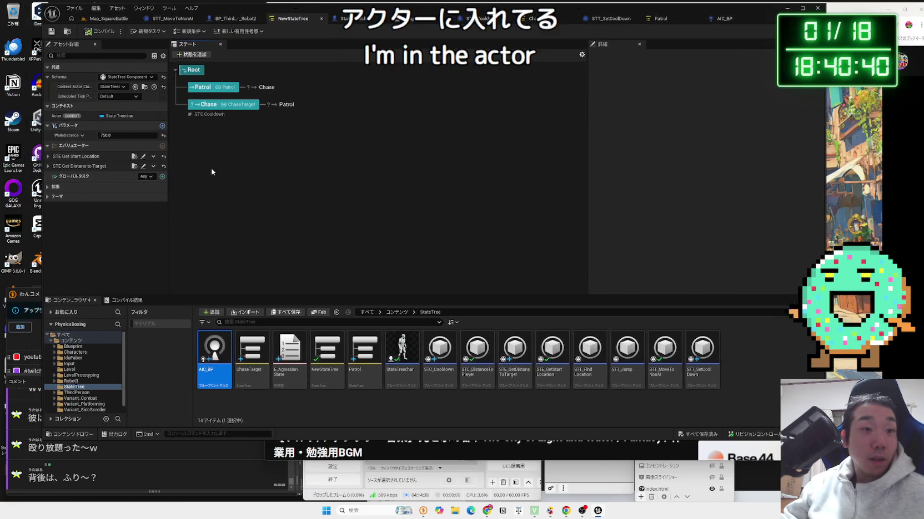
right_click(276, 400)
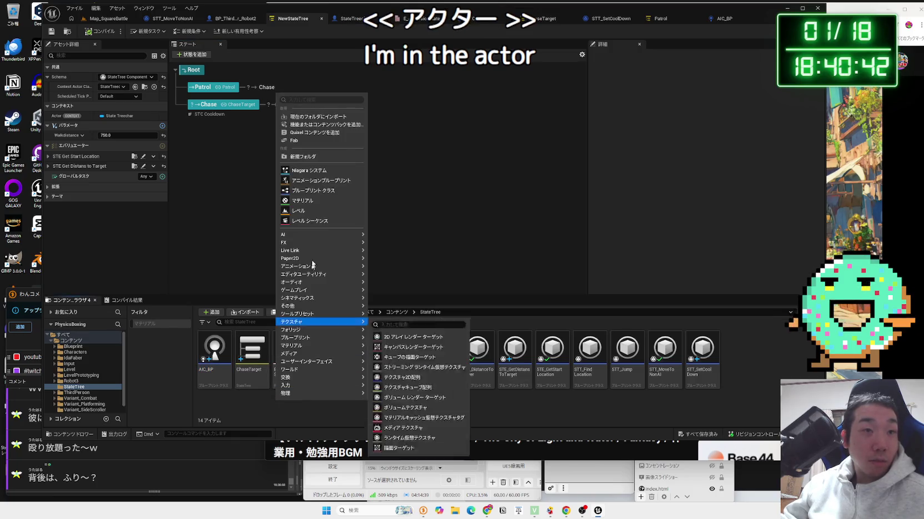
left_click(312, 185)
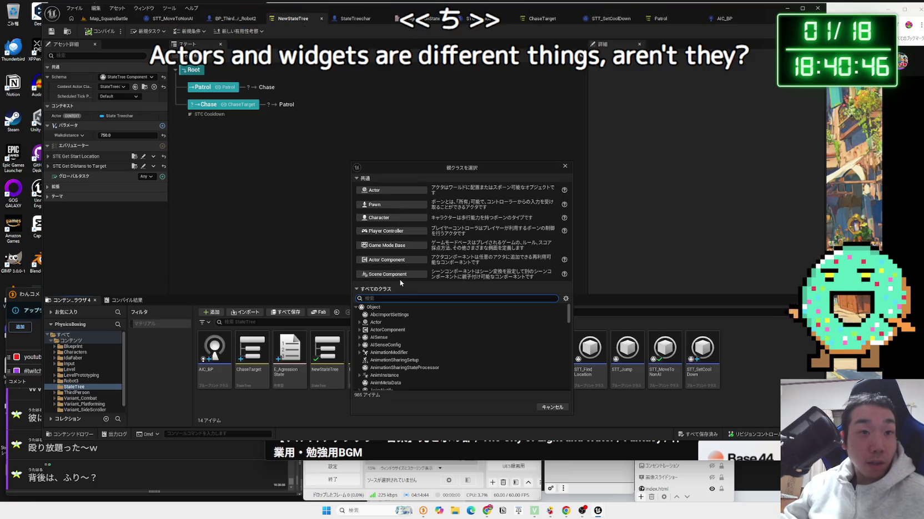
left_click(565, 166)
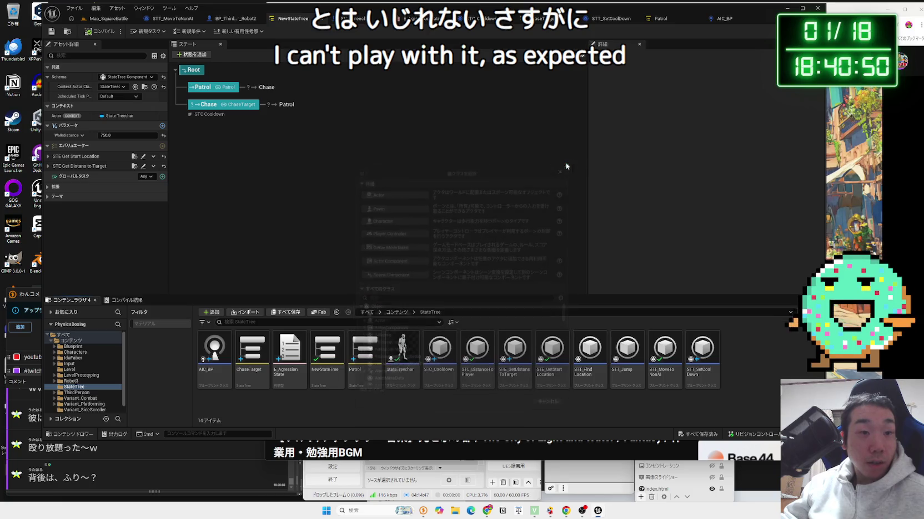
- Dismiss the new-asset menu without creating anything and bring the Gemini chat forward
right_click(362, 410)
mouse_move(392, 378)
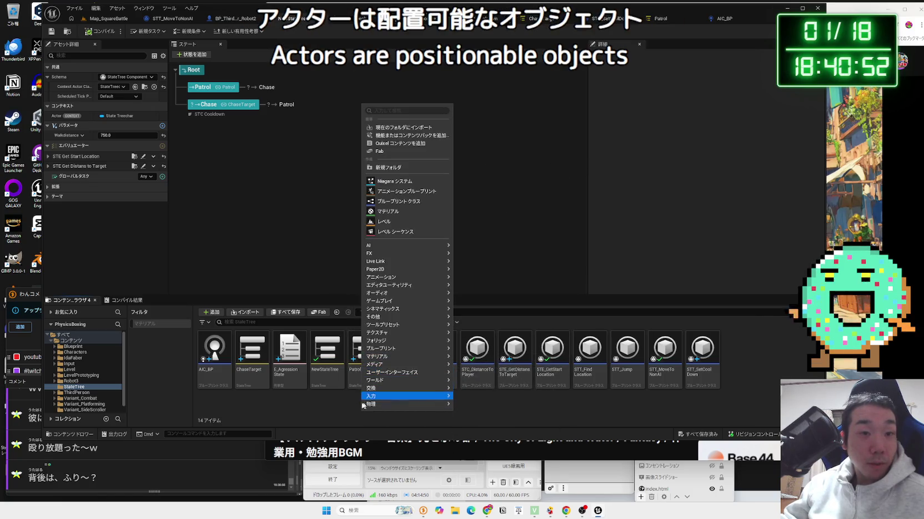
left_click(546, 260)
key("alt+Tab")
left_click(648, 16)
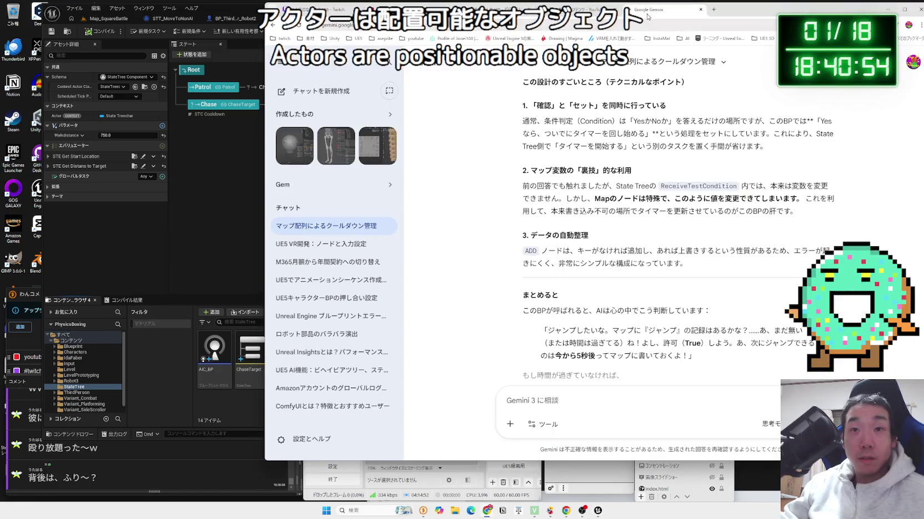
- Draft, unsent, a Japanese question in Gemini's prompt about StateTree-driven widget menu transitions
type("sute")
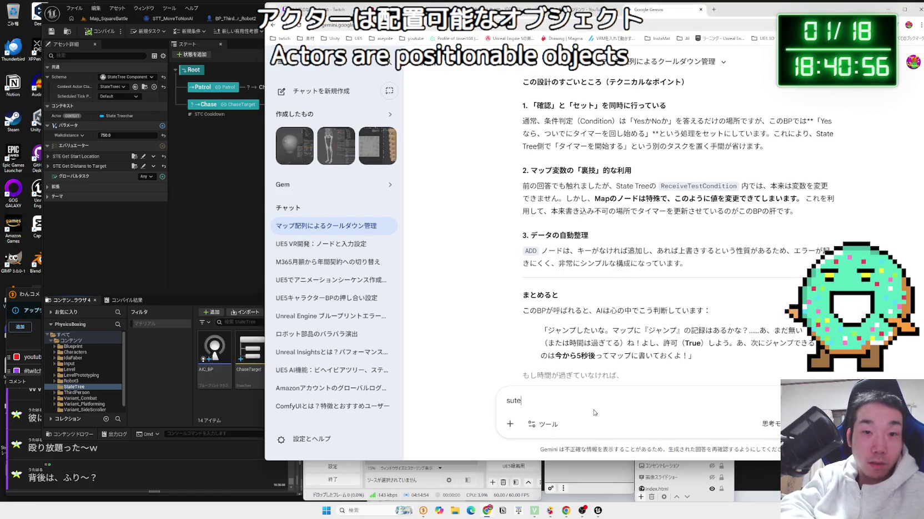
key("BackSpace")
key("BackSpace")
key("Zenkaku_Hankaku")
type("話は変わりますが、ステートツリーを使ってＷｉｄｇｅｔを")
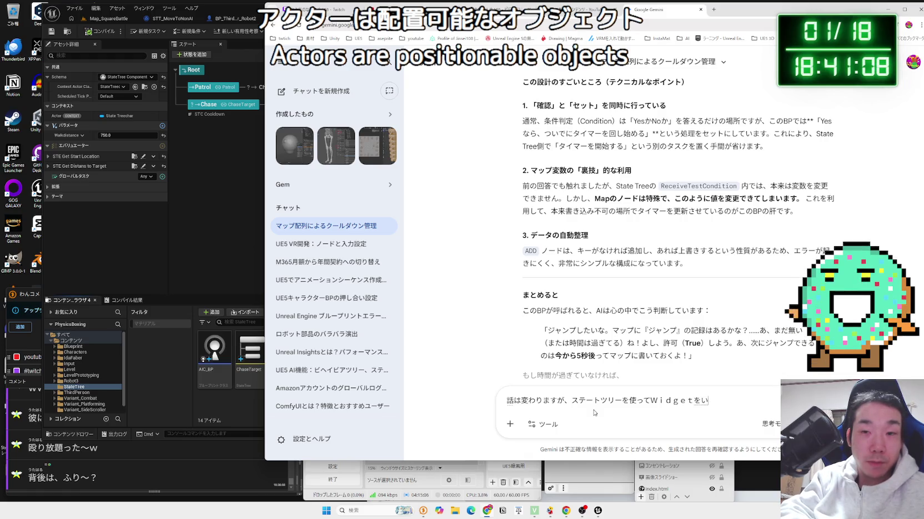
key("BackSpace")
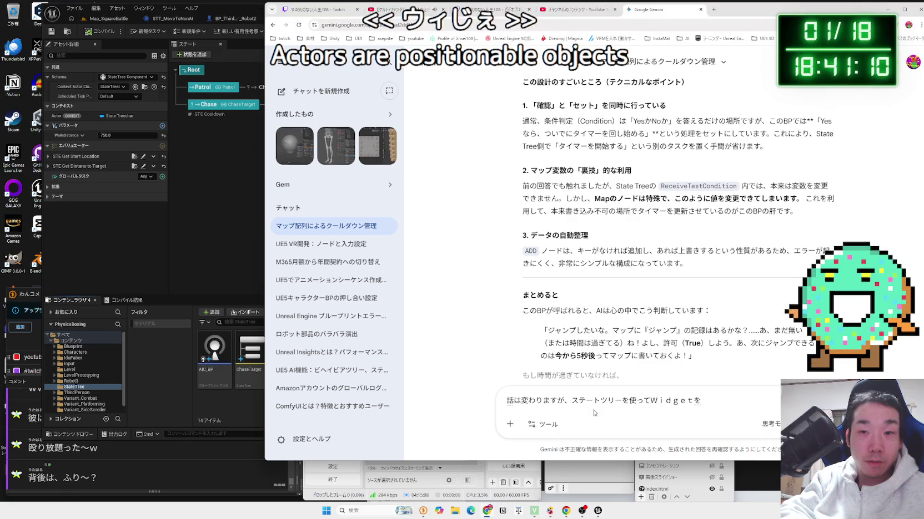
type("でメニュー画面の変遷など")
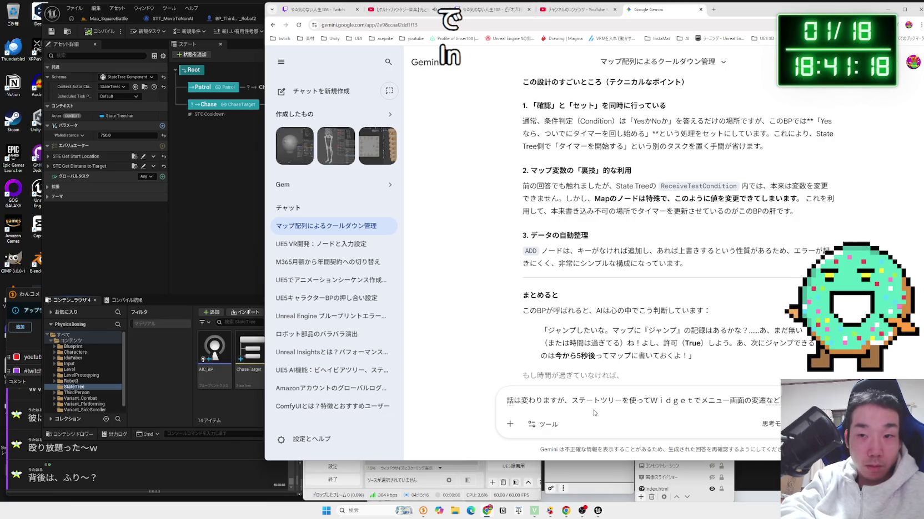
type("りt")
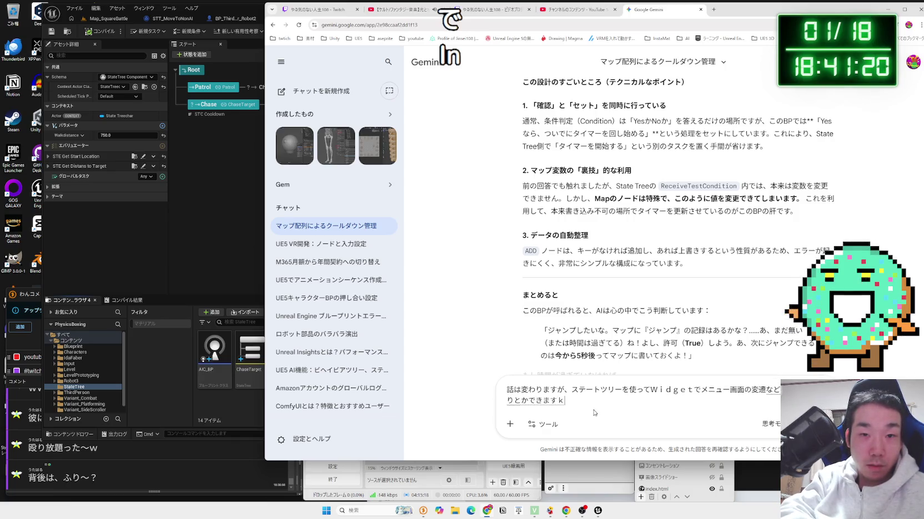